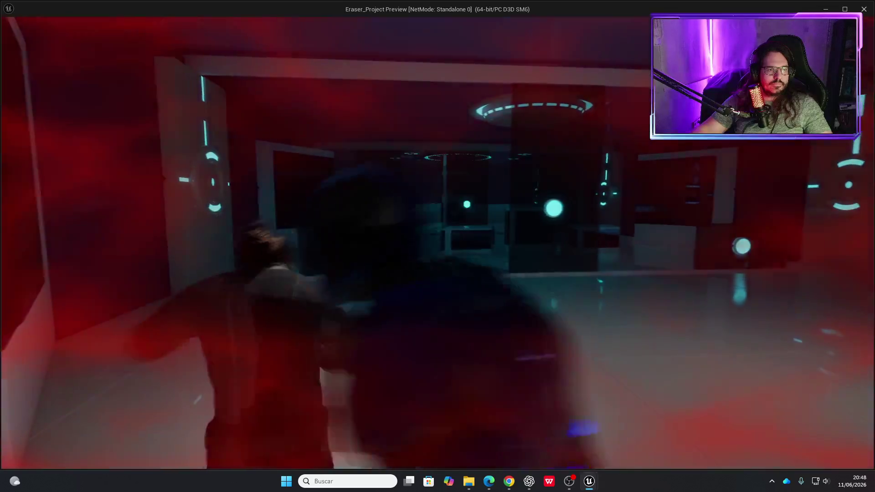
Stop the preview, run and exit a standalone play-test, then bring up the OlvidarGolpe Blueprint.
key("Escape")
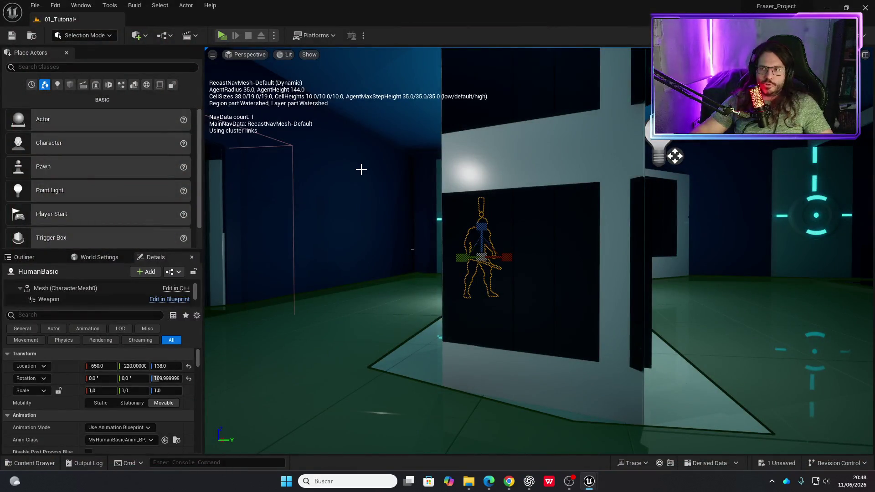
left_click_drag(454, 216, 461, 200)
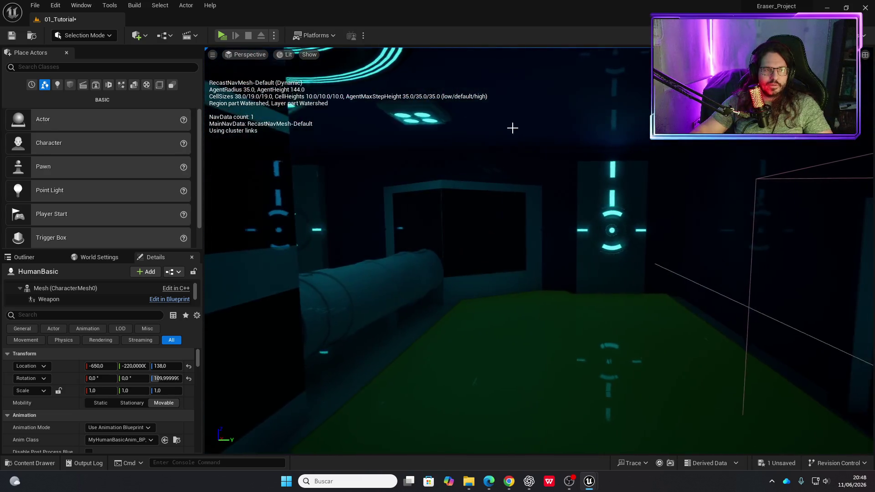
left_click(222, 35)
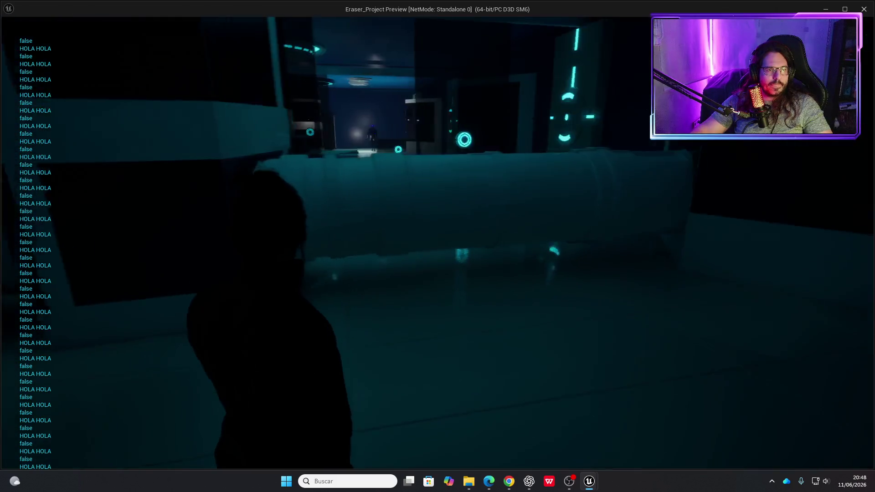
key("Escape")
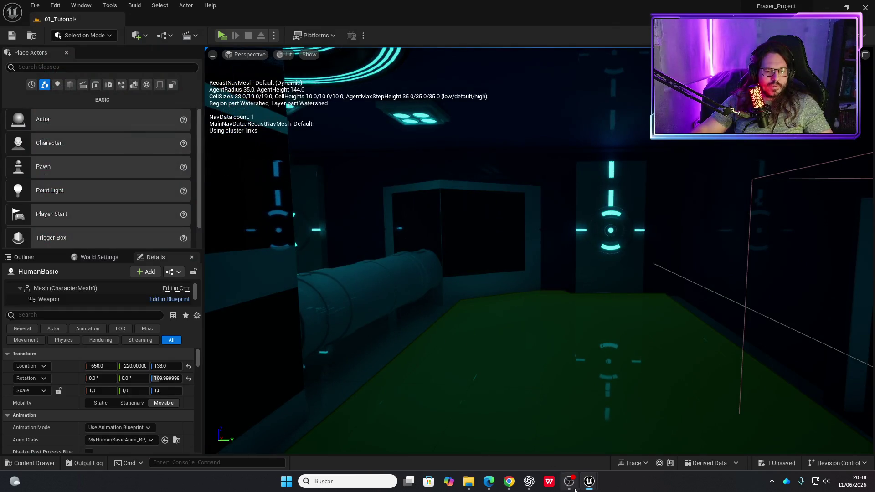
mouse_move(589, 484)
left_click(675, 424)
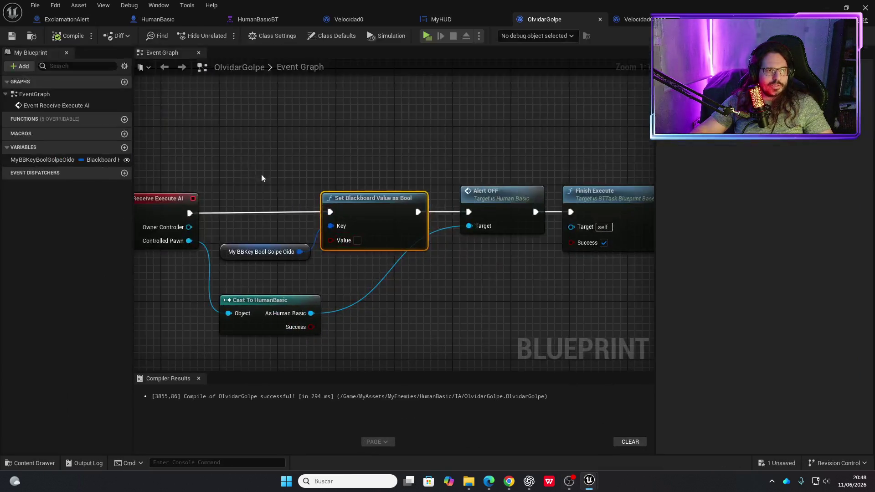
Open the BTServiceGolpeOido service graph from the HumanBasicBT behavior tree.
left_click(258, 19)
left_click_drag(237, 246, 336, 277)
scroll(496, 252, "down", 2)
mouse_move(491, 256)
left_mouse_down()
mouse_move(78, 253)
mouse_move(406, 250)
mouse_move(432, 268)
left_mouse_up()
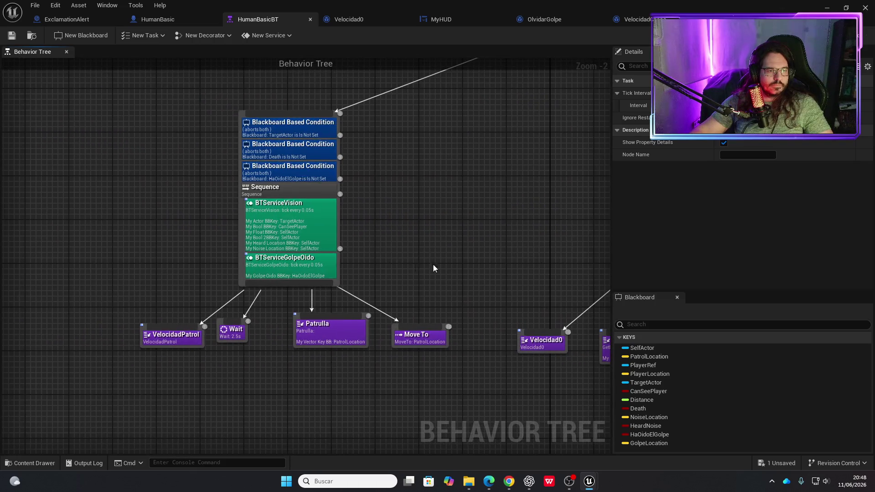
double_click(311, 271)
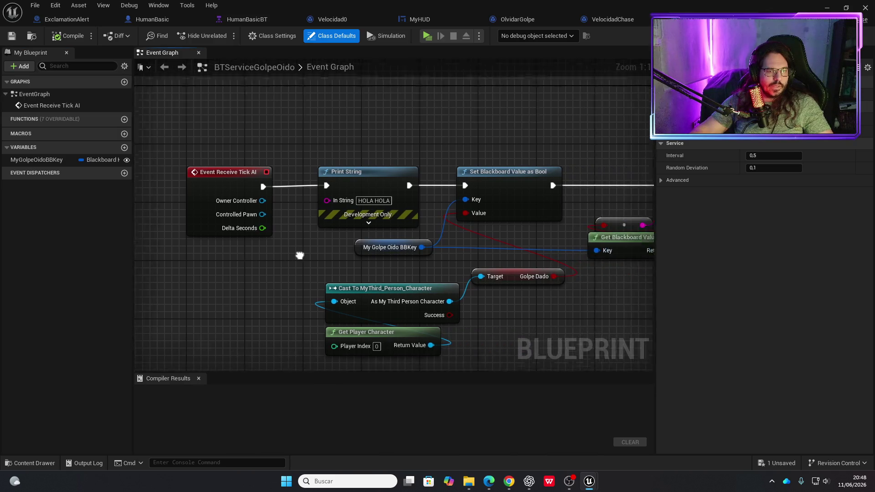
Delete the Print String debug nodes, wire Tick AI to Set Blackboard Value as Bool, and compile.
left_click(345, 162)
key("Delete")
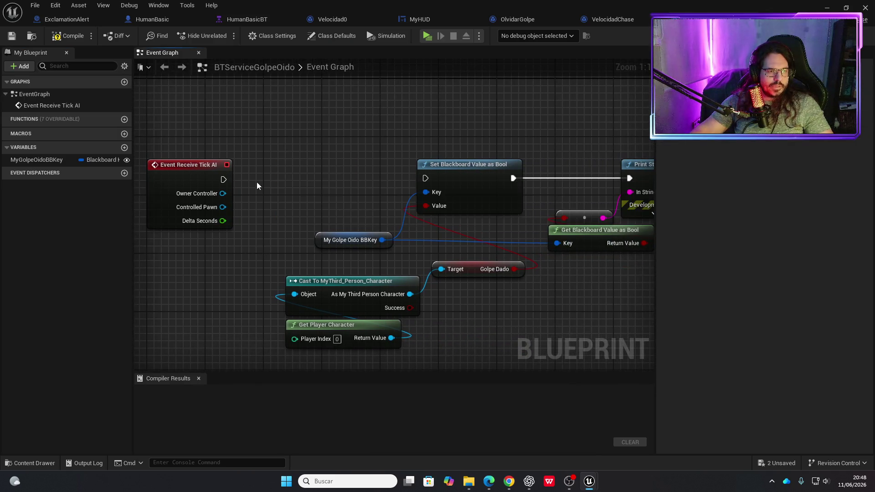
left_click_drag(223, 181, 425, 178)
left_click_drag(569, 272, 349, 276)
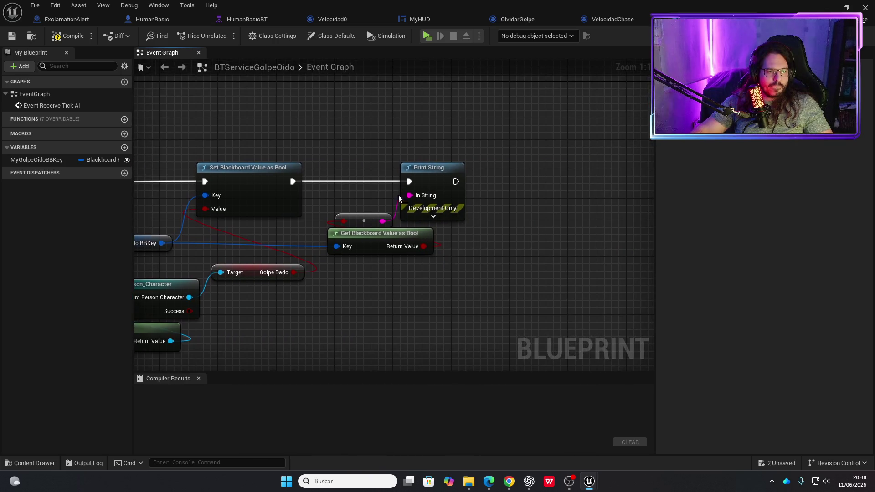
mouse_move(411, 172)
left_mouse_down()
mouse_move(394, 224)
mouse_move(373, 220)
left_mouse_up()
key("Delete")
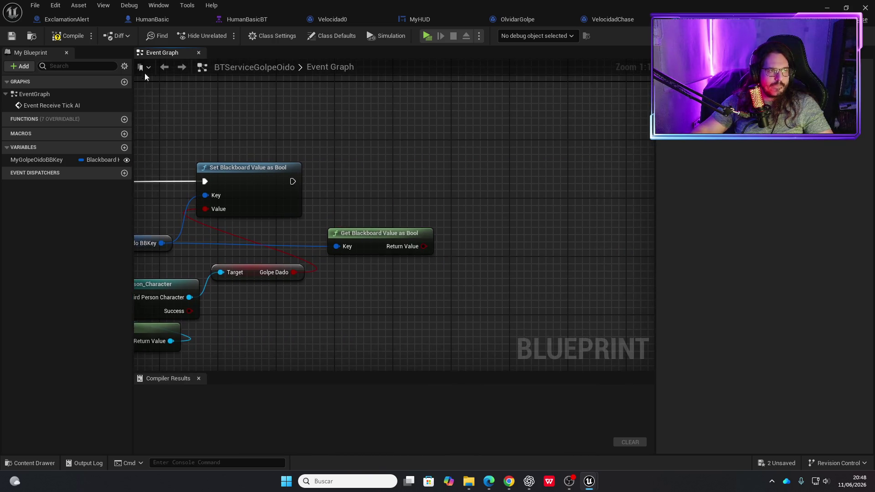
left_click(80, 38)
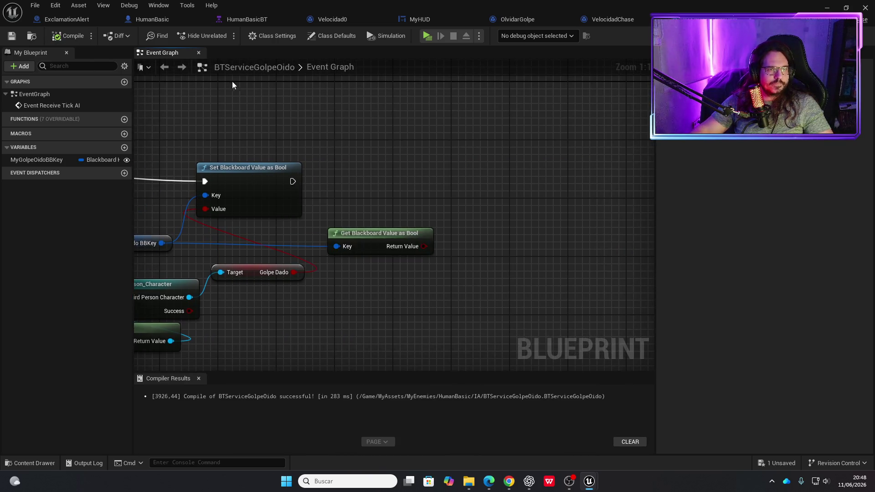
Delete the Get Blackboard Value as Bool node, recompile, and start a test run.
left_click(427, 36)
left_click_drag(432, 212, 409, 267)
key("Delete")
key("Home")
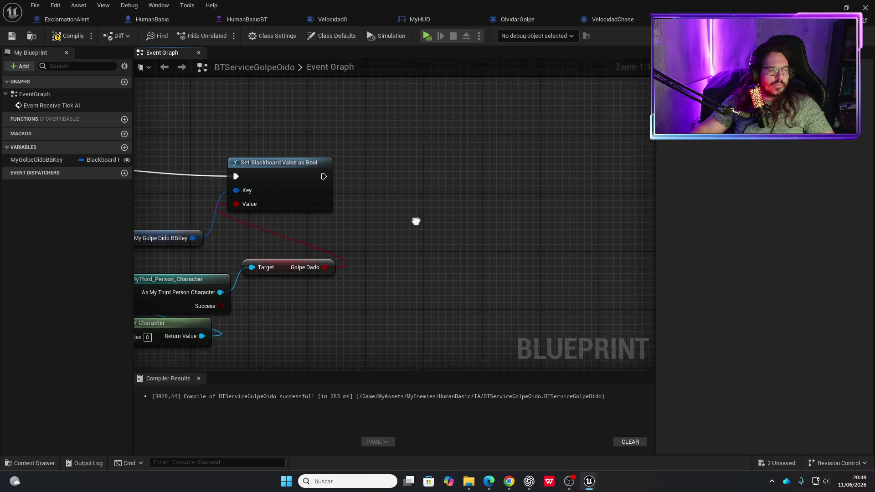
left_click(75, 36)
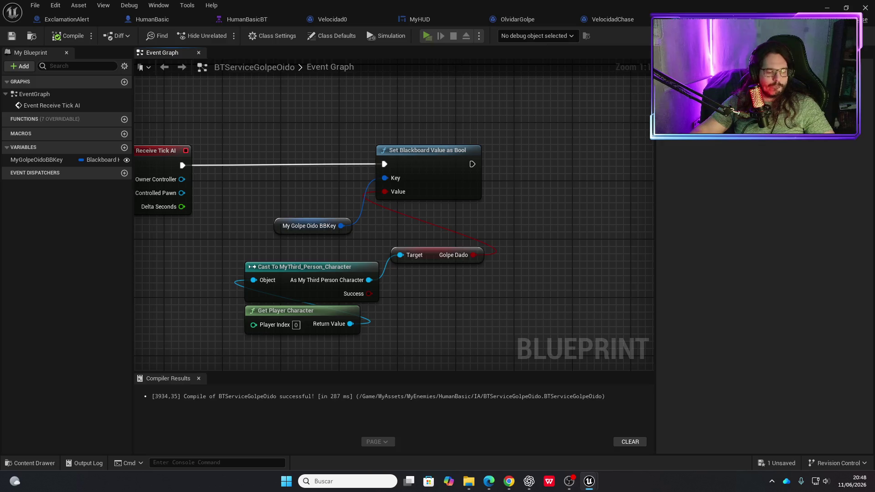
left_click(429, 36)
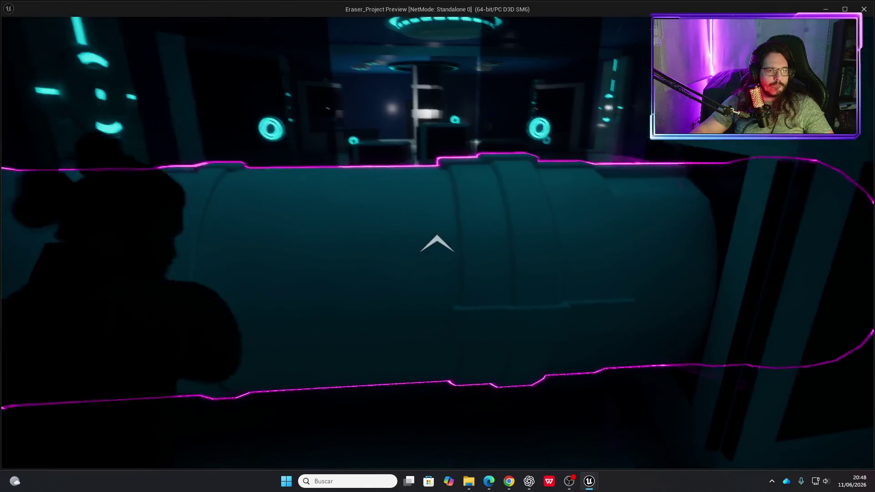
Hit the outlined pipe, walk into the room, then end the play-test with Esc.
key("e")
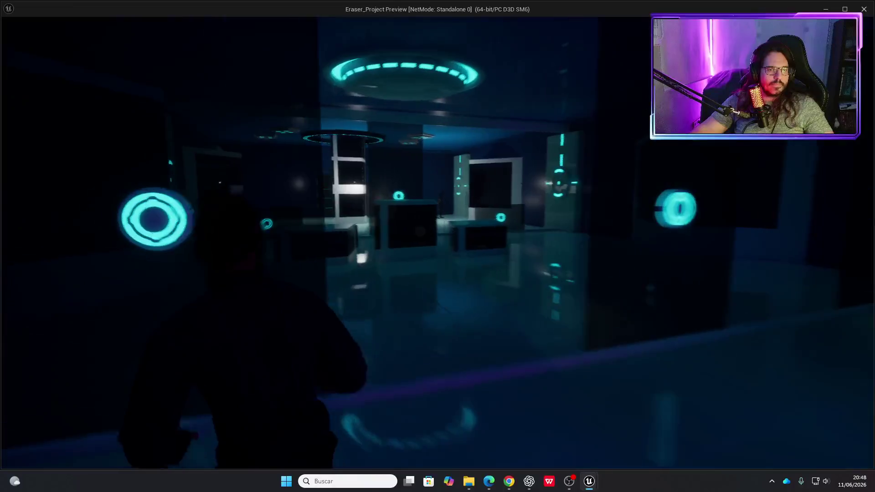
key("w")
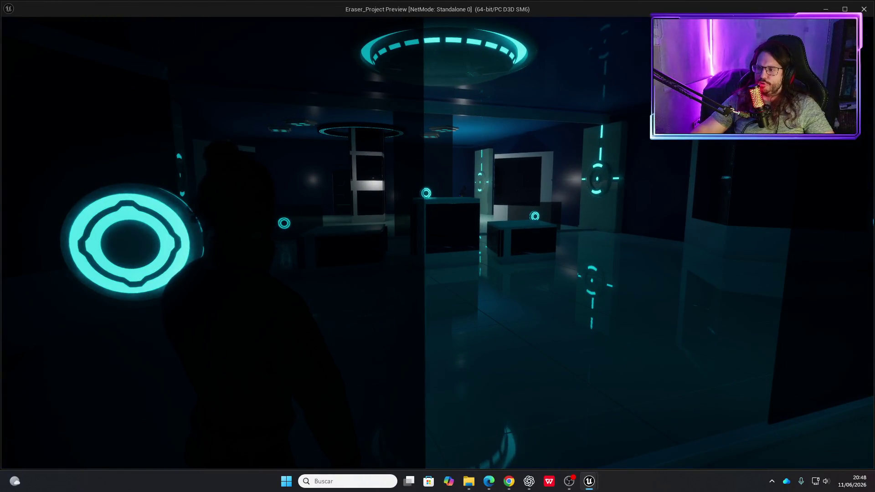
key("w")
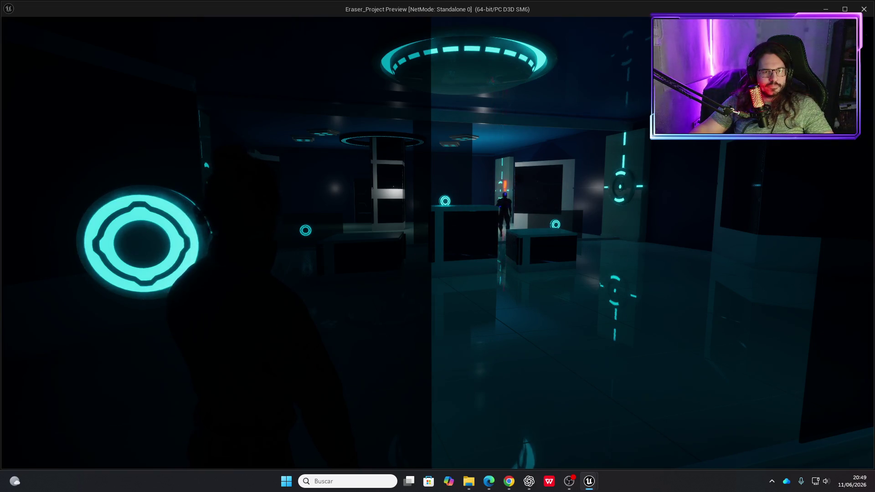
key("Escape")
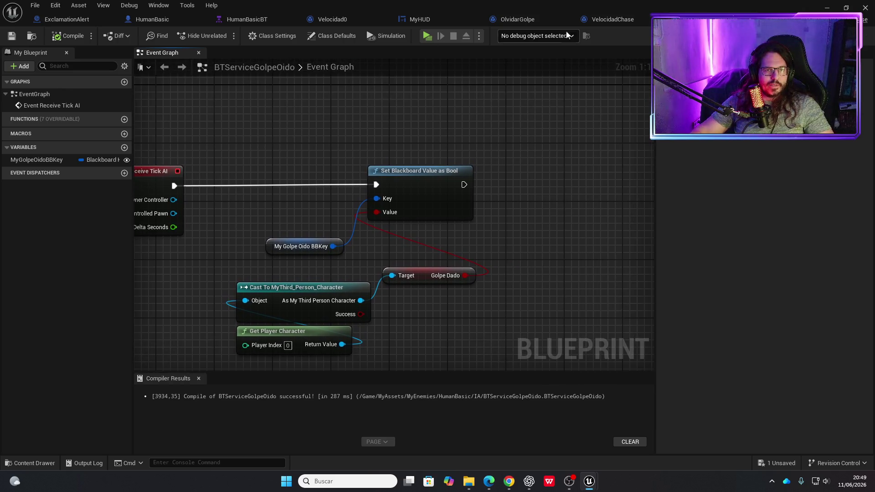
left_click(251, 21)
double_click(289, 215)
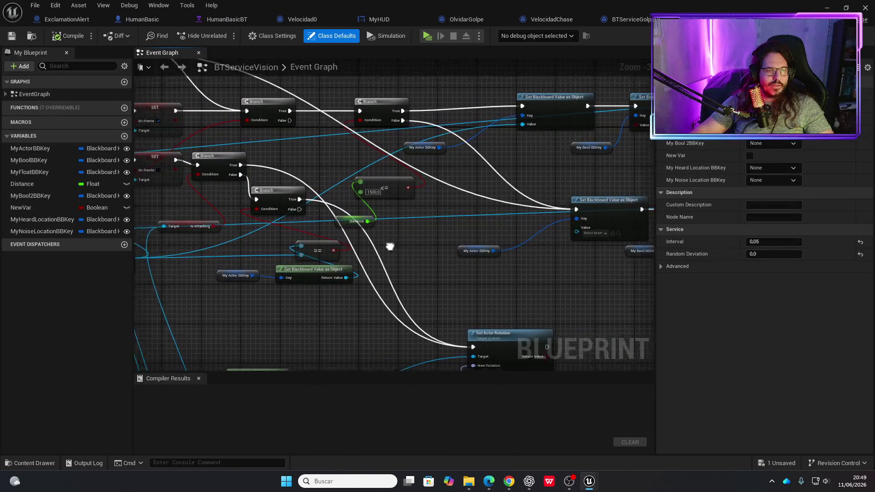
scroll(378, 293, "down", 2)
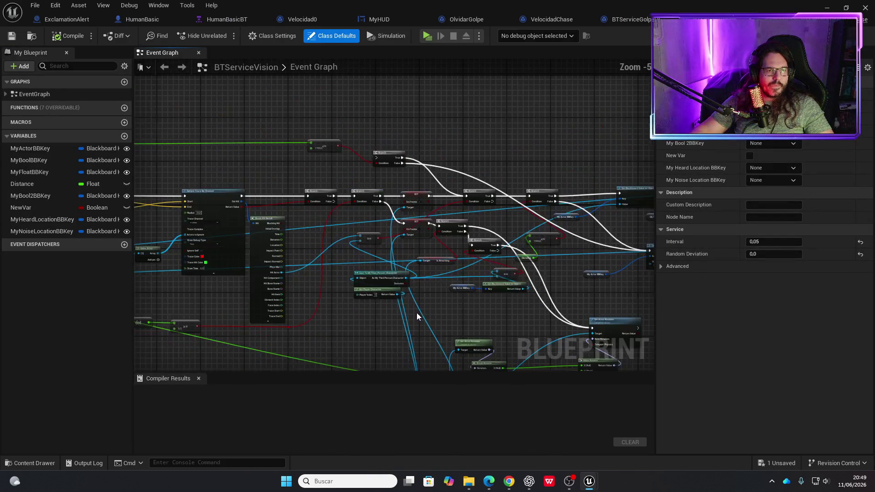
scroll(265, 240, "up", 2)
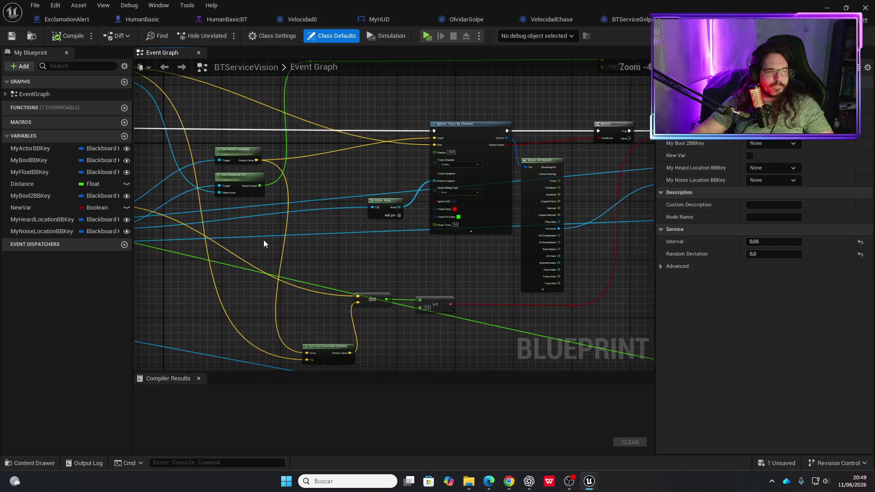
mouse_move(363, 277)
left_mouse_down()
mouse_move(351, 217)
mouse_move(368, 284)
mouse_move(494, 313)
mouse_move(515, 196)
mouse_move(322, 244)
mouse_move(578, 279)
mouse_move(392, 296)
mouse_move(615, 259)
left_mouse_up()
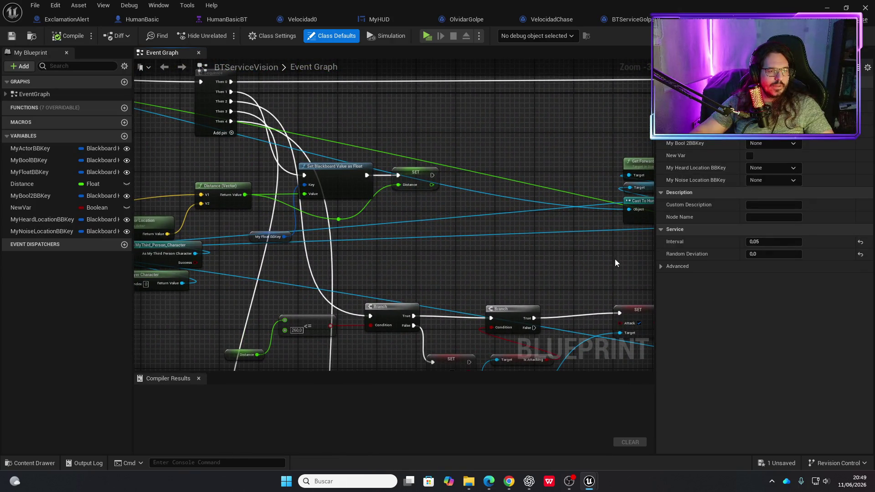
left_click_drag(433, 269, 632, 183)
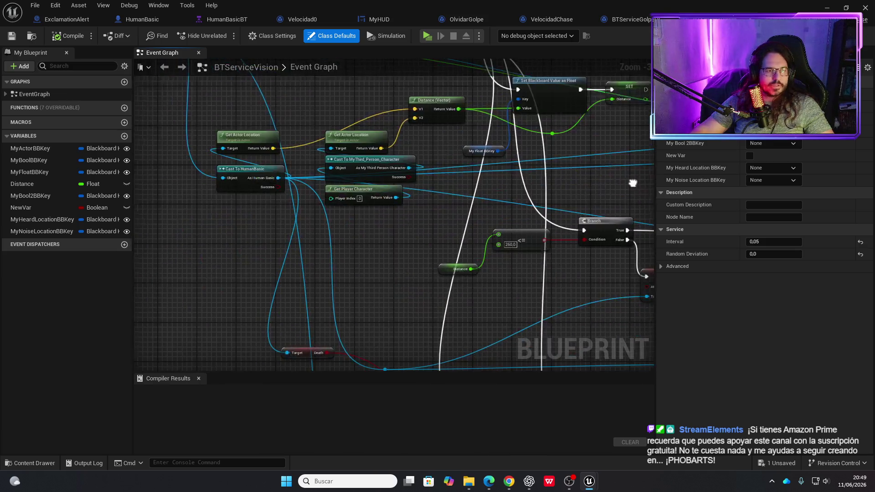
mouse_move(491, 271)
left_mouse_down()
mouse_move(526, 310)
mouse_move(373, 261)
left_mouse_up()
scroll(371, 253, "up", 2)
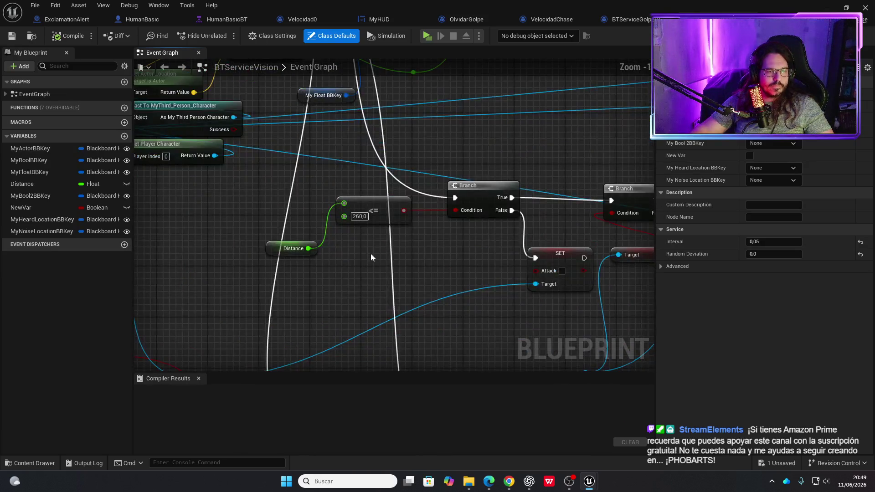
scroll(365, 270, "down", 4)
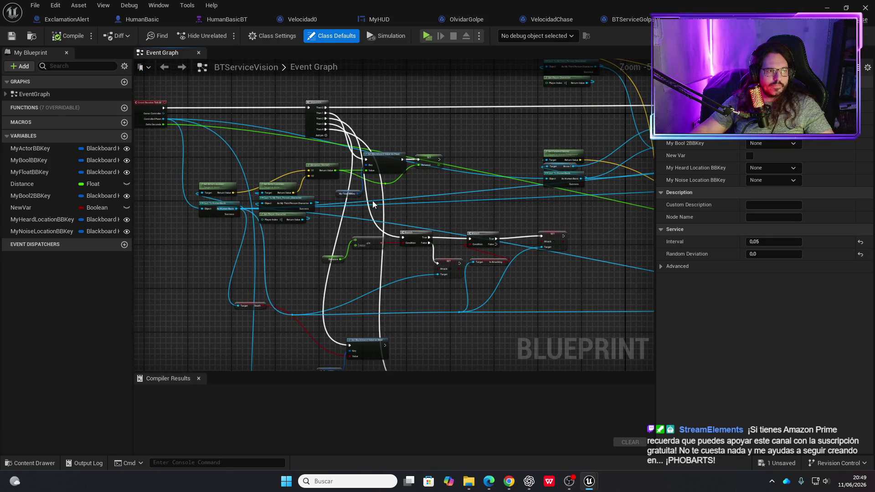
left_click_drag(362, 269, 430, 227)
scroll(394, 259, "up", 3)
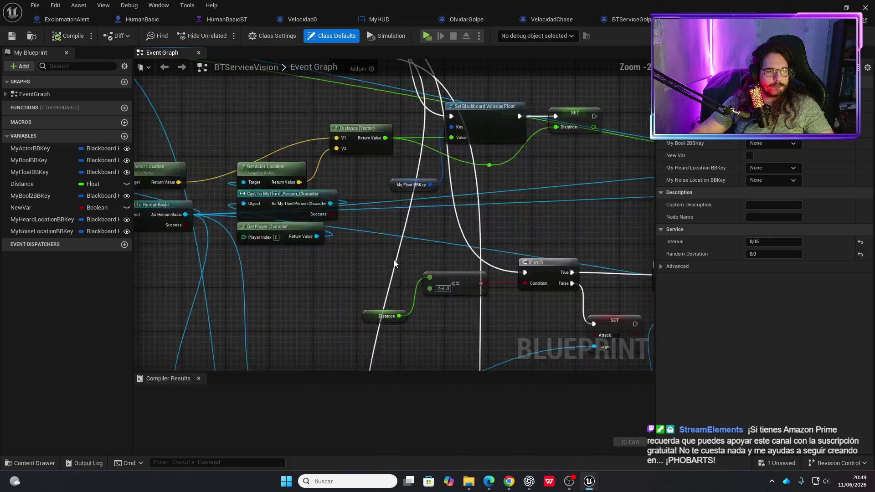
mouse_move(392, 264)
left_mouse_down()
mouse_move(365, 254)
mouse_move(401, 274)
mouse_move(152, 260)
left_mouse_up()
scroll(420, 224, "down", 2)
left_click_drag(214, 253, 352, 248)
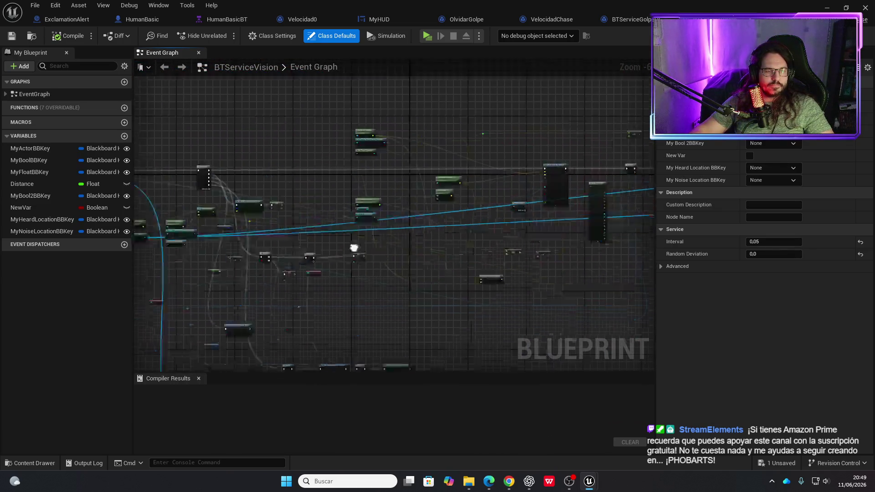
scroll(384, 212, "up", 1)
scroll(419, 202, "up", 3)
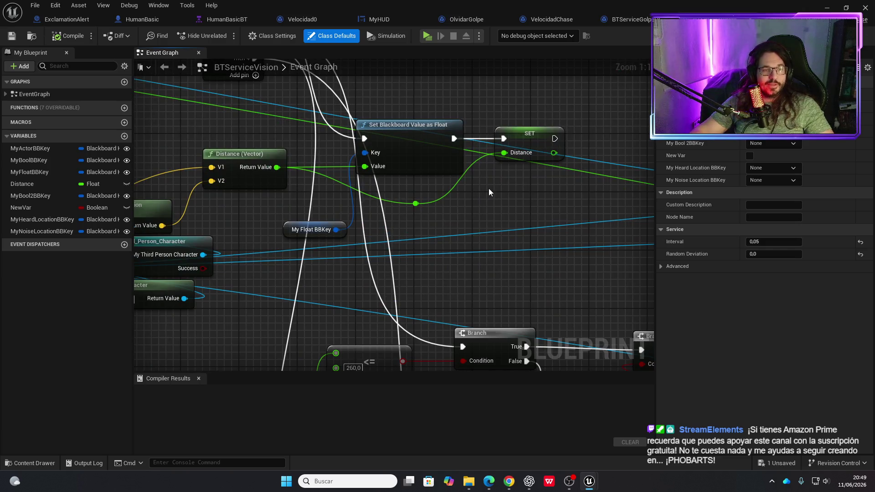
scroll(488, 188, "down", 12)
left_click_drag(492, 284, 392, 258)
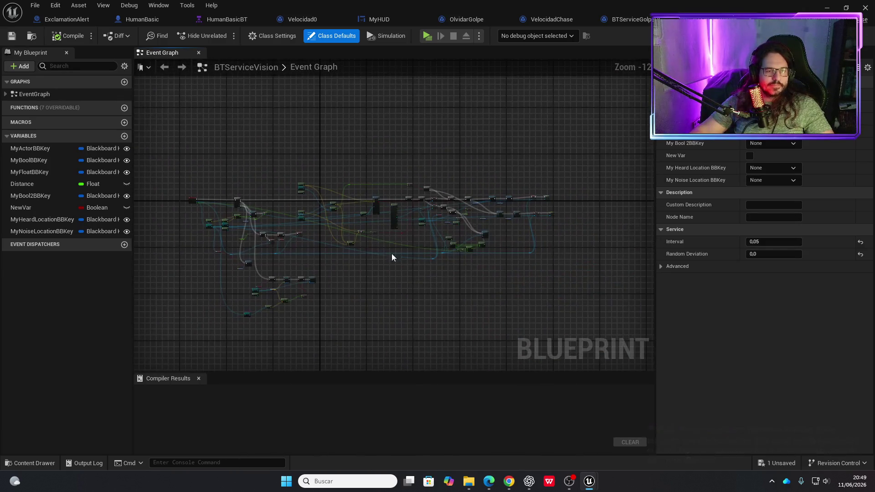
scroll(461, 193, "up", 9)
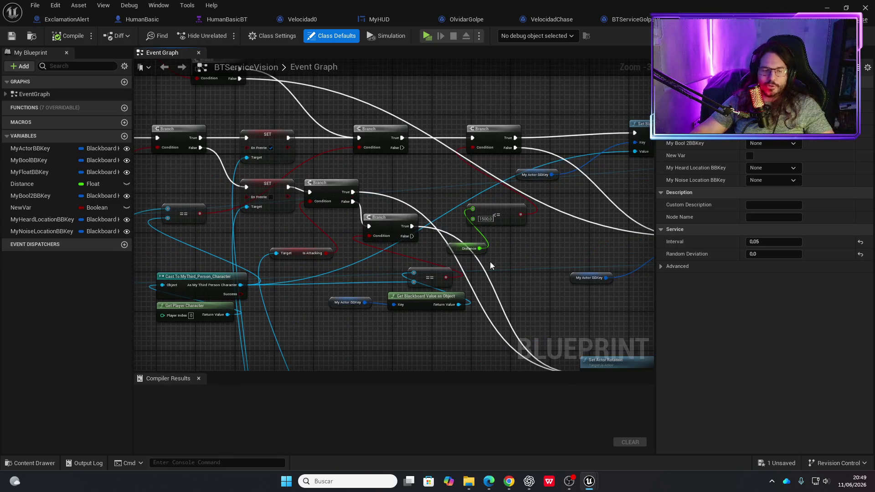
left_click_drag(523, 259, 527, 312)
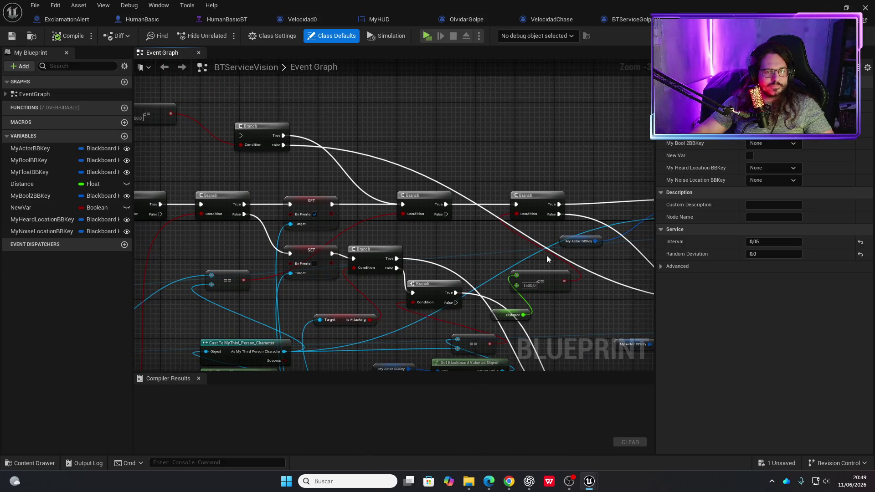
left_click_drag(547, 259, 226, 169)
scroll(328, 273, "down", 2)
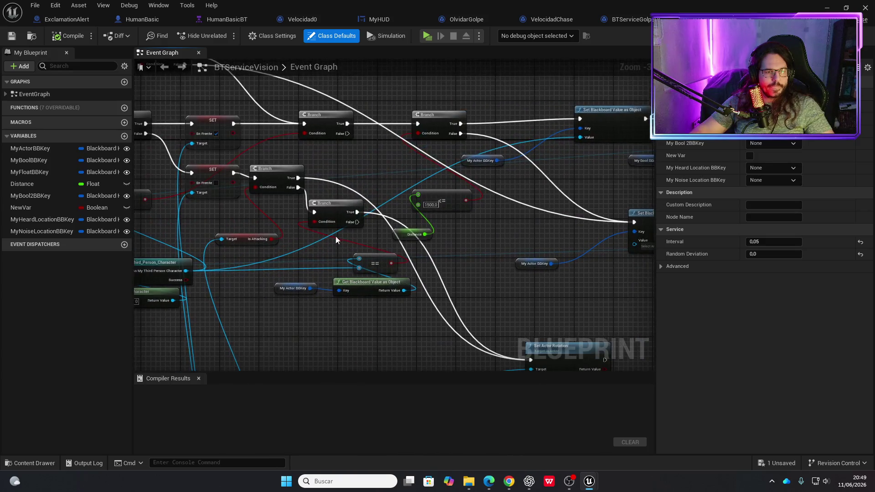
left_click_drag(289, 244, 477, 258)
scroll(477, 258, "up", 4)
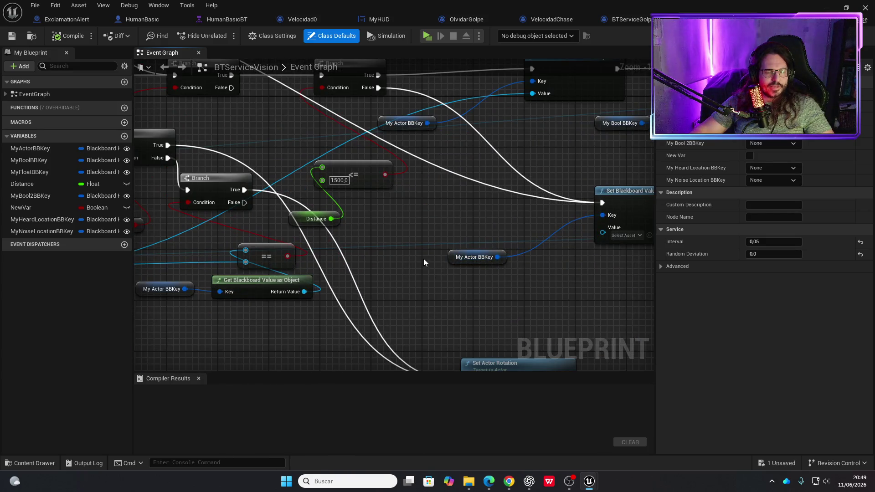
scroll(423, 259, "down", 3)
mouse_move(423, 258)
left_mouse_down()
mouse_move(587, 270)
mouse_move(384, 241)
mouse_move(437, 228)
mouse_move(451, 203)
mouse_move(561, 163)
mouse_move(463, 197)
left_mouse_up()
scroll(415, 256, "up", 3)
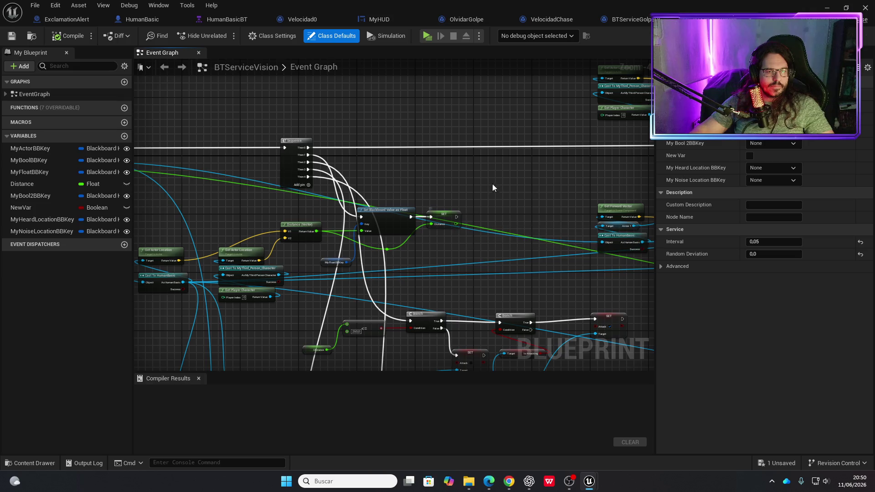
Add a Print String node and place it near the Sequence.
right_click(500, 165)
type("print string")
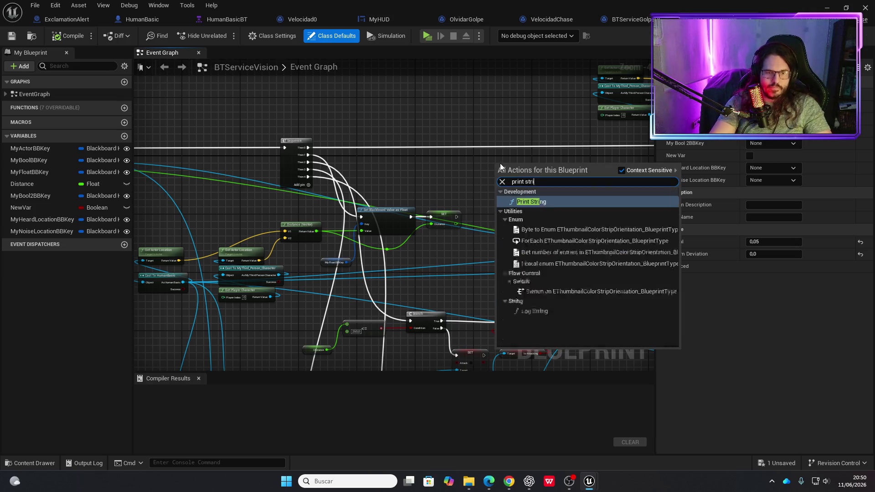
key("Return")
mouse_move(499, 163)
left_mouse_down()
mouse_move(477, 149)
mouse_move(475, 138)
left_mouse_up()
mouse_move(537, 182)
left_mouse_down()
mouse_move(287, 202)
mouse_move(264, 193)
mouse_move(421, 180)
left_mouse_up()
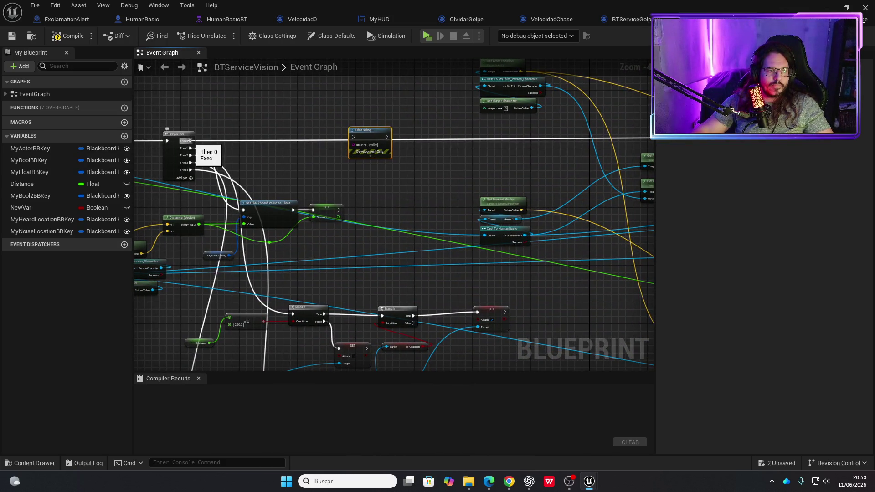
Add a Then 5 pin driving Print String with the Distance value, compile, and play-test.
left_click(188, 175)
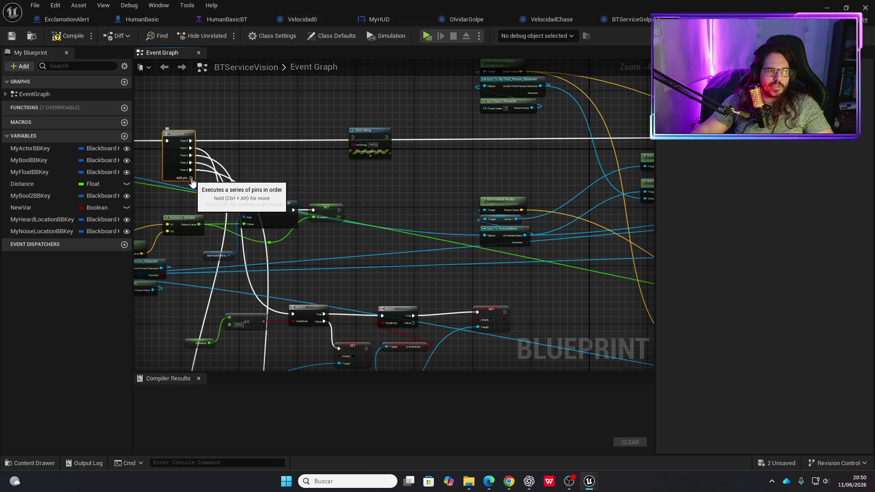
left_click(191, 178)
left_click_drag(360, 133, 360, 151)
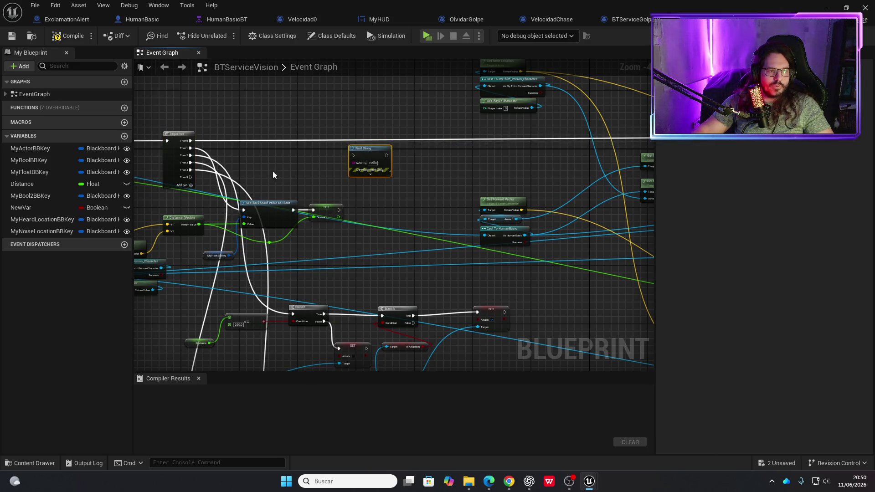
mouse_move(191, 177)
left_mouse_down()
mouse_move(309, 171)
mouse_move(353, 156)
left_mouse_up()
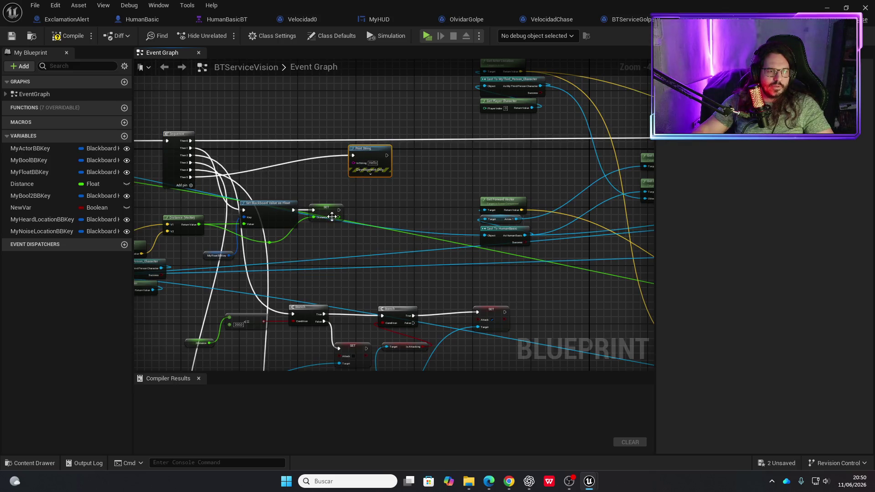
left_click_drag(338, 220, 354, 163)
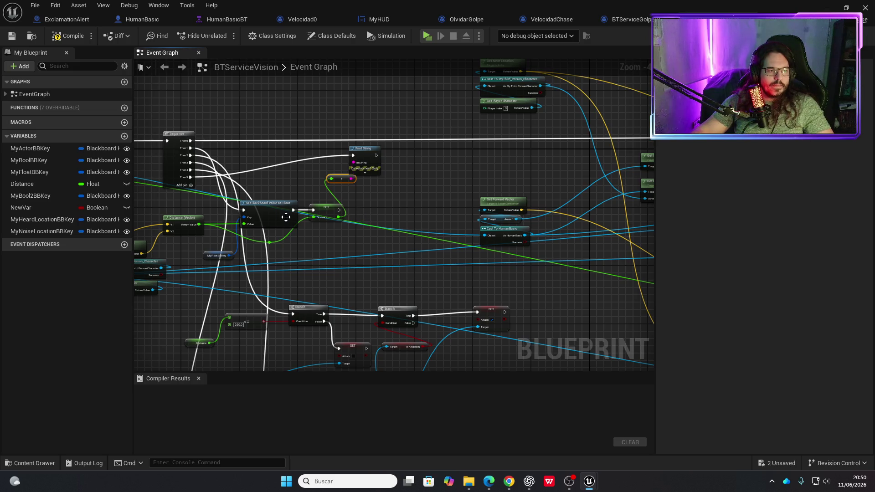
left_click(73, 36)
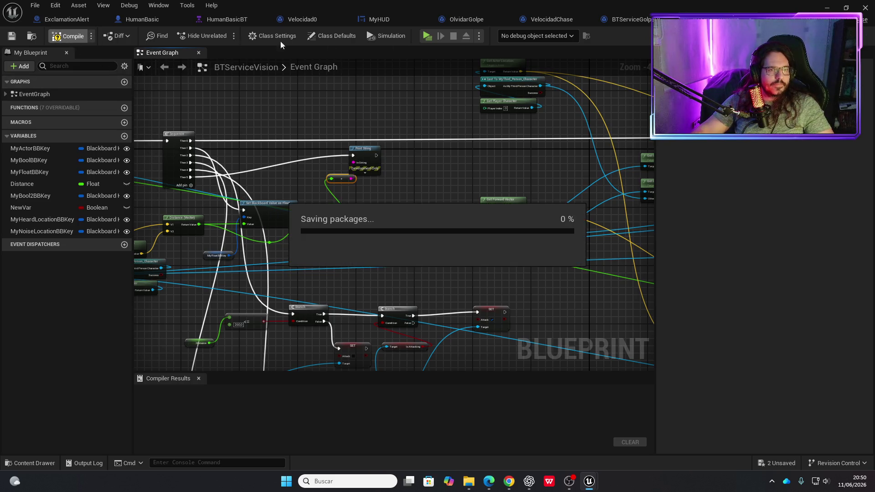
left_click(428, 37)
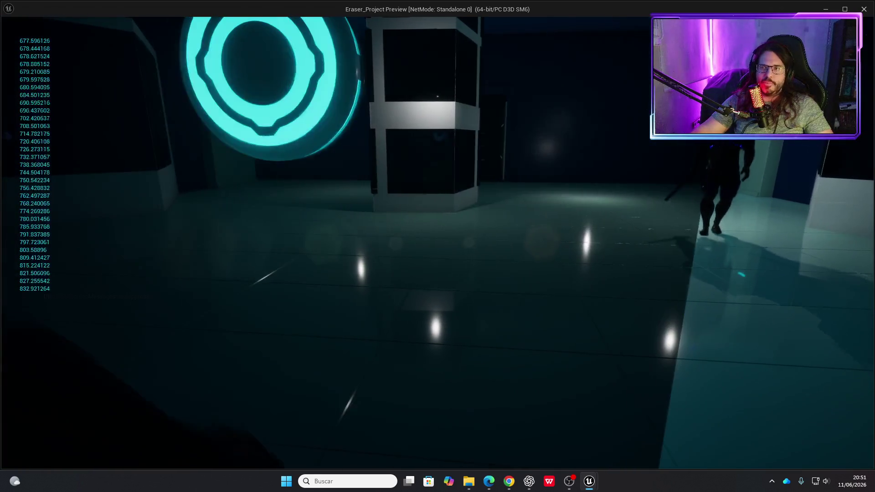
key("Escape")
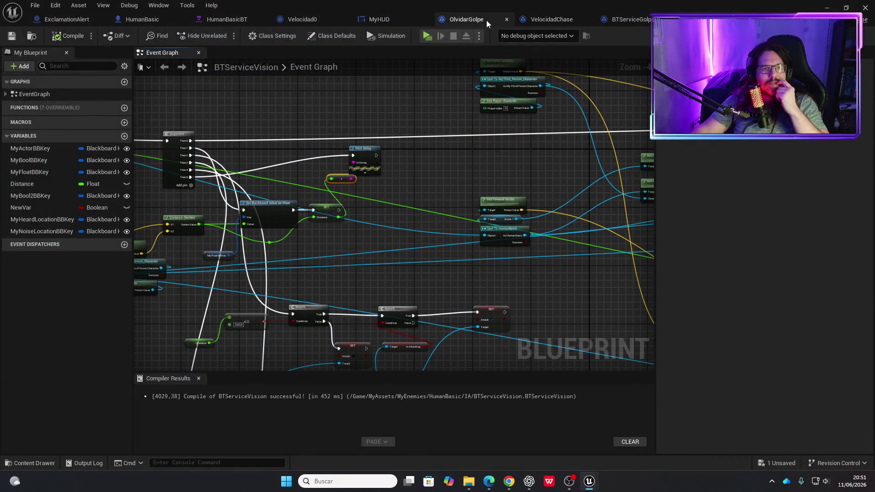
Review the services in the HumanBasicBT behavior tree.
left_click(614, 21)
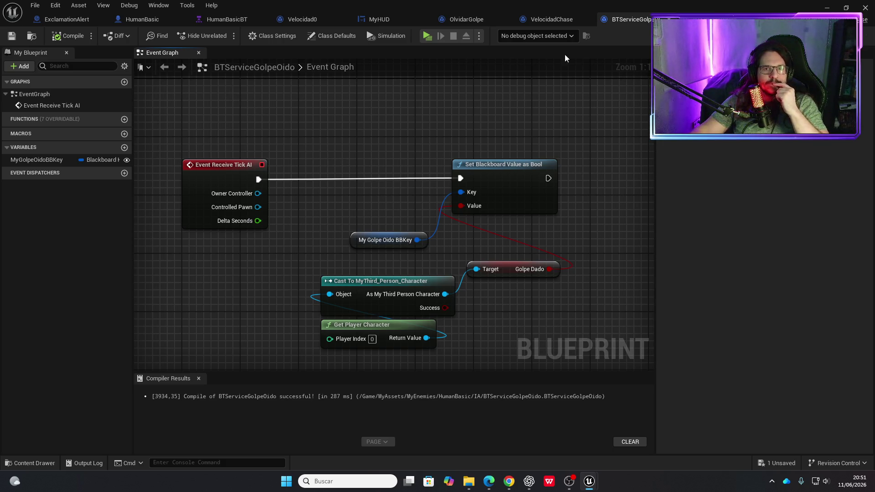
left_click(207, 20)
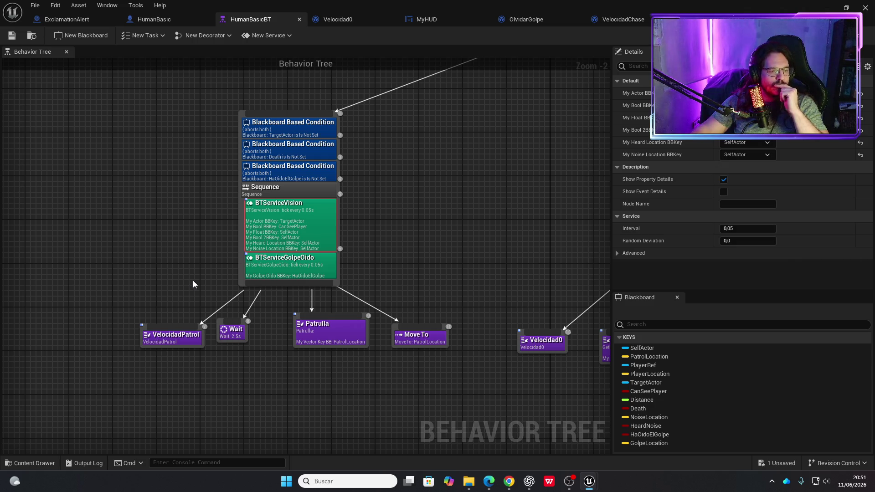
scroll(212, 279, "down", 4)
mouse_move(212, 279)
left_mouse_down()
mouse_move(352, 268)
mouse_move(483, 221)
mouse_move(413, 226)
mouse_move(258, 210)
left_mouse_up()
scroll(242, 207, "up", 4)
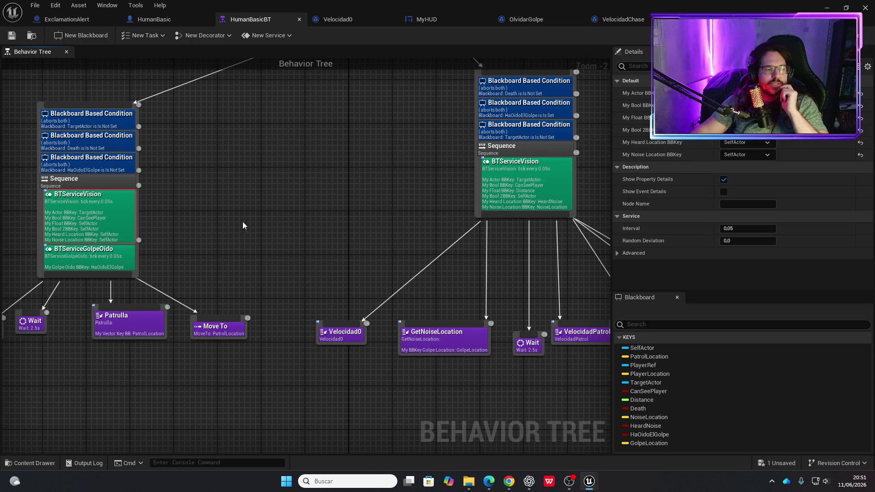
left_click_drag(262, 258, 234, 266)
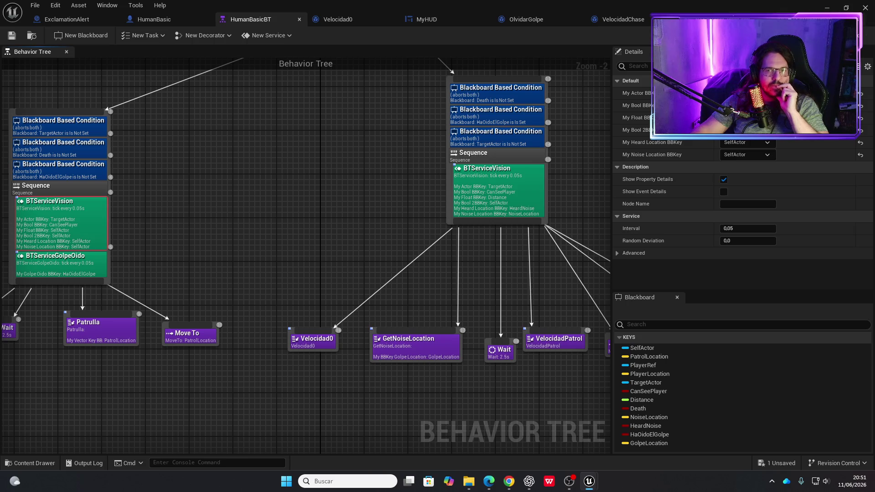
Inspect BTServiceVision's distance calculation nodes, then return to BTServiceGolpeOido.
left_click(775, 20)
left_click_drag(323, 201, 524, 176)
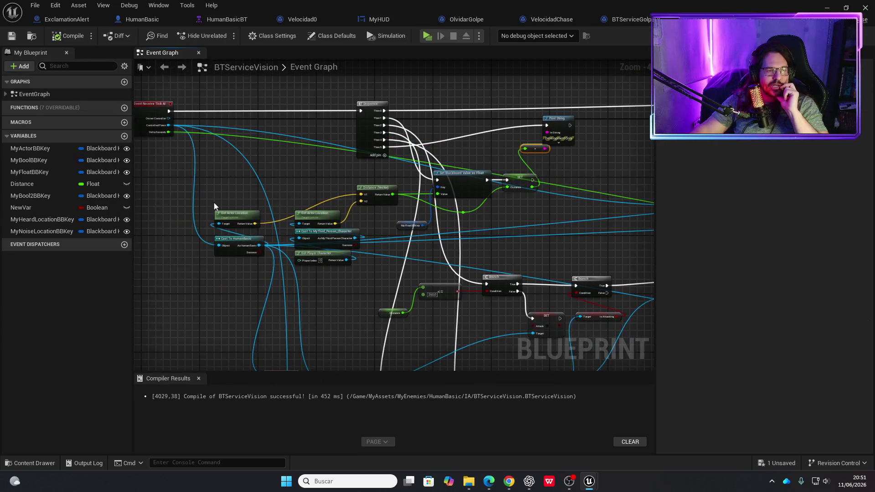
scroll(231, 178, "up", 1)
mouse_move(231, 178)
left_mouse_down()
mouse_move(287, 190)
mouse_move(319, 208)
mouse_move(262, 199)
left_mouse_up()
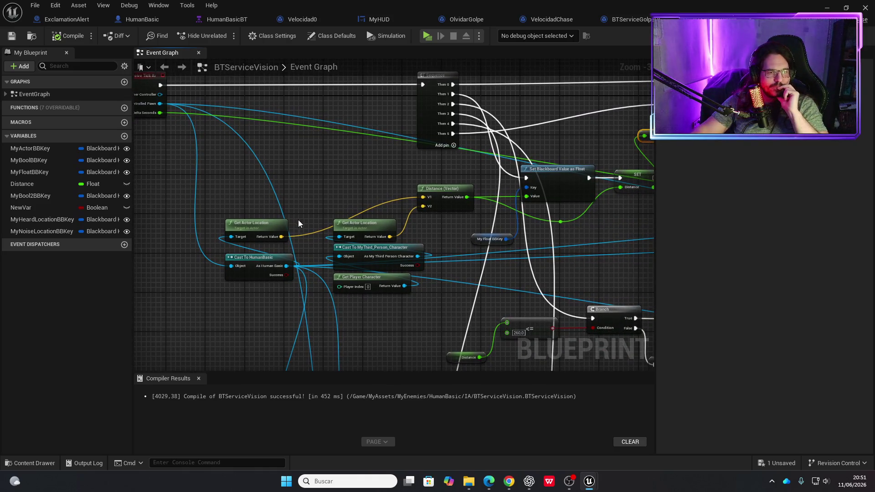
mouse_move(317, 226)
left_mouse_down()
mouse_move(333, 191)
mouse_move(287, 179)
left_mouse_up()
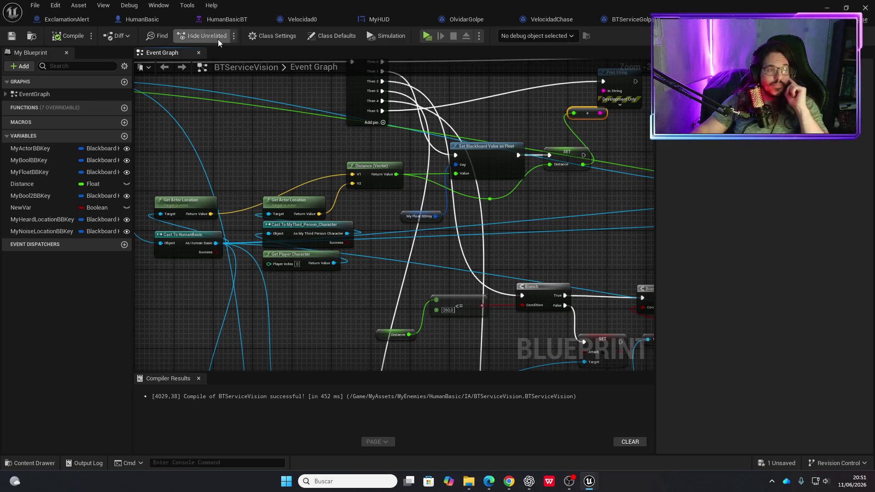
left_click(623, 20)
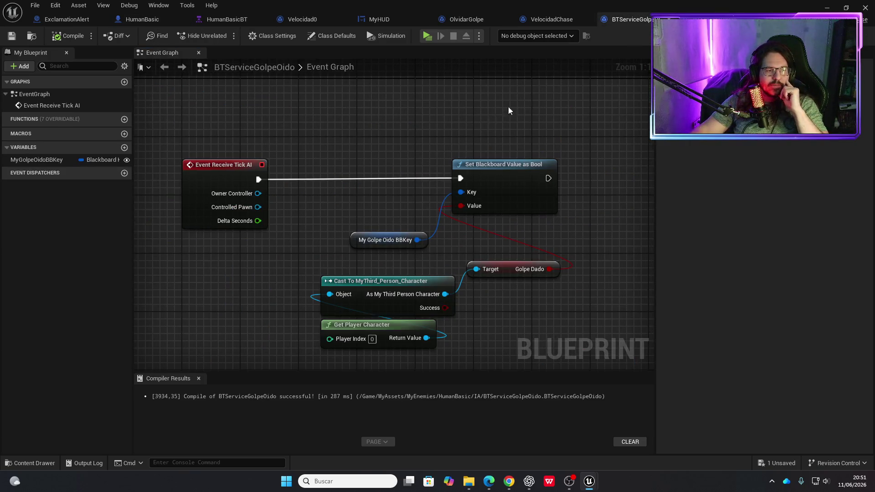
Move the five hit-detection nodes right to make room.
left_click_drag(406, 183, 357, 121)
scroll(317, 130, "down", 2)
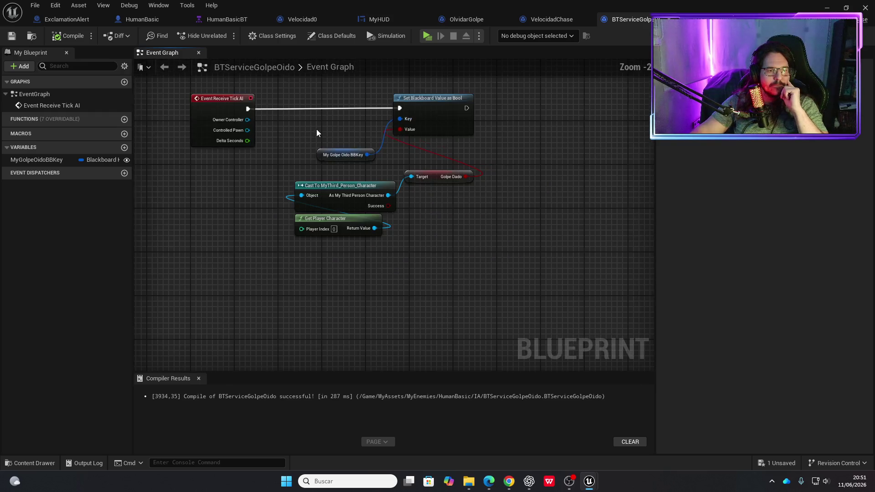
left_click_drag(293, 116, 436, 281)
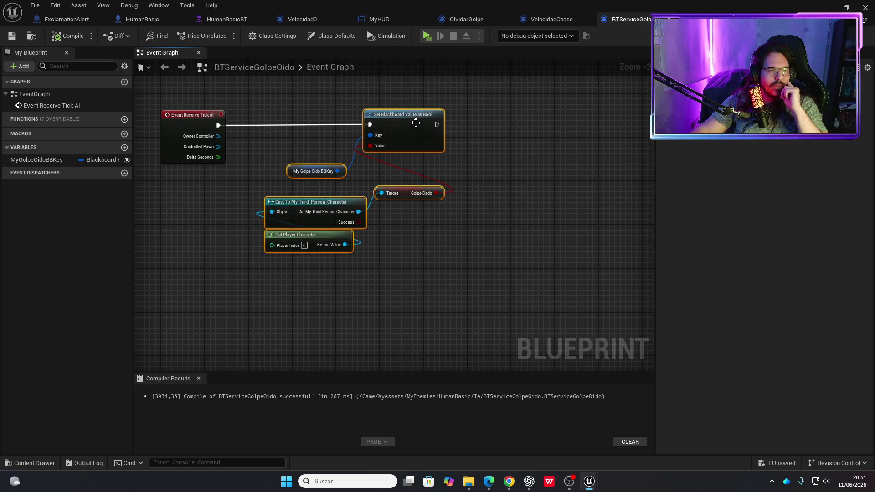
left_click_drag(415, 123, 632, 117)
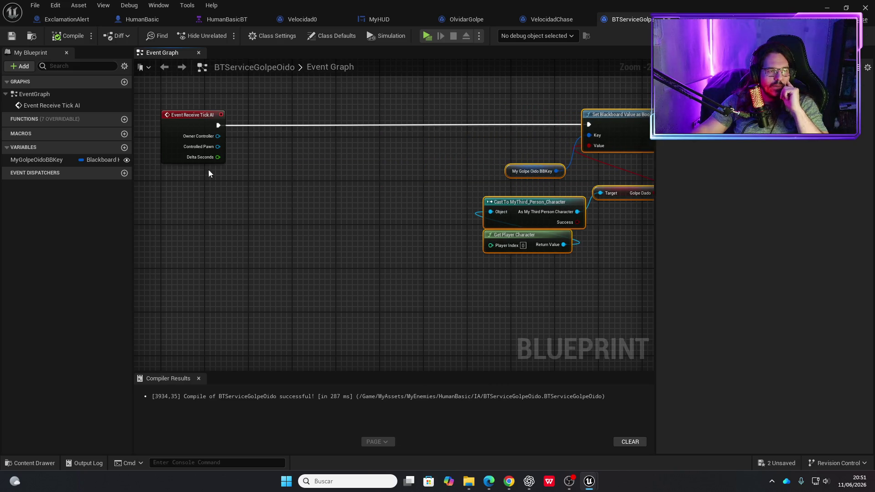
Add a pure cast to HumanBasic from Controlled Pawn.
left_click_drag(218, 146, 233, 215)
type("cas")
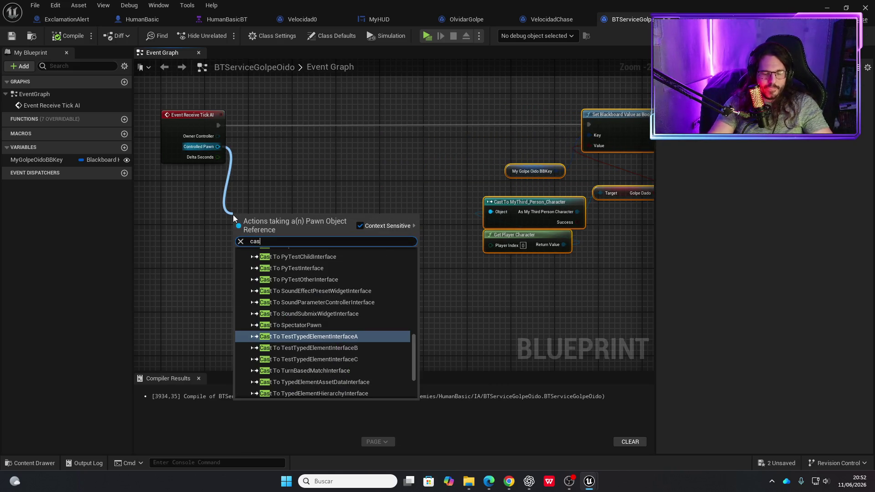
type("t to human")
key("Return")
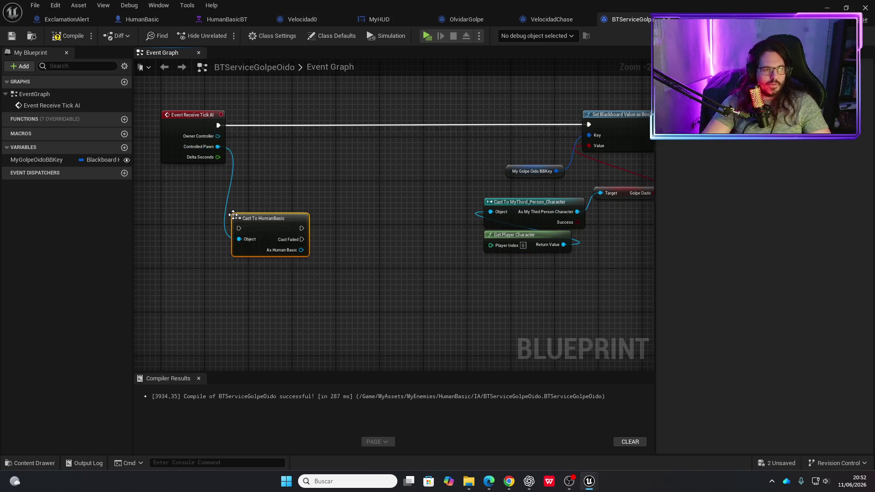
right_click(241, 217)
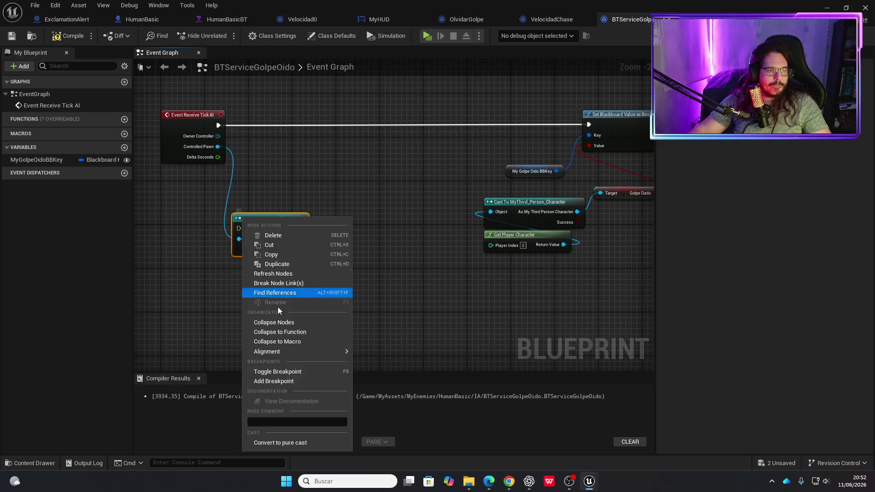
left_click(275, 442)
Add Get Player Character with a pure cast to MyThird_Person_Character.
right_click(315, 283)
type("get playe")
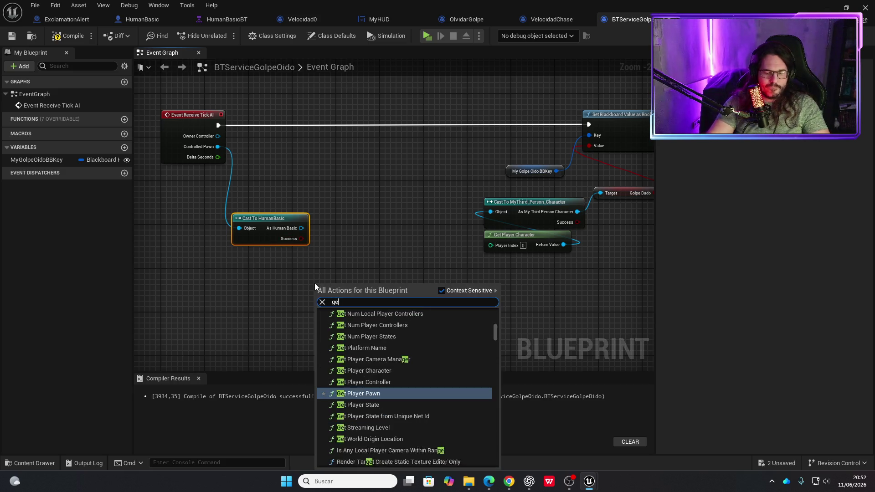
type("r cha")
key("Return")
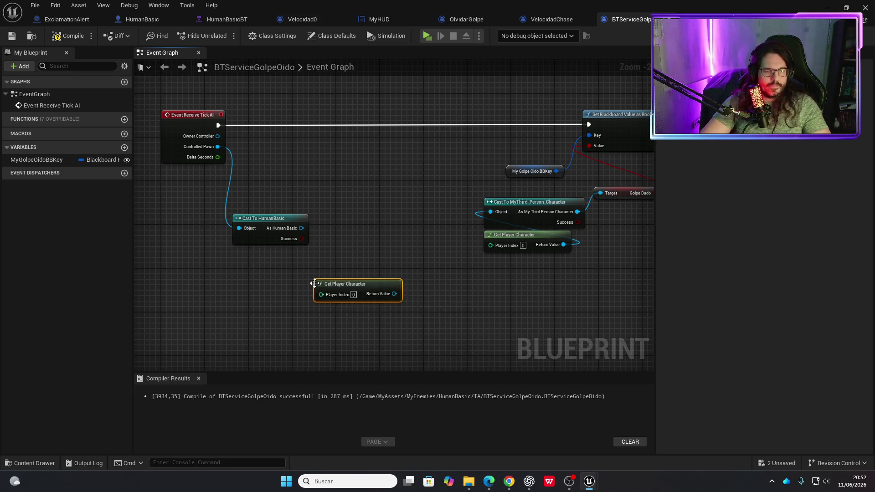
left_click_drag(396, 294, 371, 253)
type("cast to my")
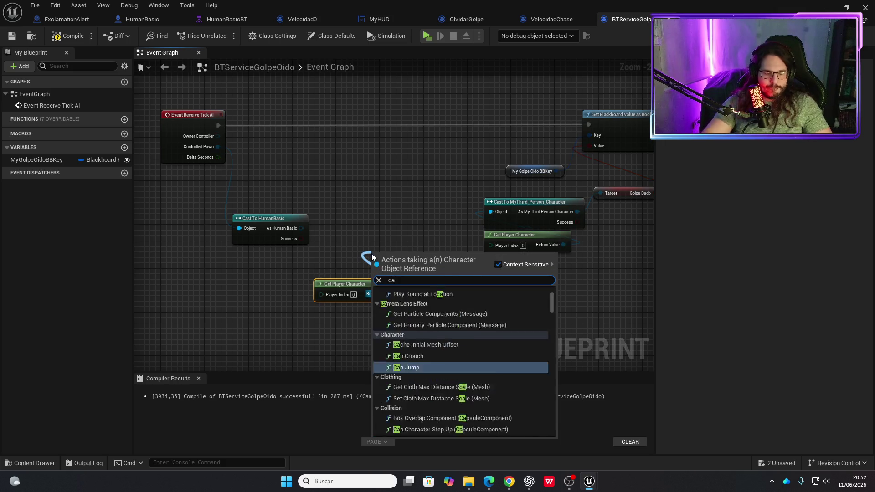
key("Down")
key("Down")
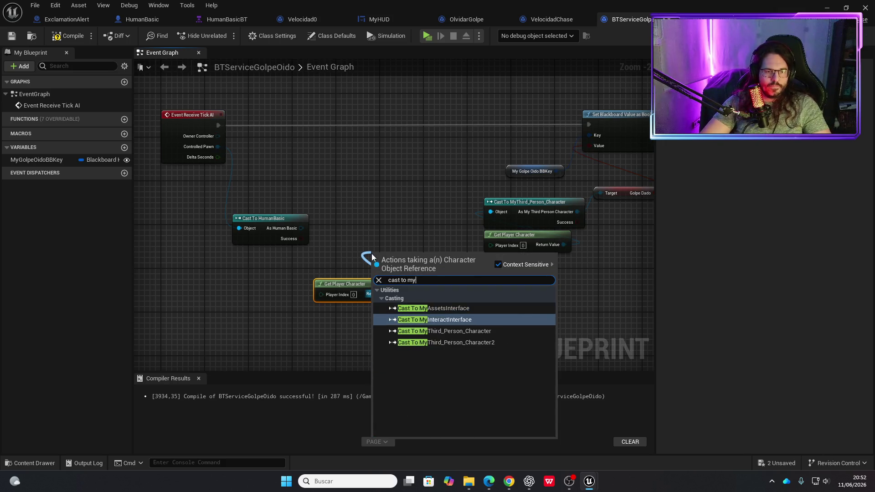
key("Return")
right_click(412, 258)
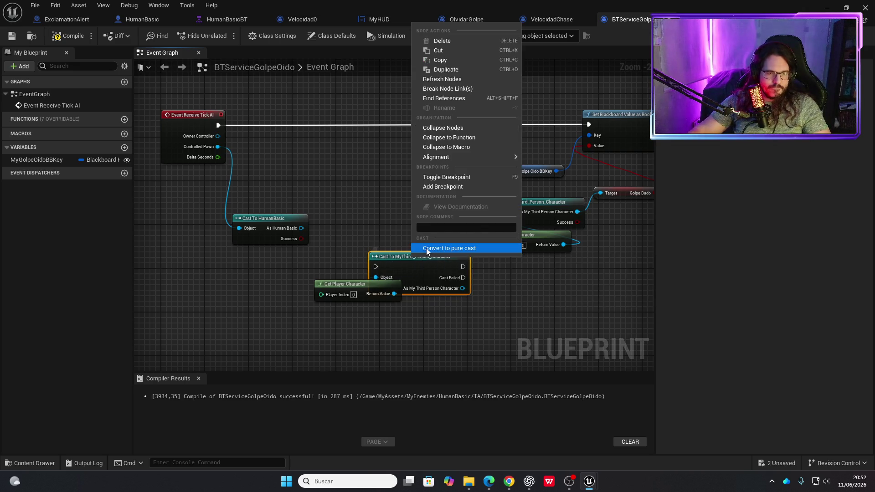
left_click(426, 248)
left_click_drag(417, 254, 362, 247)
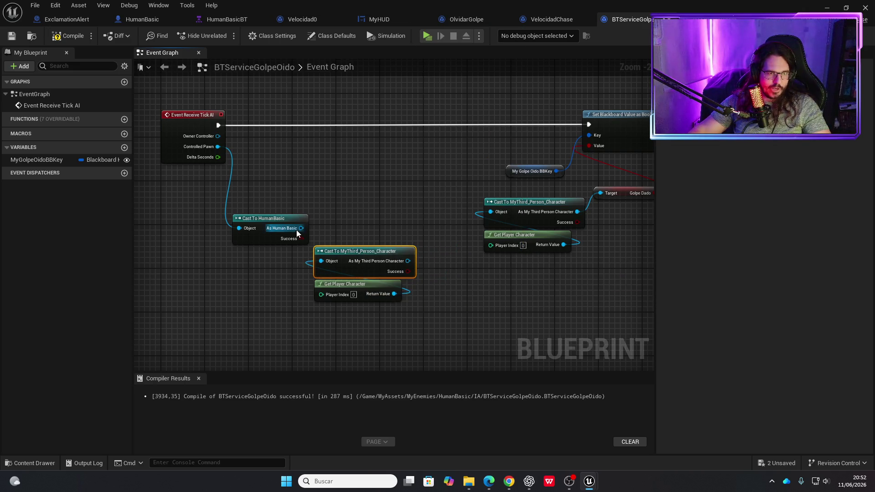
Add Get Actor Location nodes for both the enemy and the player.
left_click_drag(301, 227, 277, 190)
type("ge3t")
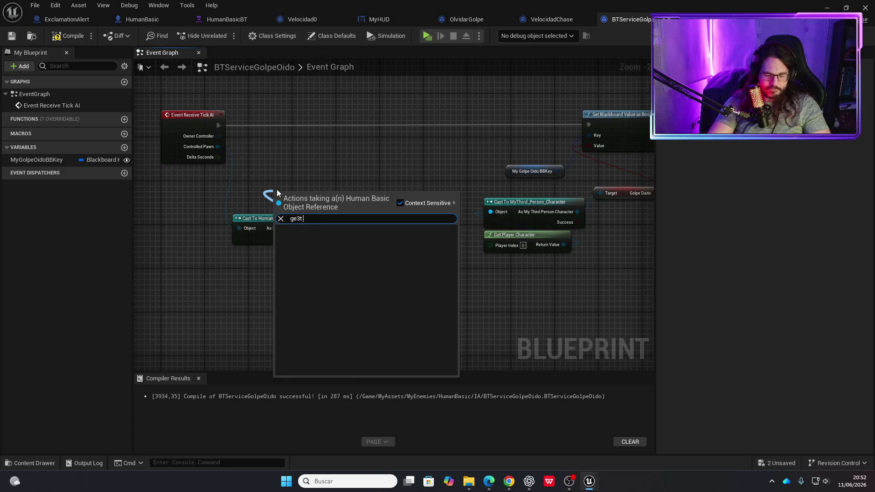
key("BackSpace")
type("t actorl")
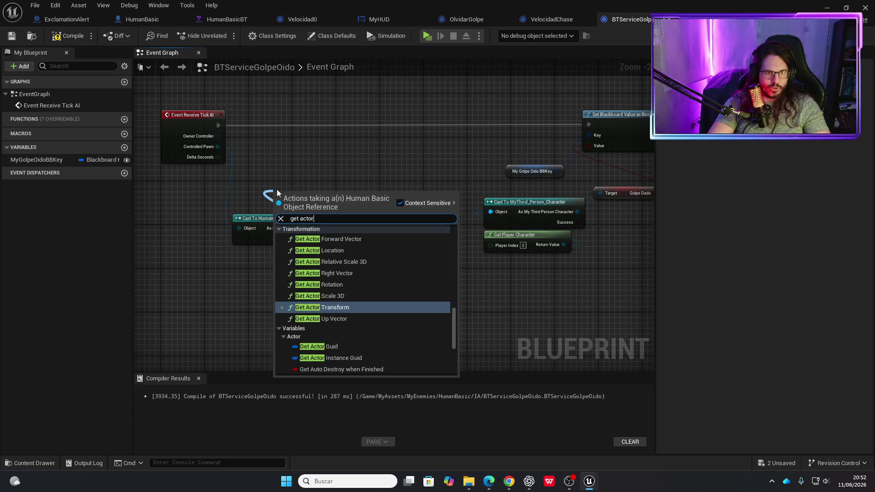
key("Return")
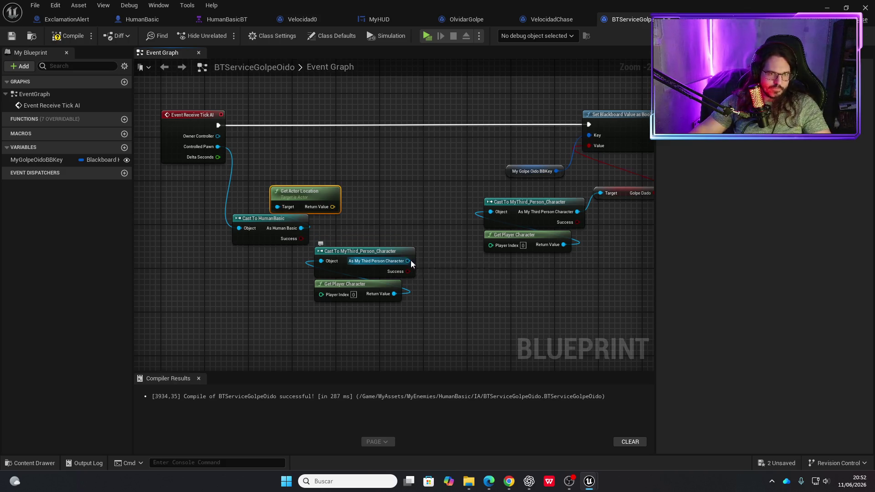
left_click_drag(411, 261, 384, 228)
type("get actor")
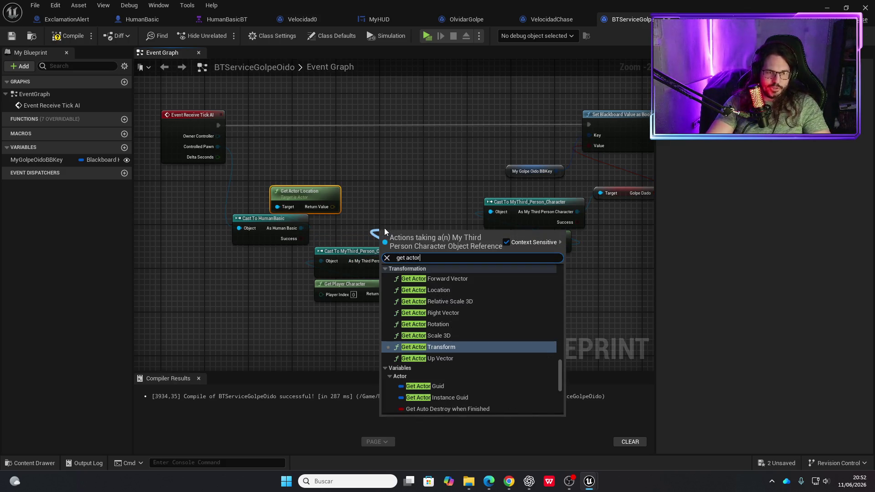
key("Up")
key("Up")
key("Up")
key("Return")
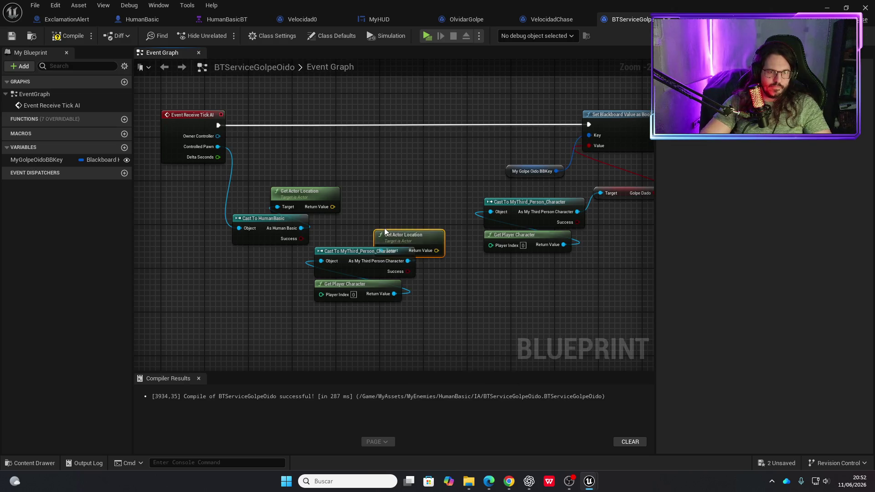
mouse_move(385, 234)
left_mouse_down()
mouse_move(327, 230)
mouse_move(330, 223)
mouse_move(280, 195)
mouse_move(330, 185)
left_mouse_up()
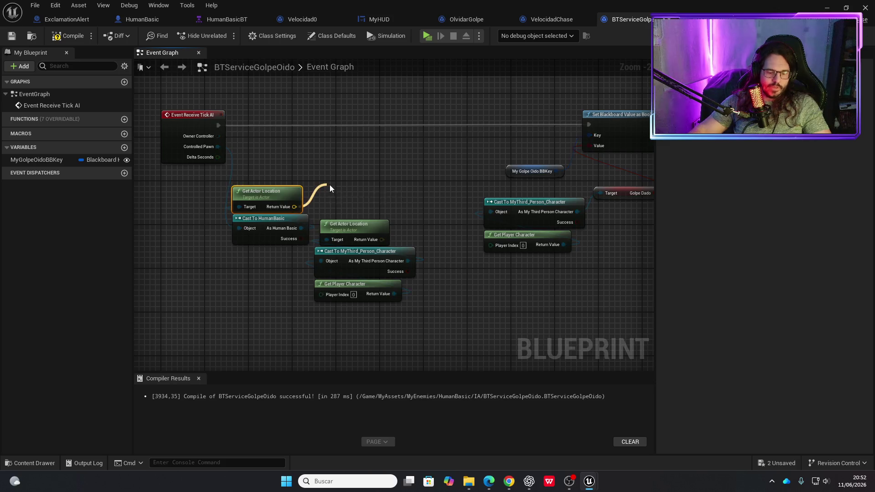
Compute the Distance (Vector) between both locations and test it <= 800.0.
type("vector")
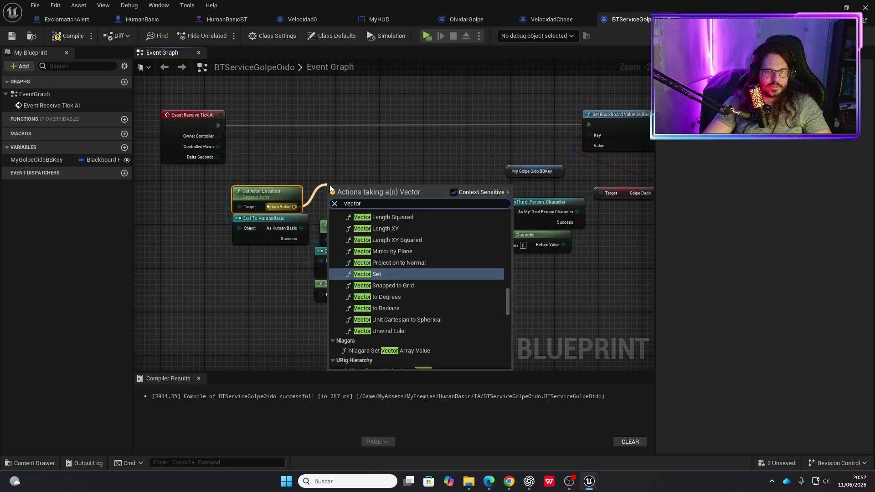
type(" dis")
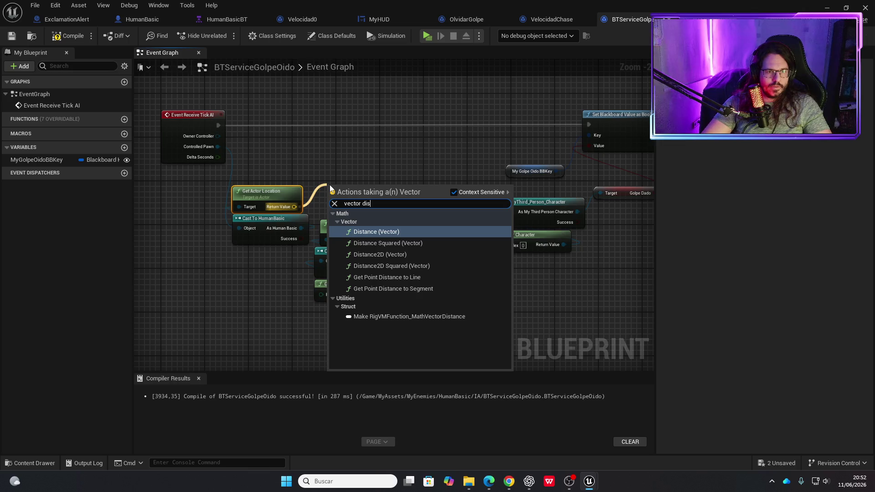
key("Return")
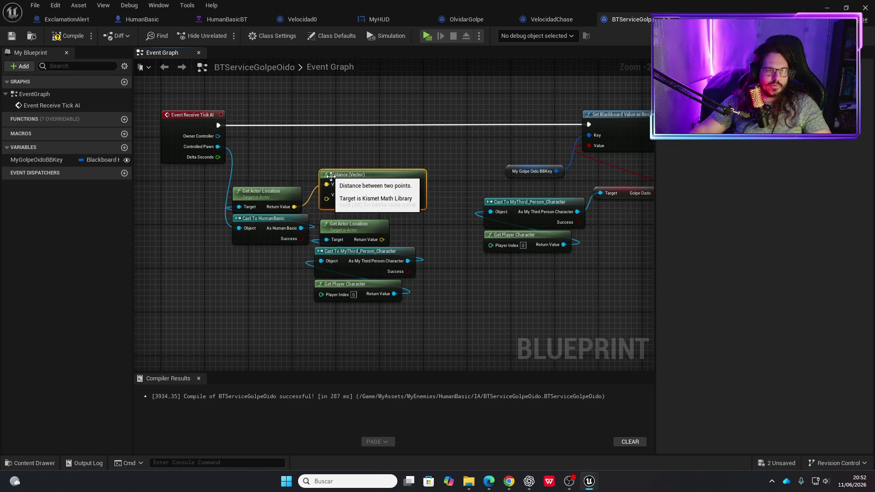
mouse_move(382, 239)
left_mouse_down()
mouse_move(325, 196)
mouse_move(402, 160)
left_mouse_up()
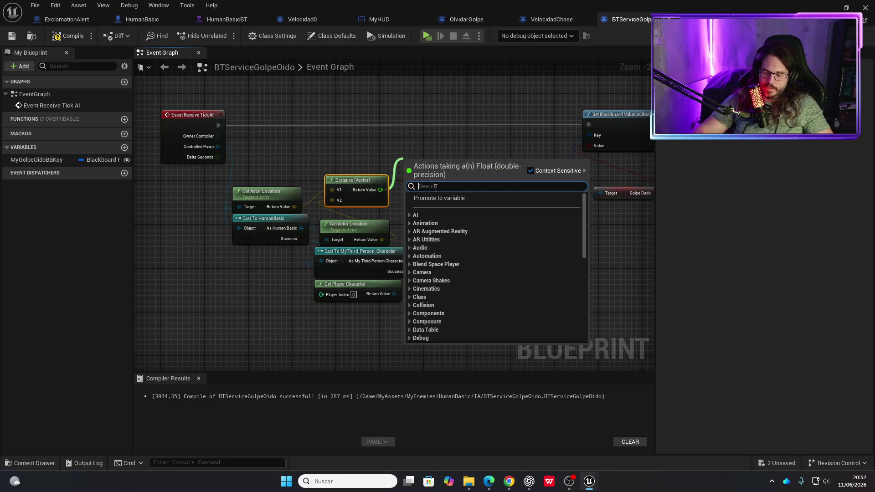
type("=")
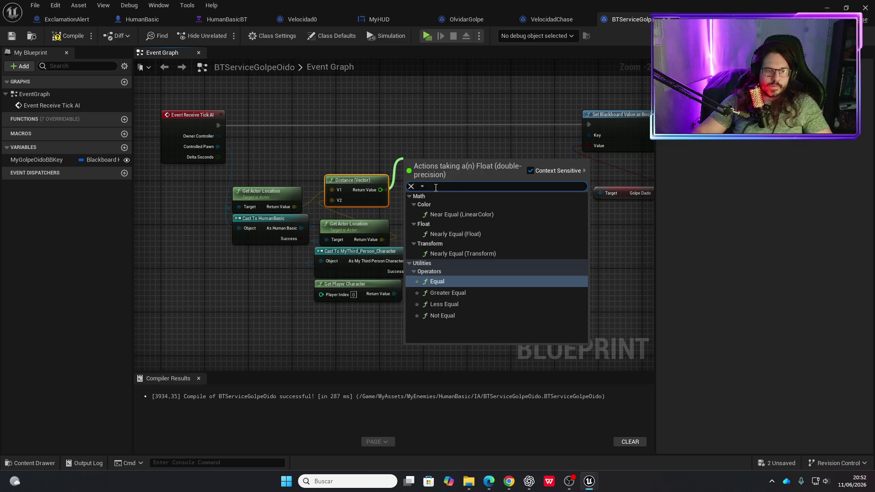
key("BackSpace")
type("<")
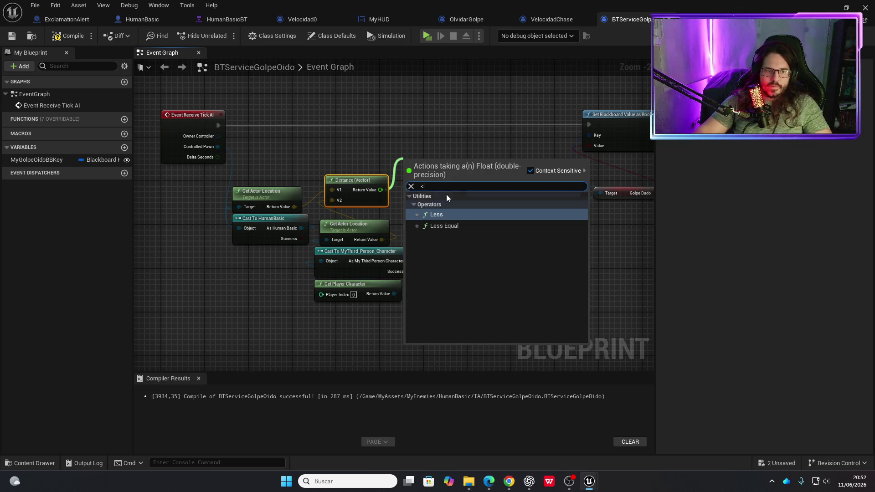
left_click(442, 225)
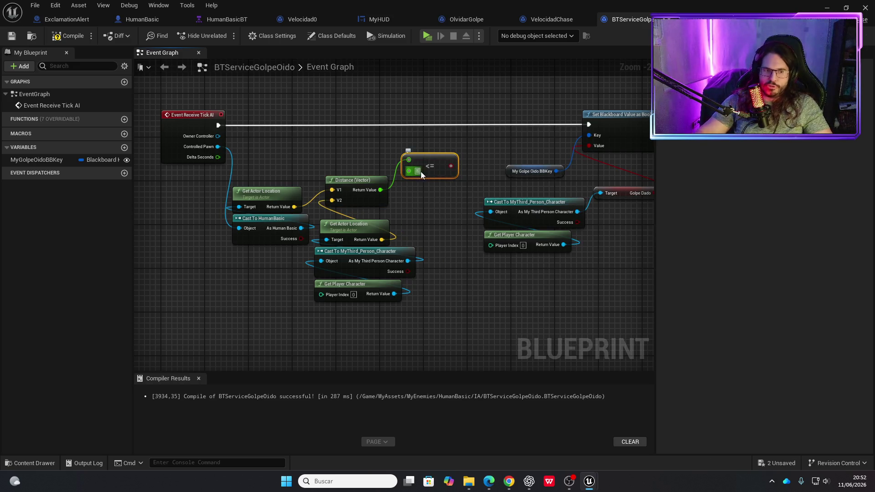
type("800")
left_click(424, 108)
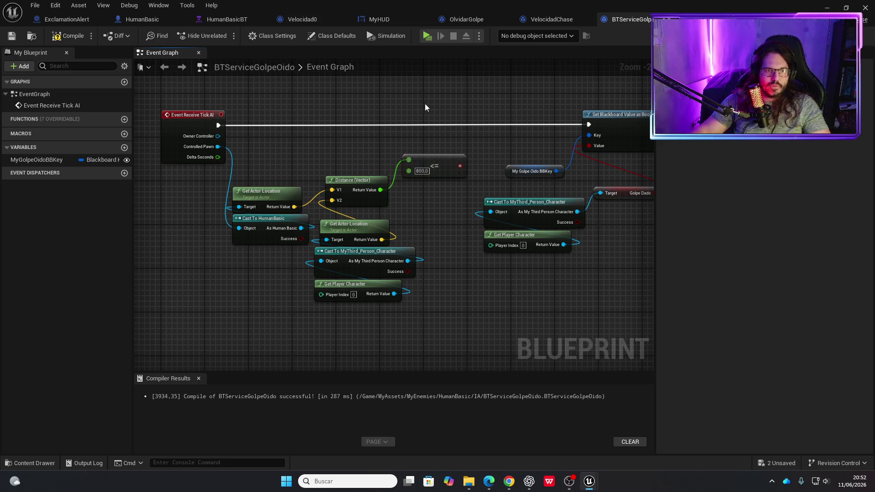
Route Tick AI through a Branch on that comparison, True into Set Blackboard Value as Bool.
left_click(425, 110)
left_click_drag(460, 166, 435, 136)
mouse_move(219, 126)
left_mouse_down()
mouse_move(444, 127)
mouse_move(431, 124)
left_mouse_up()
left_click_drag(478, 124, 589, 124)
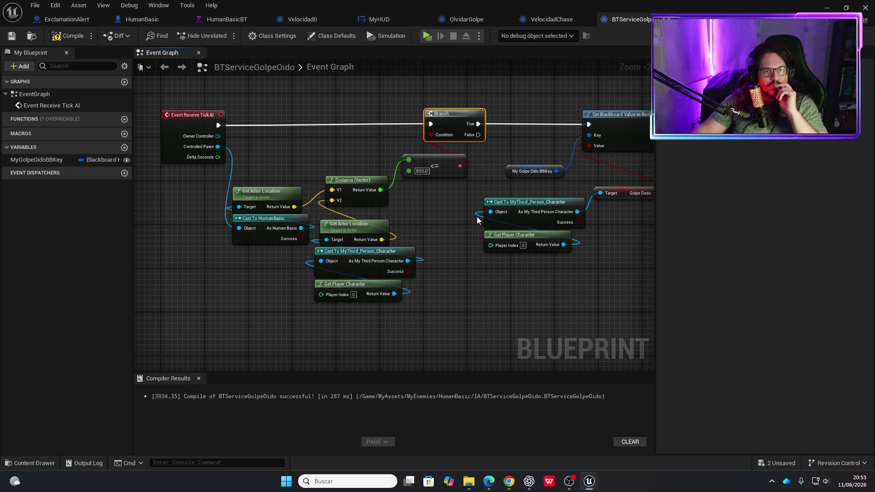
mouse_move(440, 215)
left_mouse_down()
mouse_move(353, 211)
mouse_move(423, 251)
left_mouse_up()
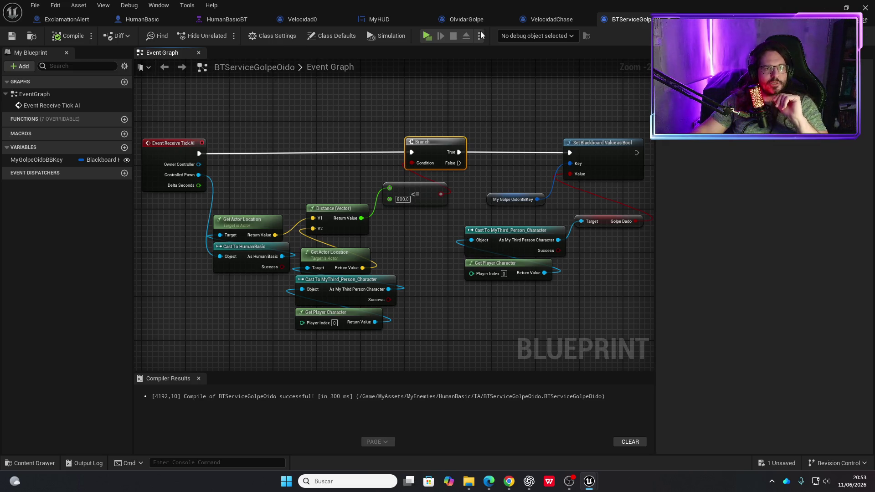
Run a standalone play-test, walking forward and triggering the scan pulse, then stop.
left_click(430, 37)
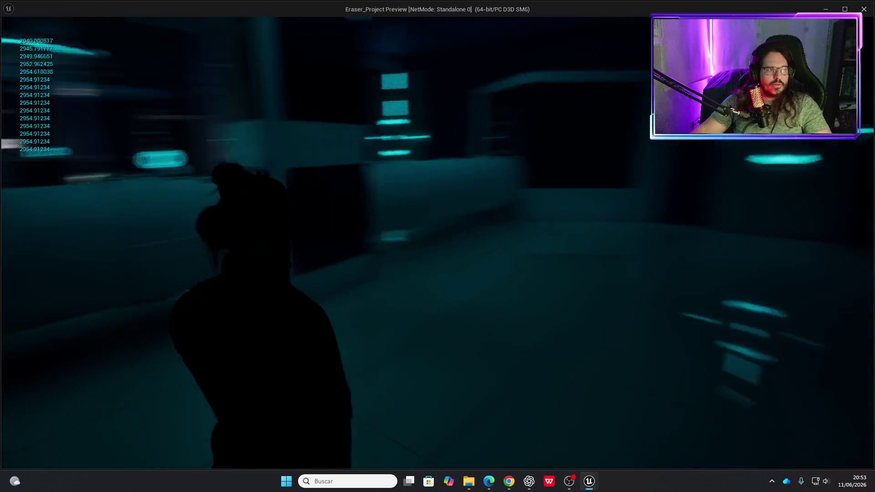
key("w")
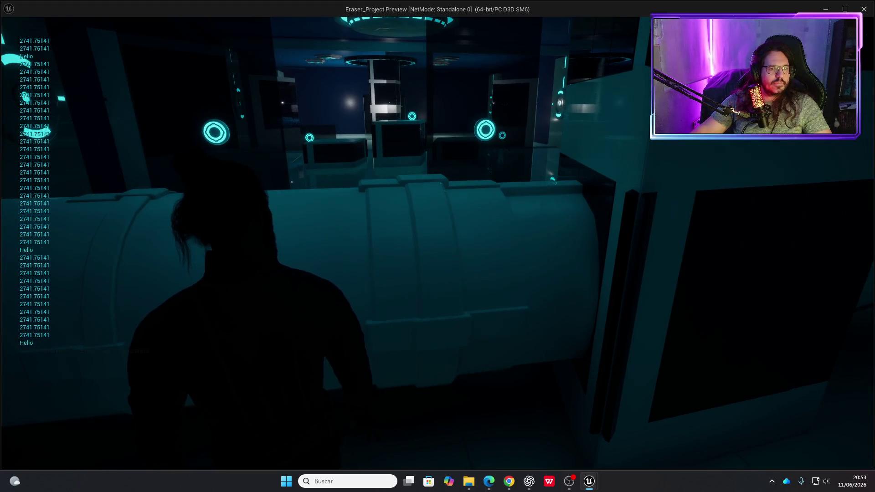
key("e")
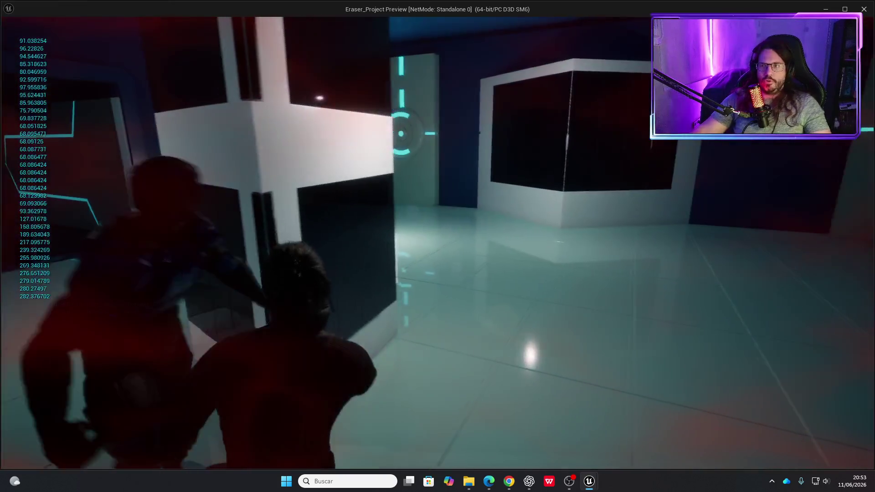
key("Escape")
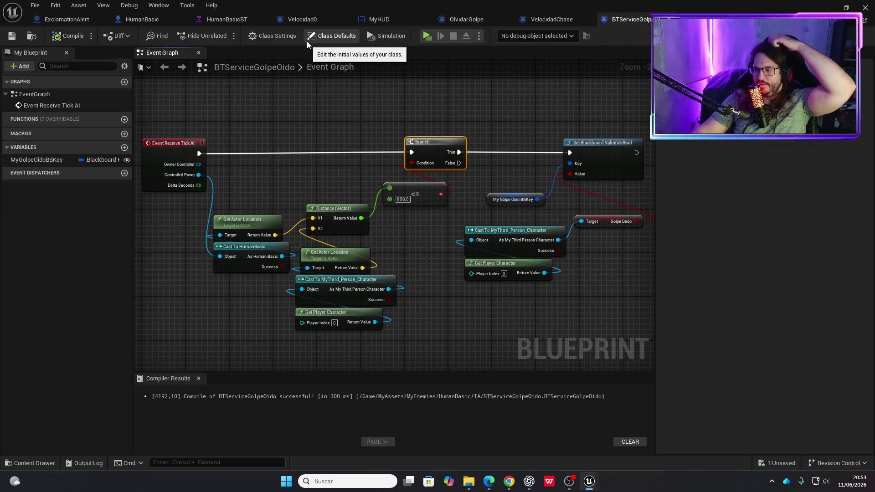
Play again, walking around the boxes to approach the enemy and trigger its alert, then stop.
left_click(427, 36)
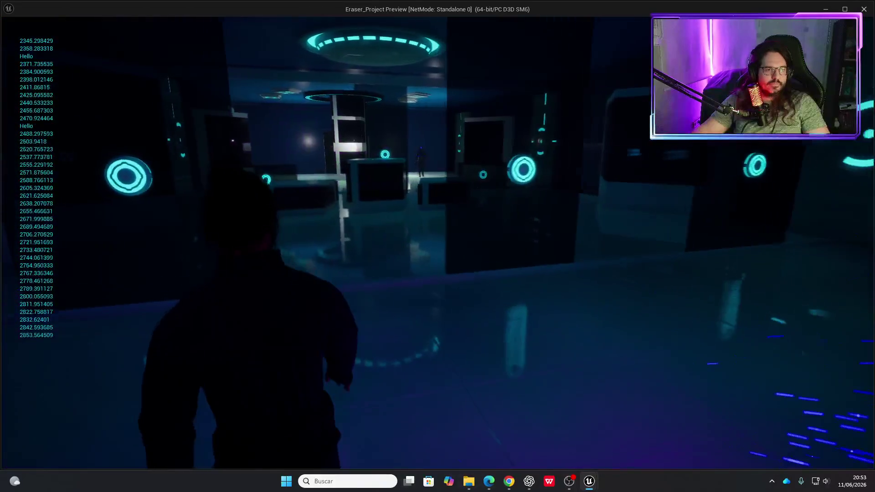
key("w")
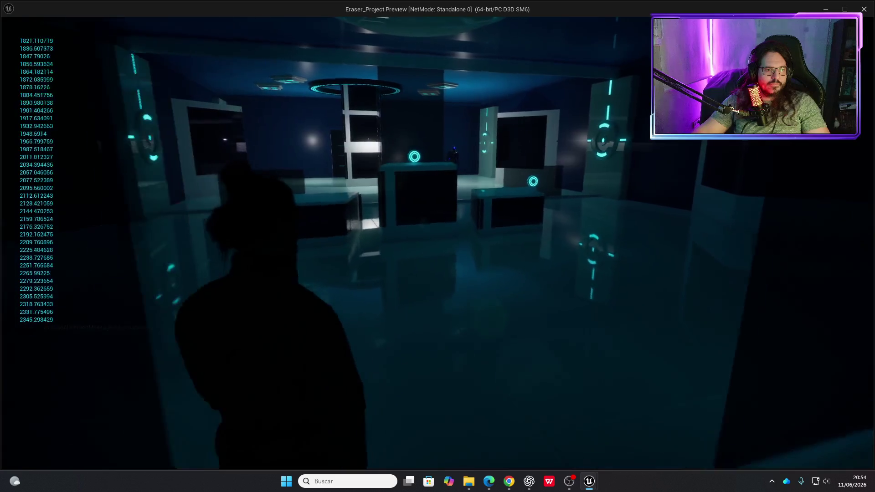
key("w")
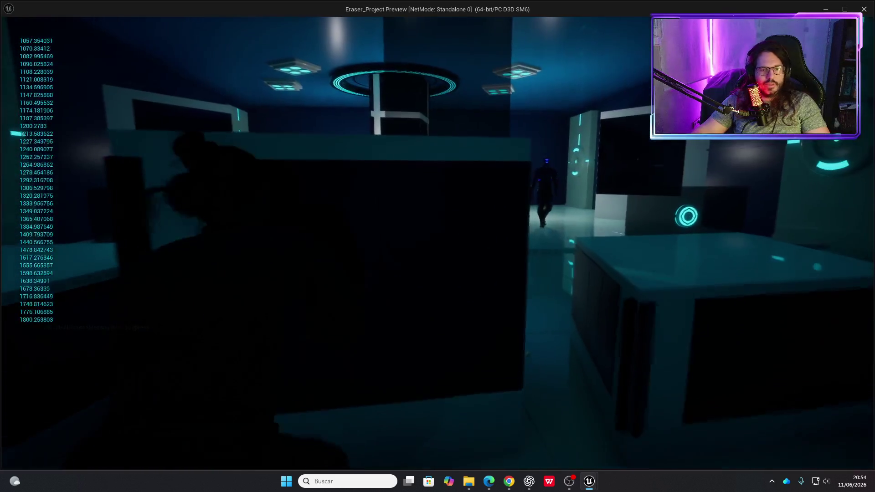
key("d")
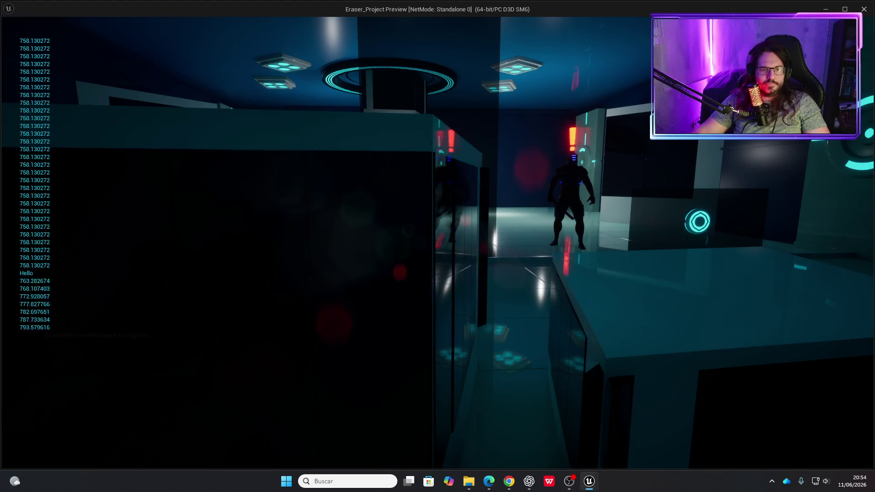
key("w")
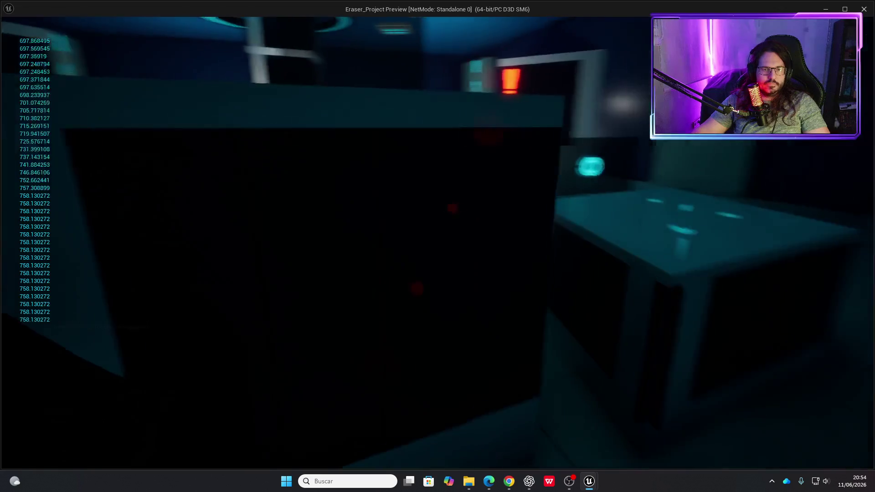
key("a")
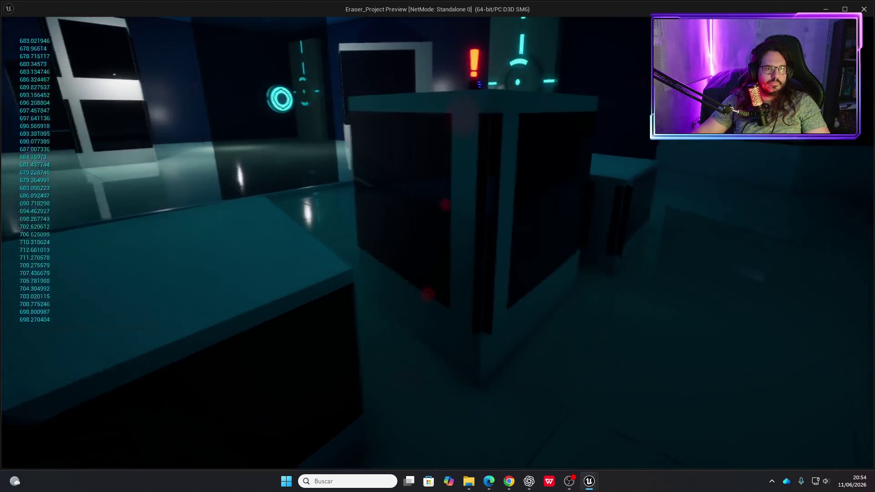
key("w")
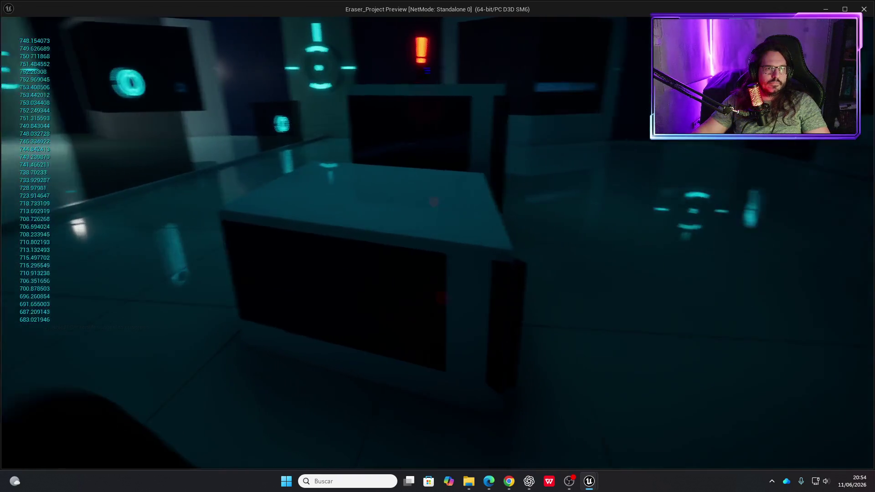
key("w")
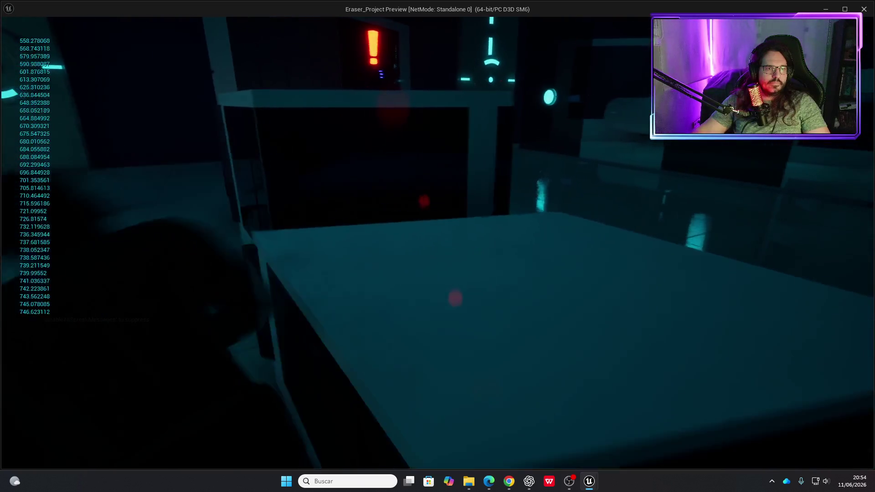
key("s")
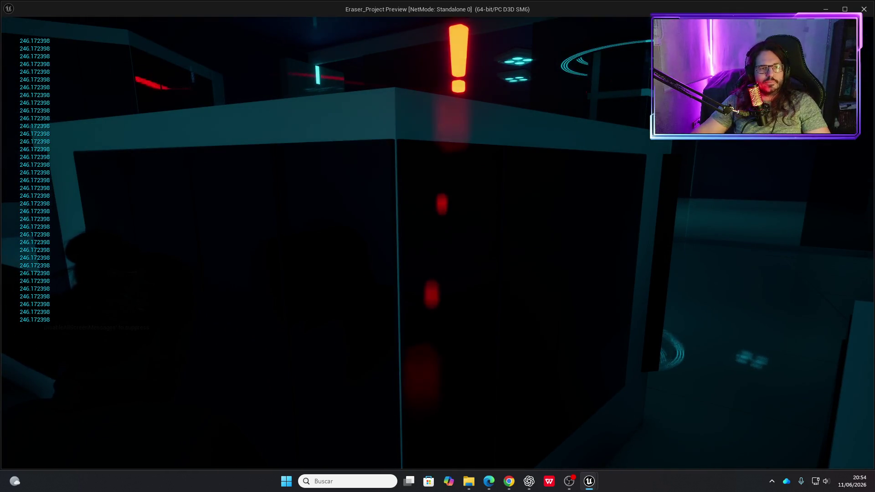
key("w")
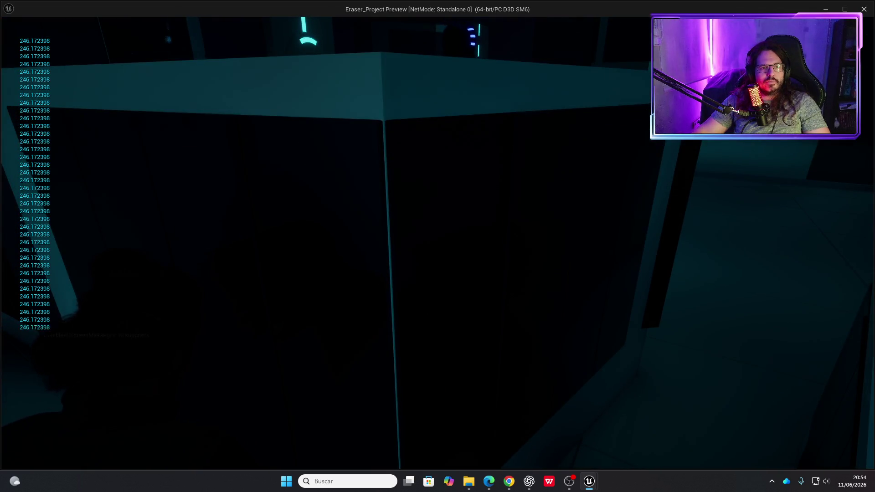
key("s")
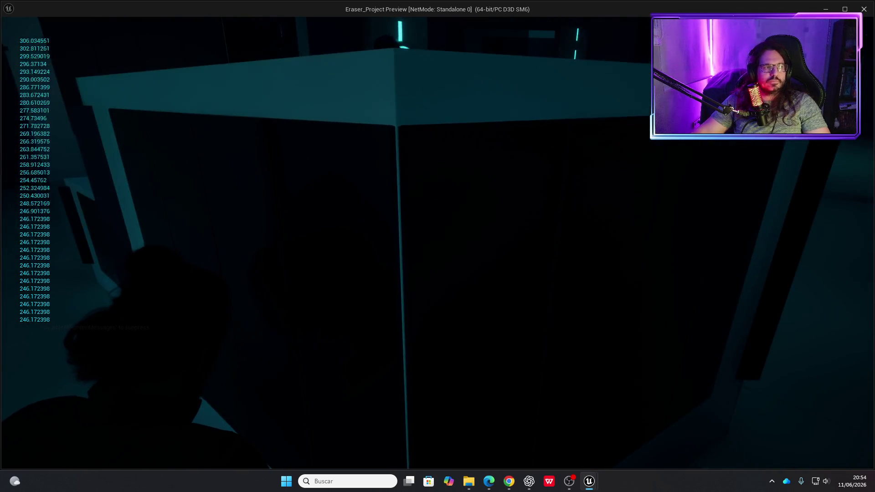
key("s")
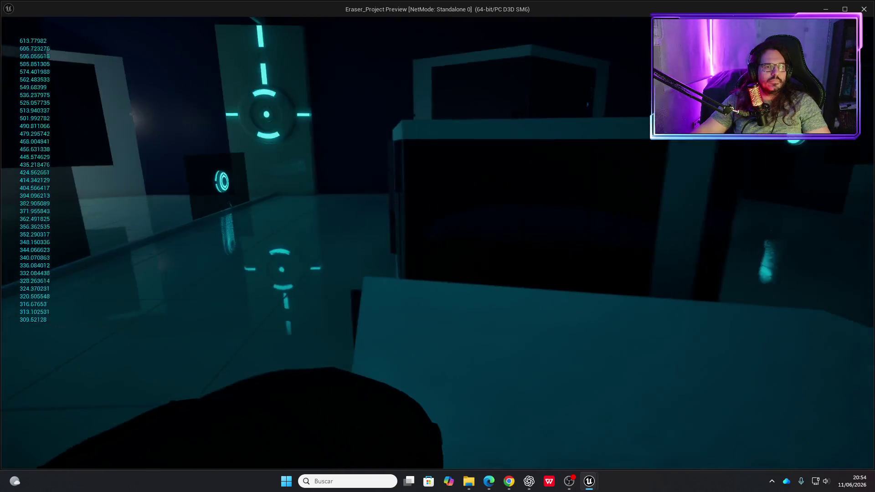
key("s")
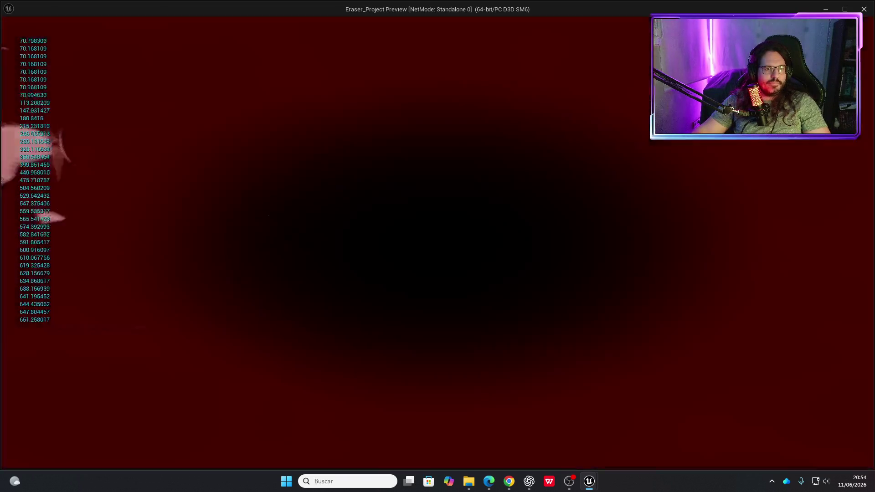
key("Escape")
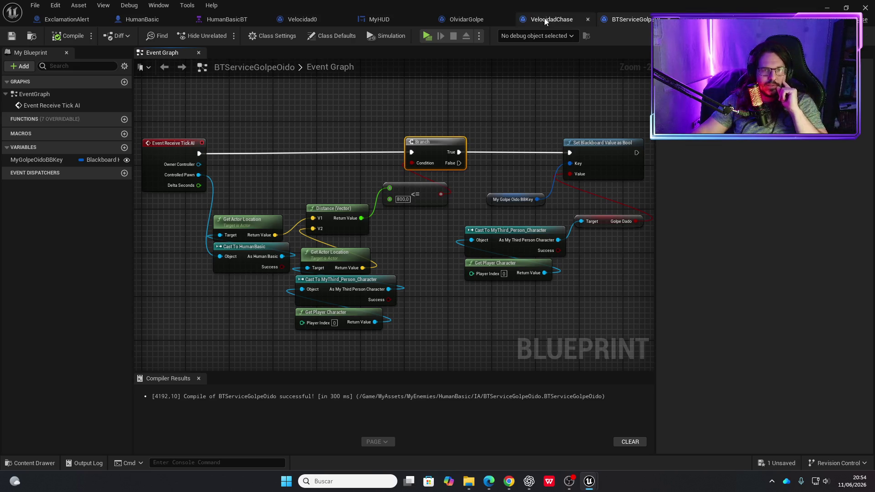
In HumanBasic's Event Graph, set the Alert Excalm scale X to 0, save, and play-test.
left_click(139, 20)
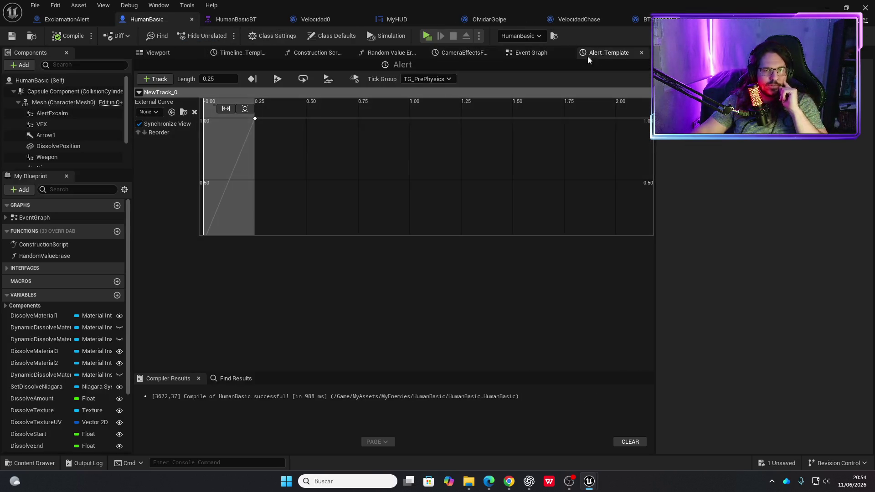
left_click(539, 53)
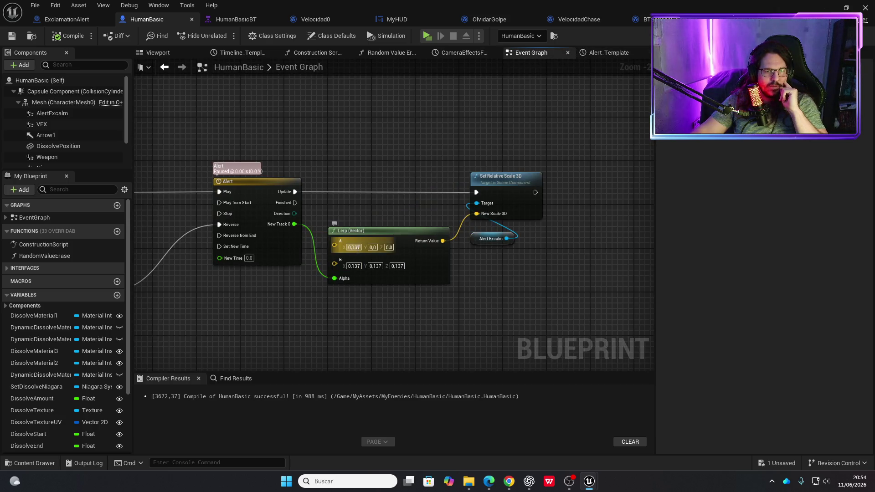
key("Return")
scroll(357, 249, "down", 4)
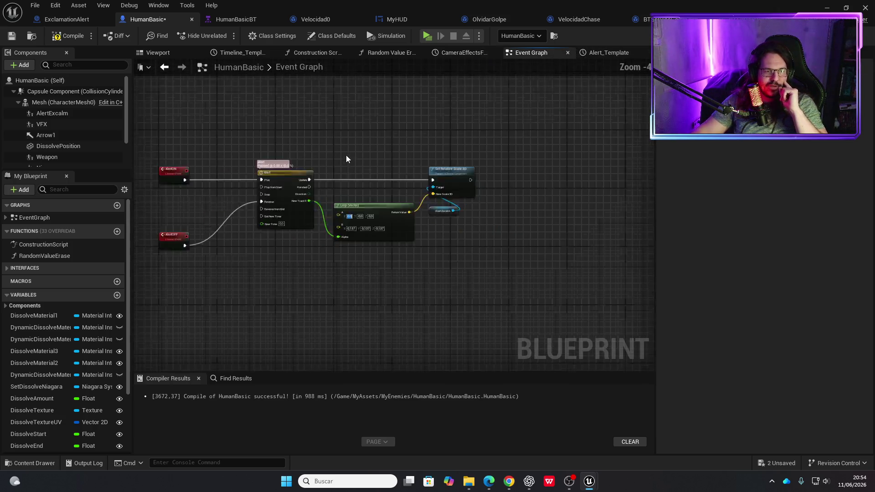
scroll(412, 201, "up", 5)
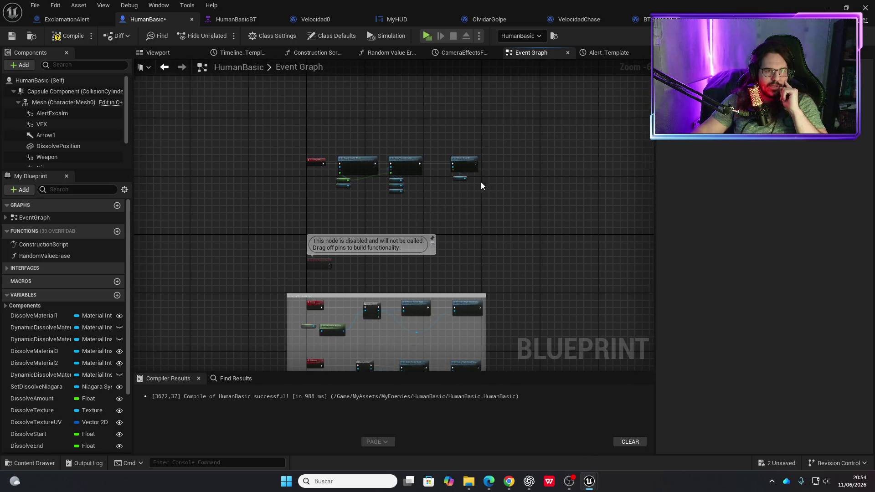
type("0,0")
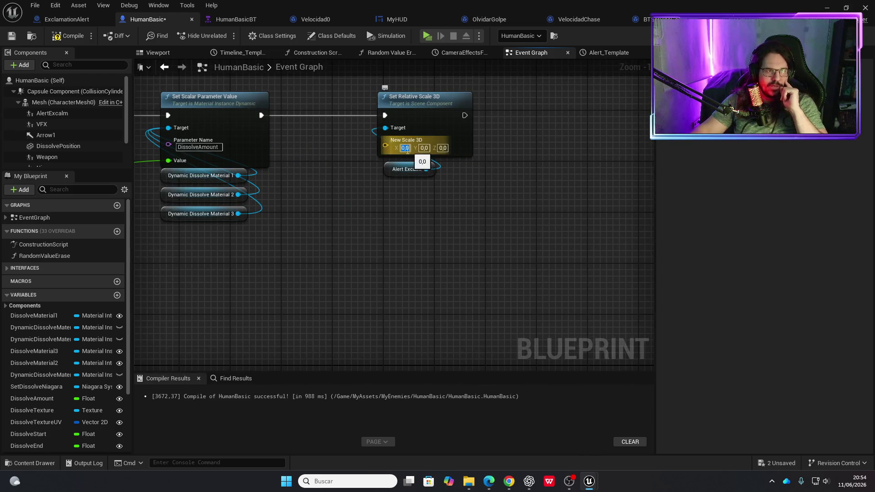
key("ctrl+s")
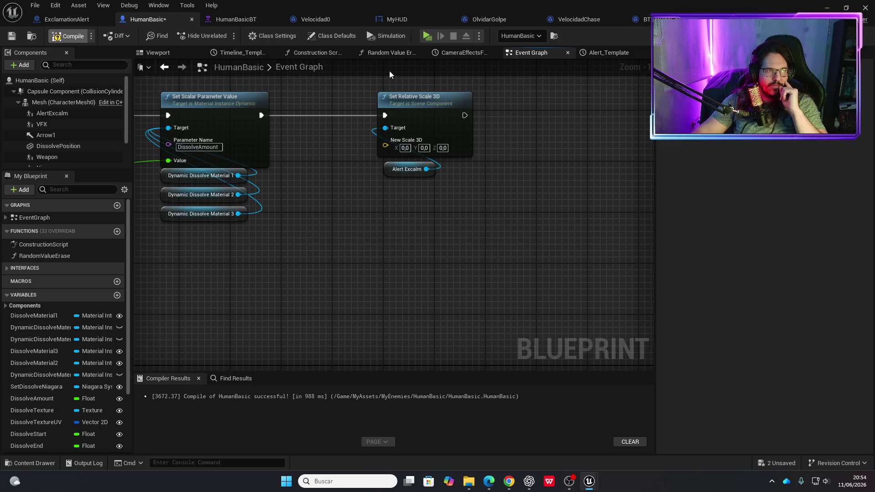
left_click(425, 36)
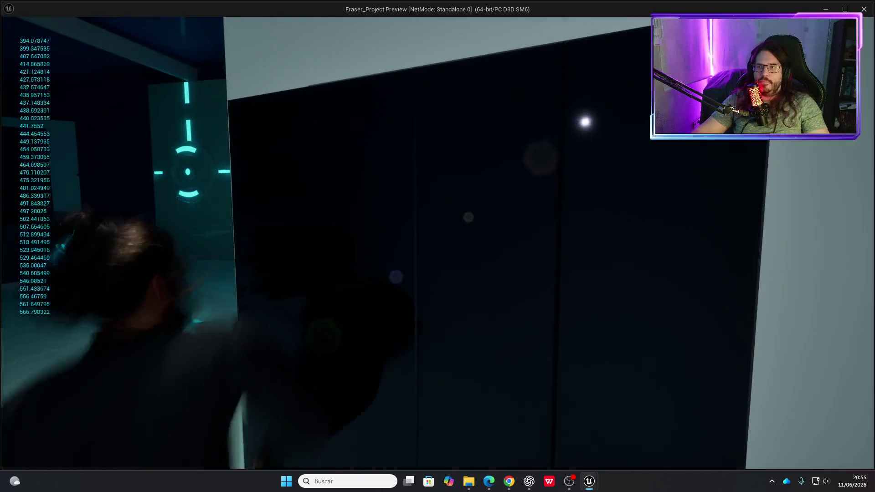
End the play-test and switch to the Mixamo browser window.
key("Escape")
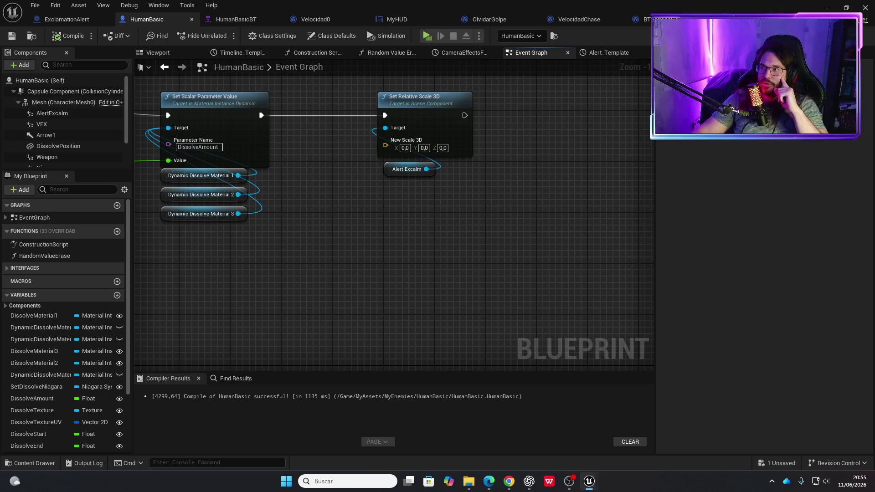
key("alt+Tab")
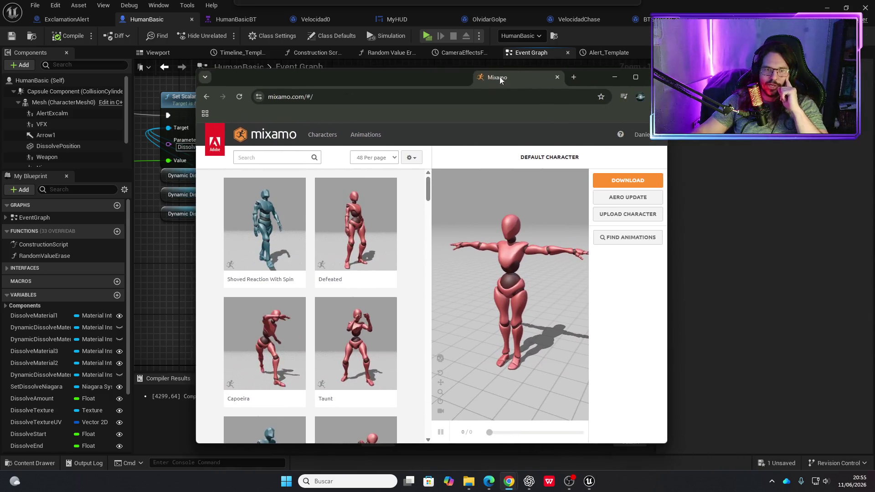
double_click(637, 79)
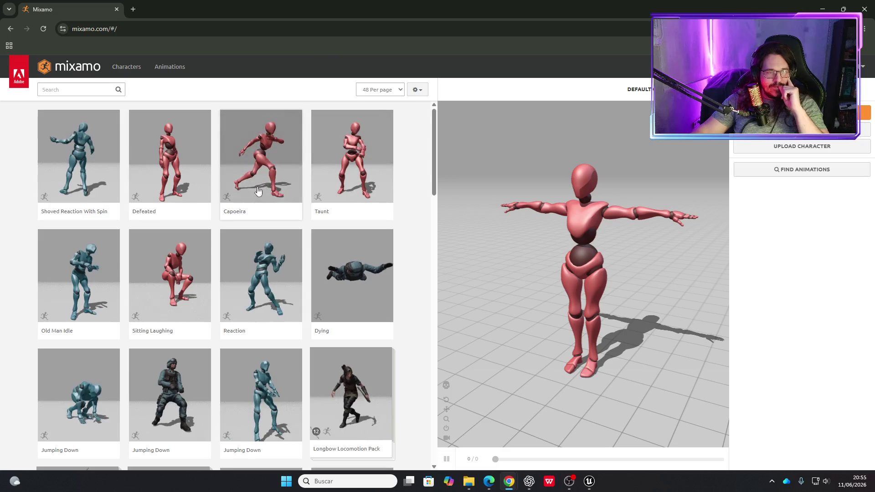
left_click(67, 90)
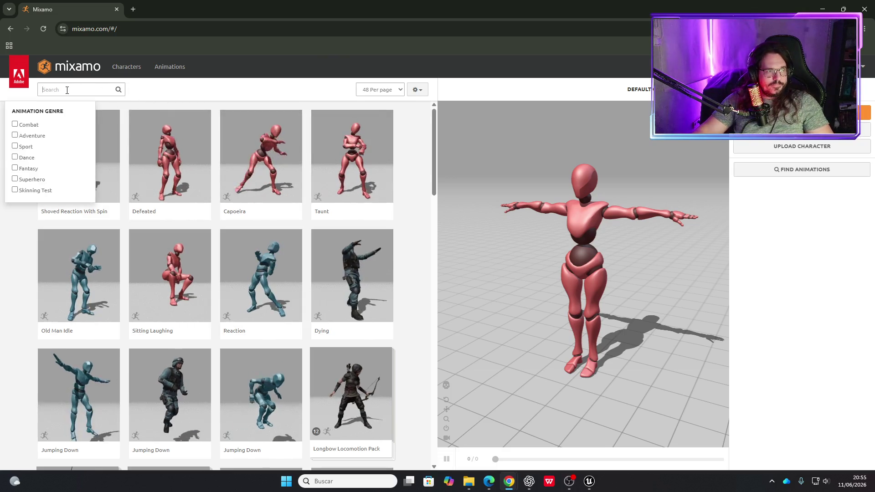
type("alert")
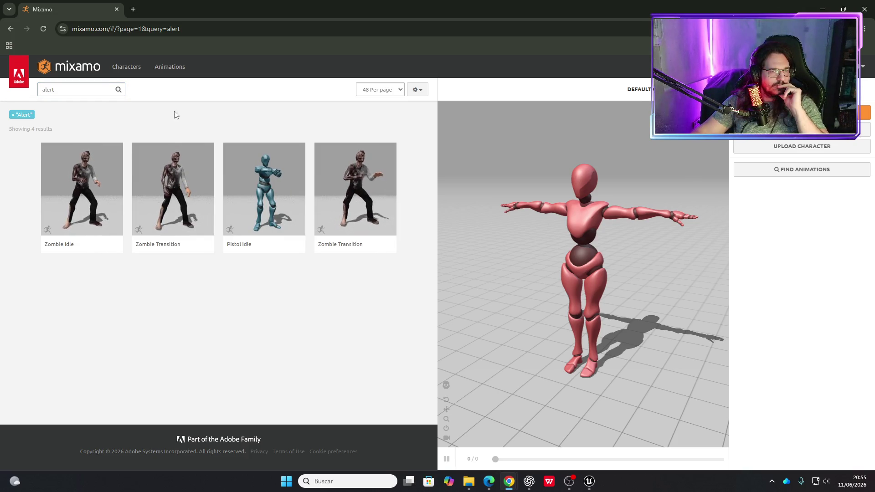
left_click(64, 92)
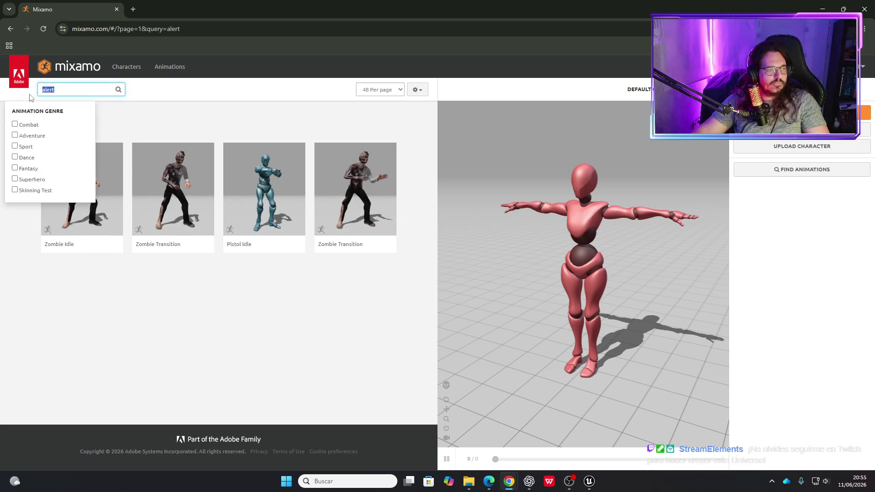
key("Return")
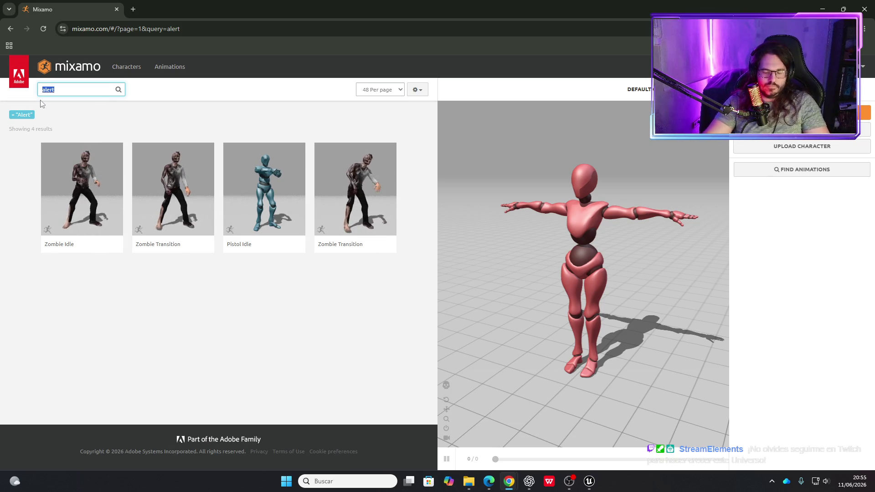
key("BackSpace")
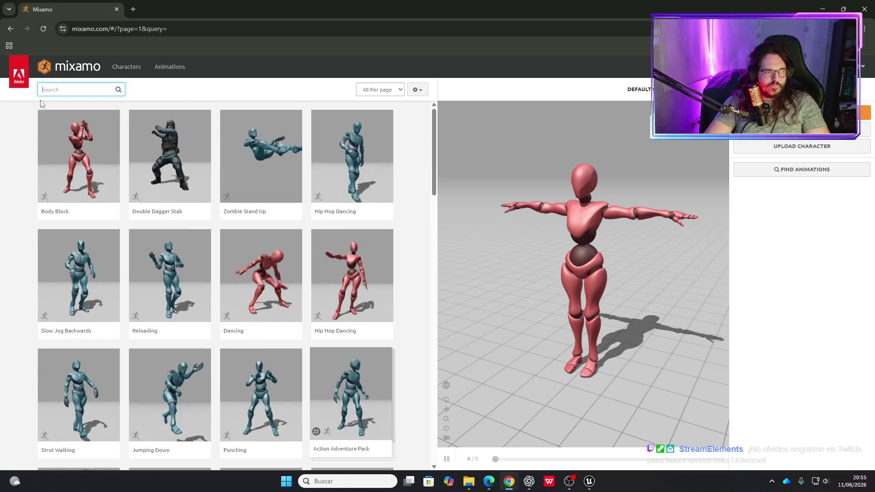
type("warning")
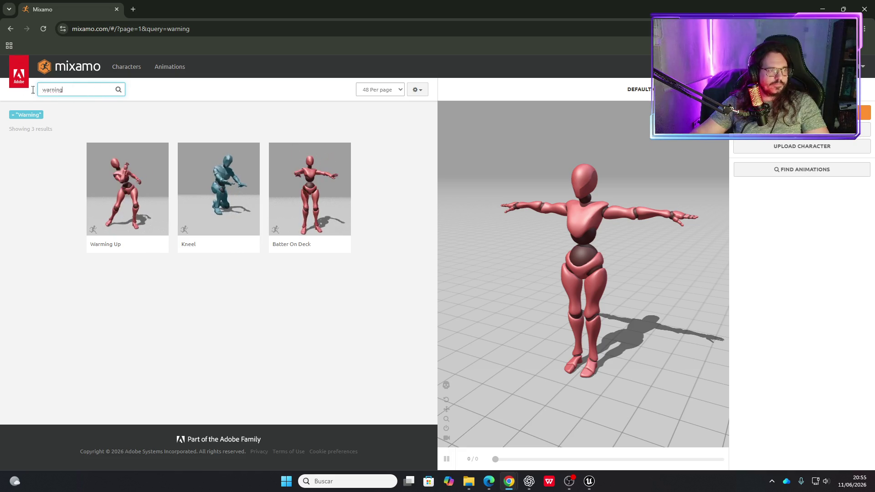
key("BackSpace")
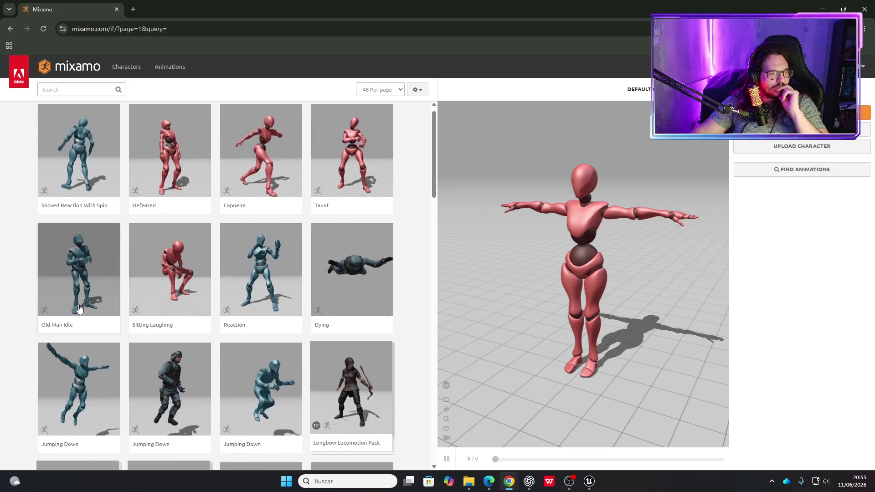
scroll(129, 295, "down", 3)
scroll(128, 295, "down", 3)
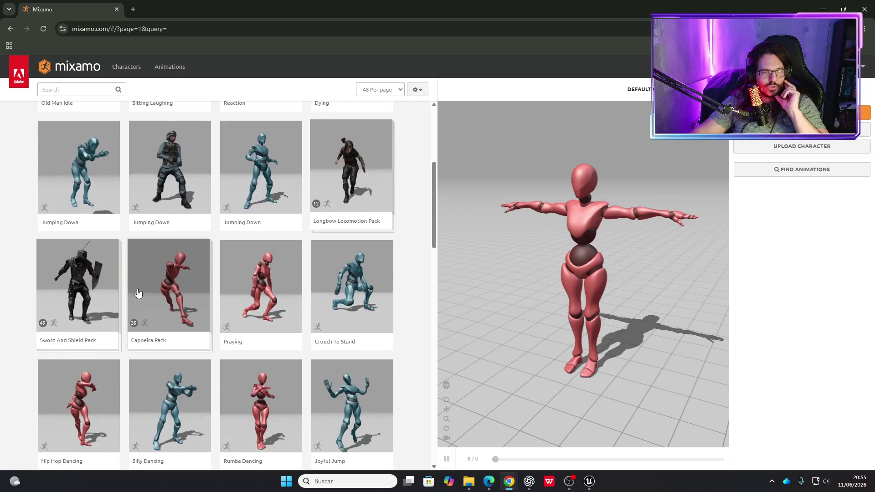
scroll(142, 288, "down", 4)
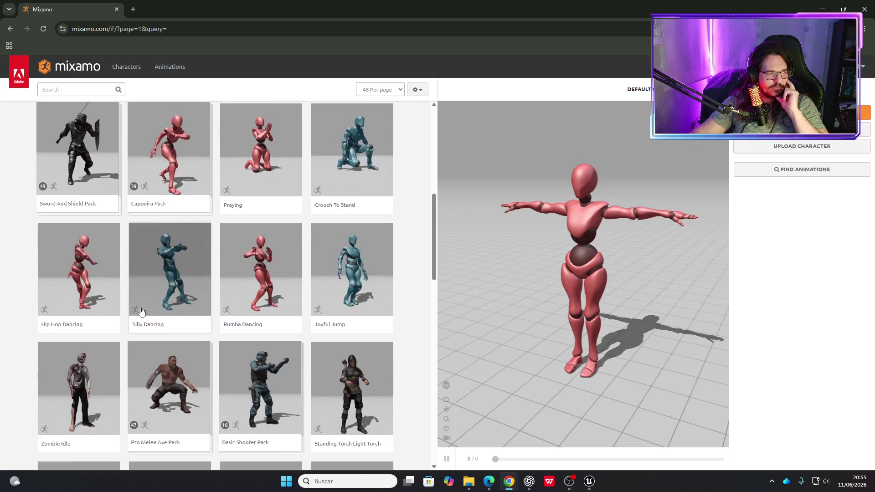
scroll(164, 316, "down", 2)
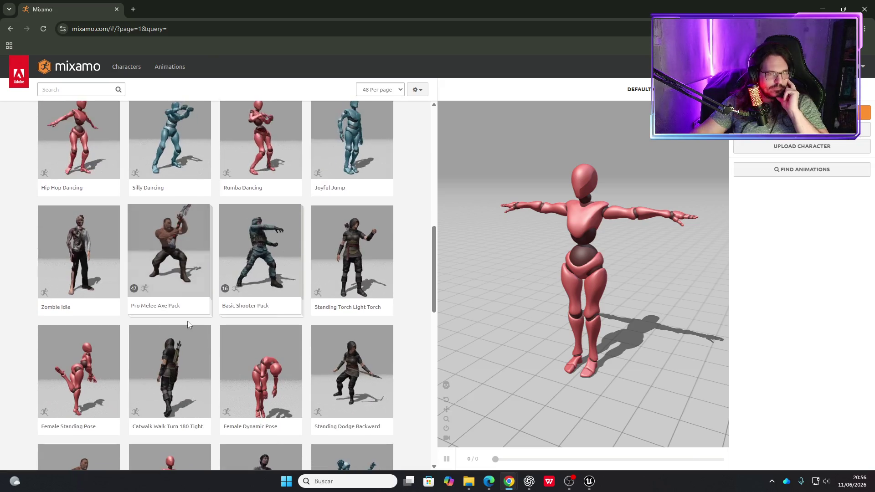
scroll(188, 328, "down", 2)
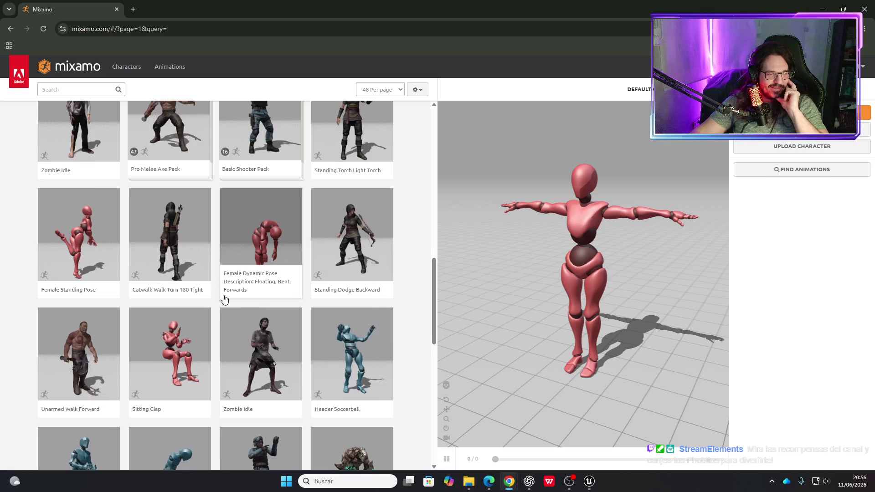
scroll(222, 296, "down", 2)
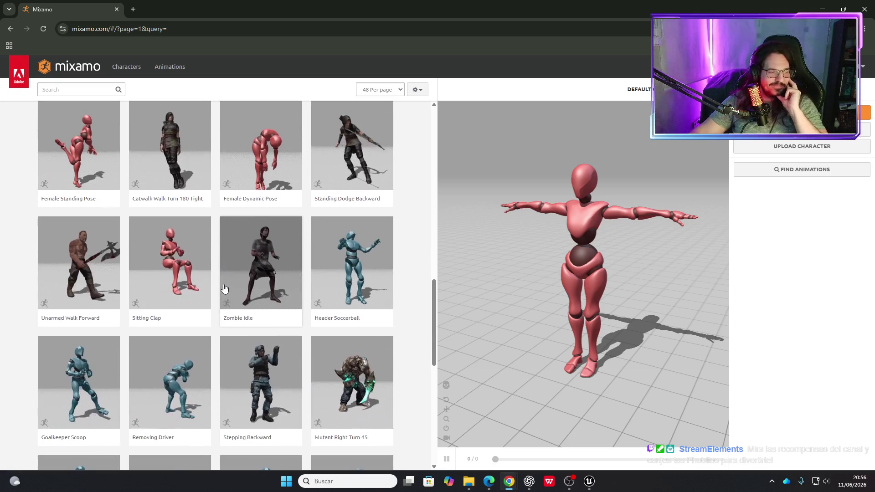
scroll(224, 294, "down", 4)
scroll(223, 291, "down", 2)
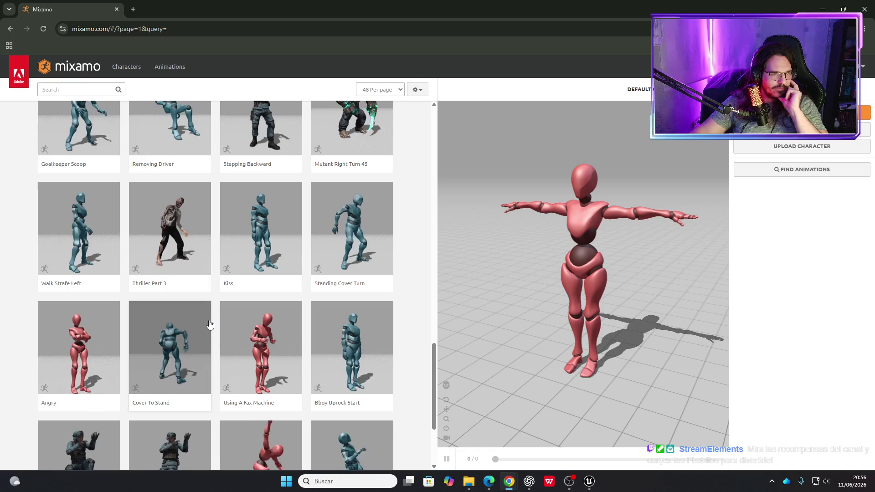
scroll(216, 288, "down", 3)
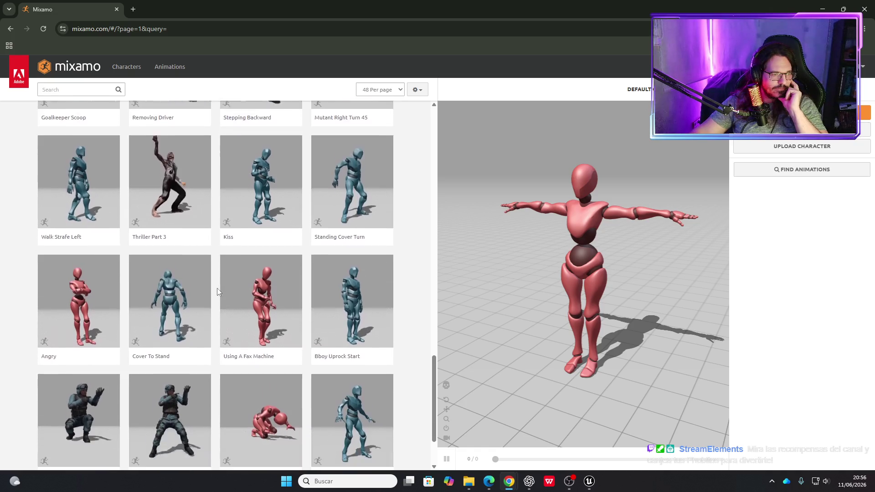
scroll(227, 314, "down", 2)
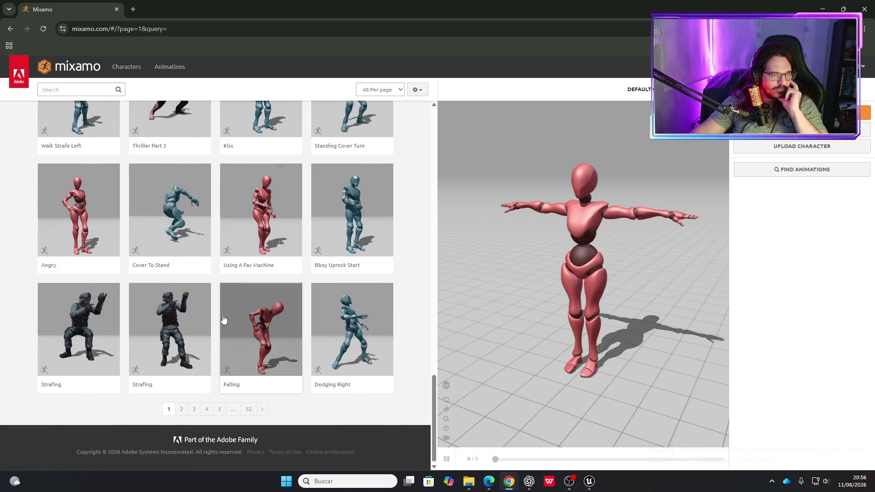
left_click(184, 411)
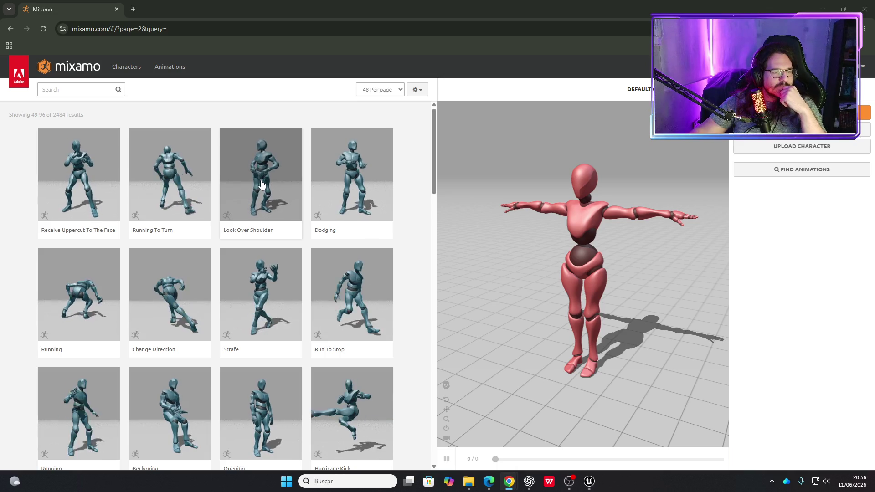
Preview Look Over Shoulder on the character, trying lower Overdrive values before resetting it to 50.
left_click(261, 184)
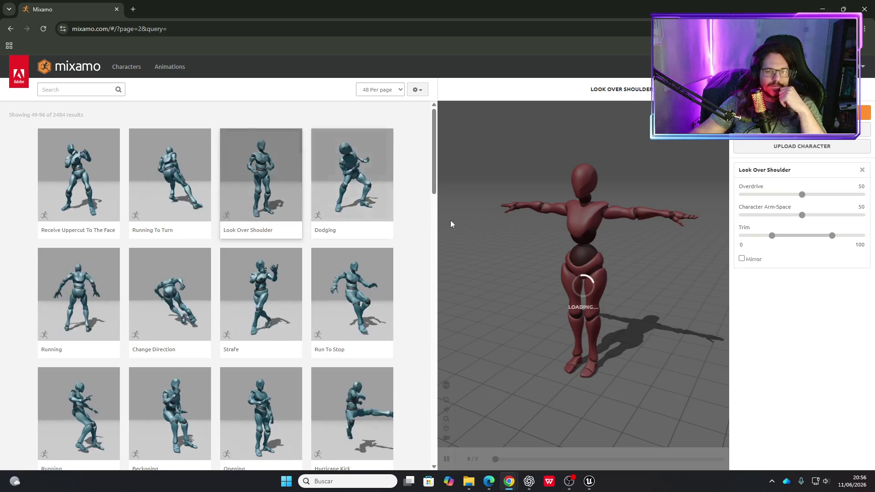
left_click_drag(565, 245, 615, 241)
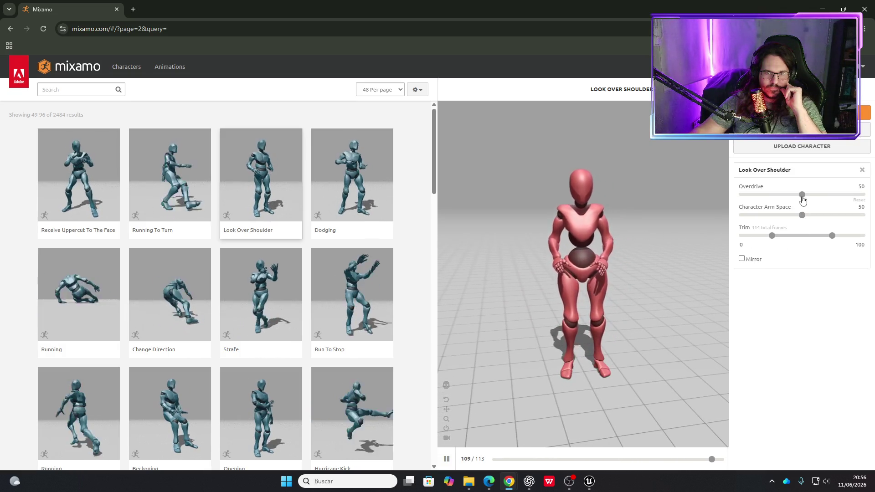
left_click_drag(802, 195, 760, 210)
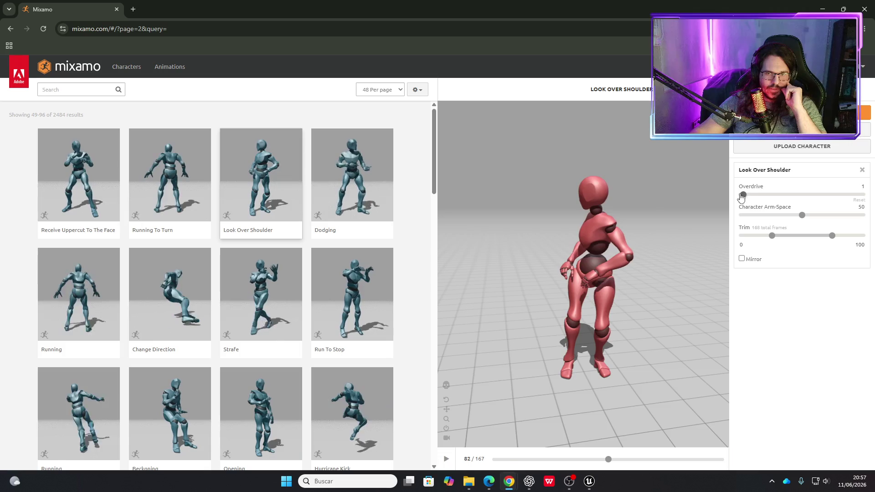
left_click_drag(741, 197, 730, 213)
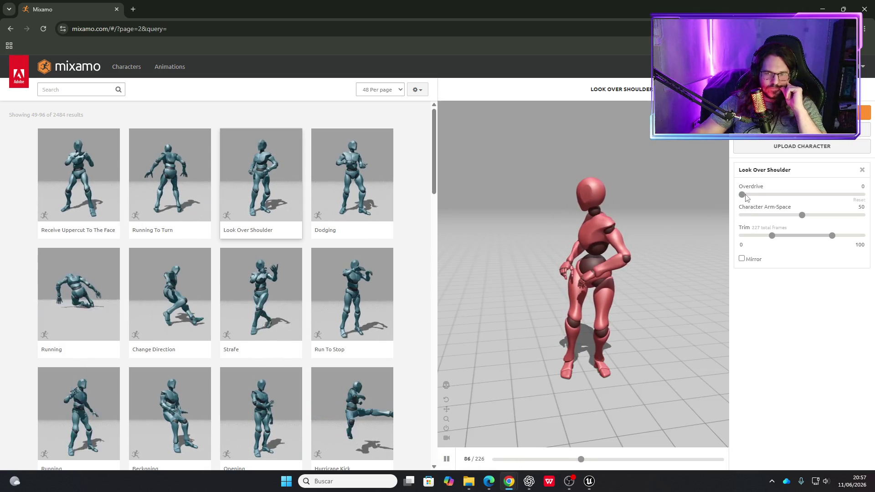
left_click(804, 197)
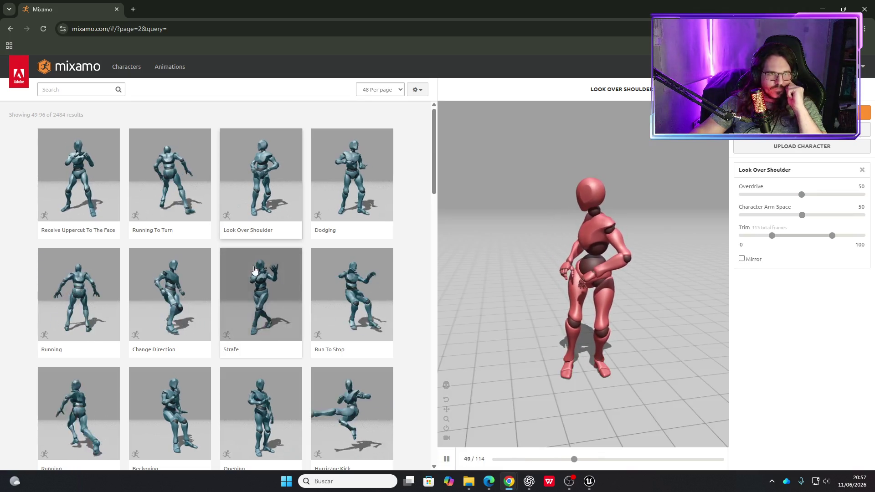
Scroll through the page and start uploading a custom character.
scroll(250, 263, "down", 1)
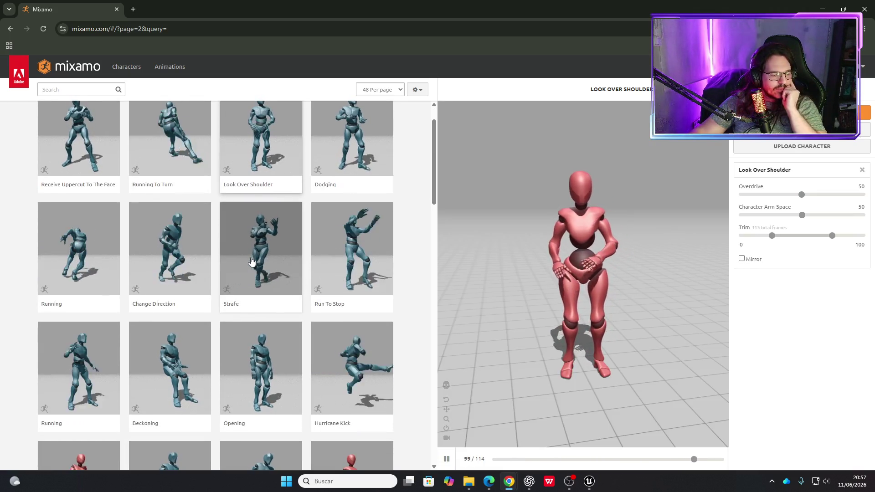
scroll(251, 261, "down", 1)
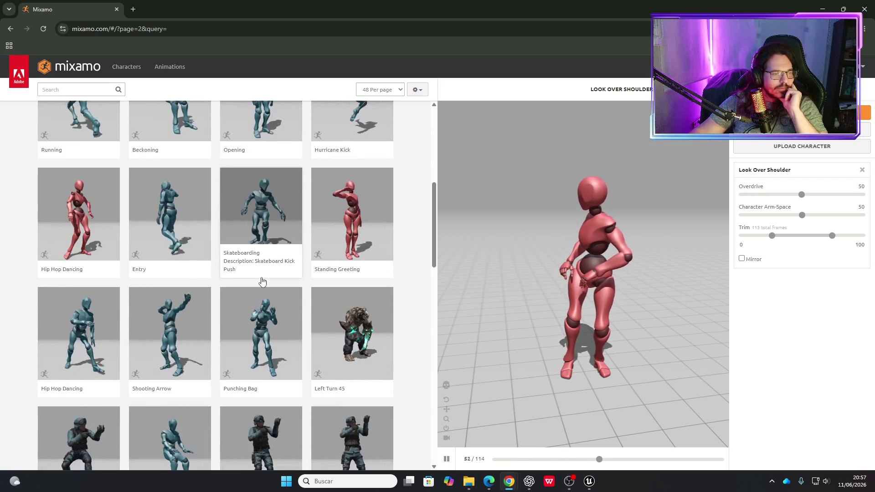
scroll(262, 281, "down", 5)
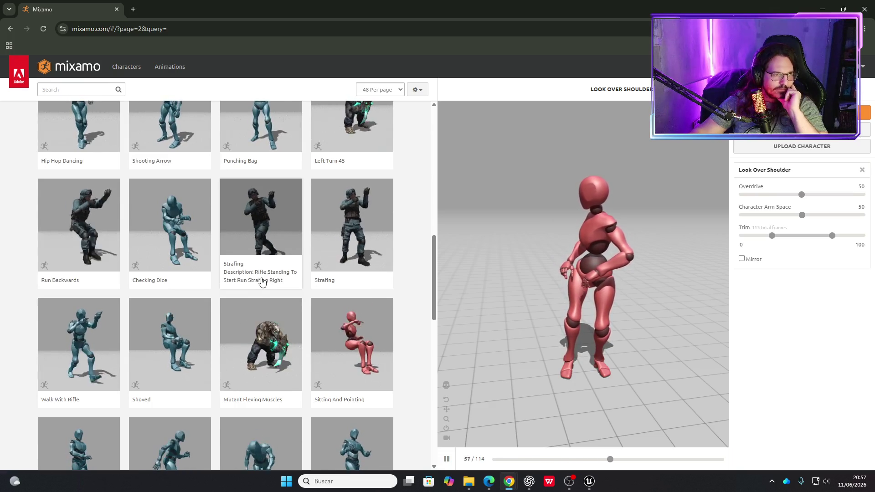
scroll(262, 282, "down", 3)
scroll(262, 282, "down", 2)
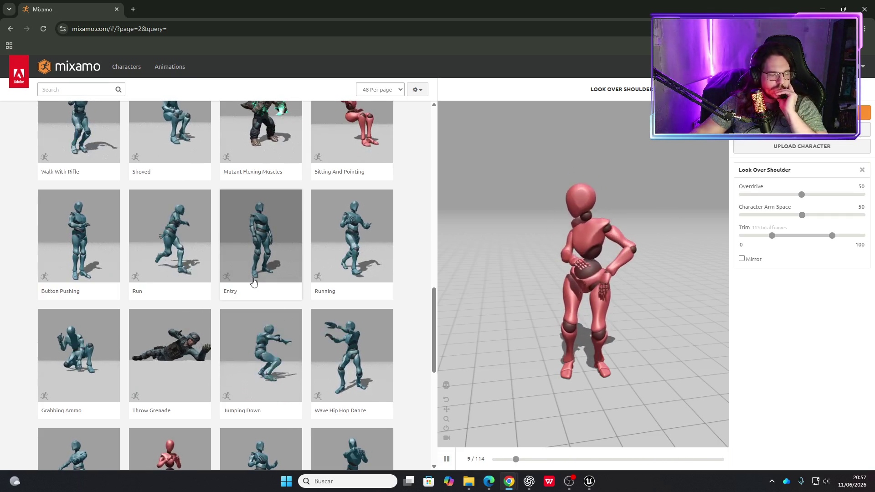
scroll(254, 283, "down", 2)
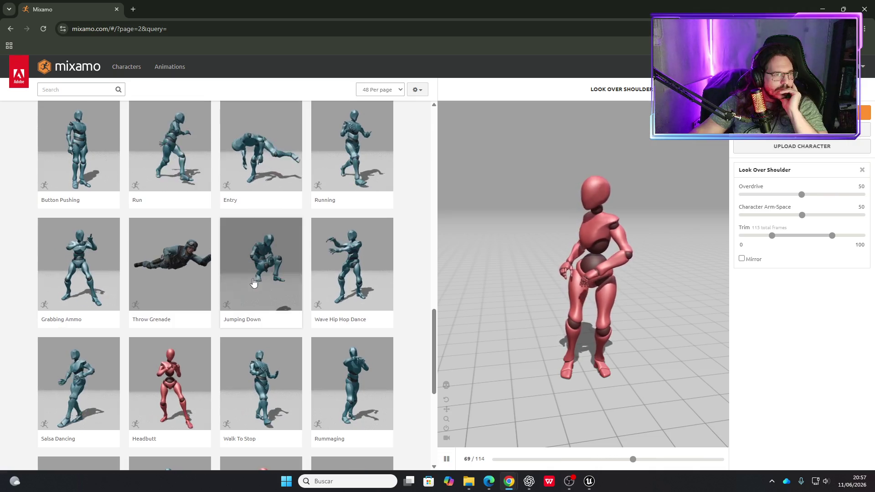
scroll(254, 283, "down", 2)
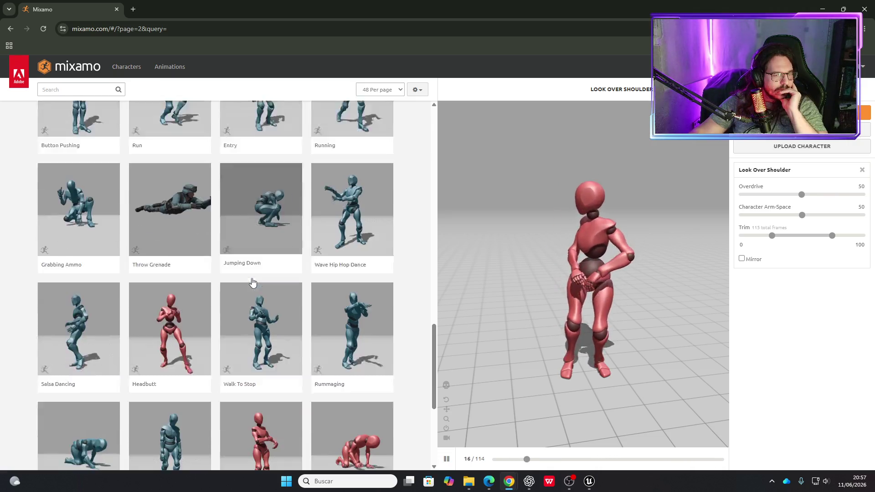
scroll(251, 287, "down", 3)
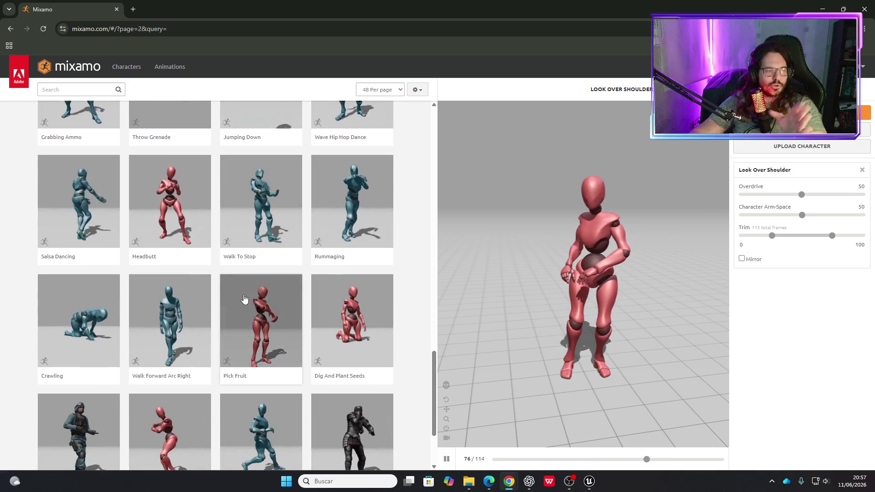
scroll(245, 299, "down", 2)
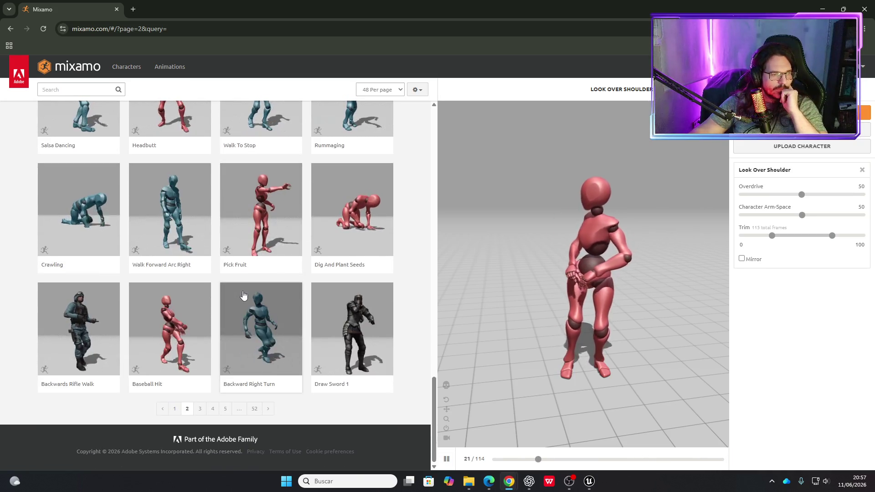
scroll(262, 293, "up", 4)
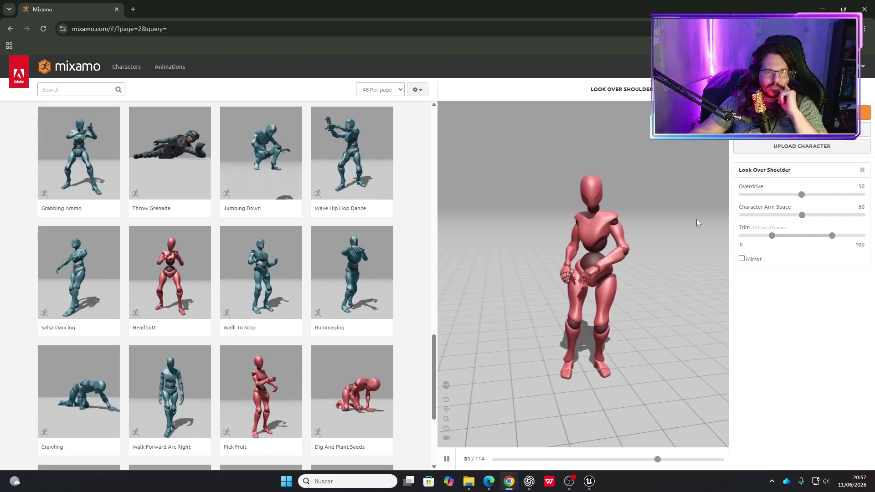
left_click(788, 147)
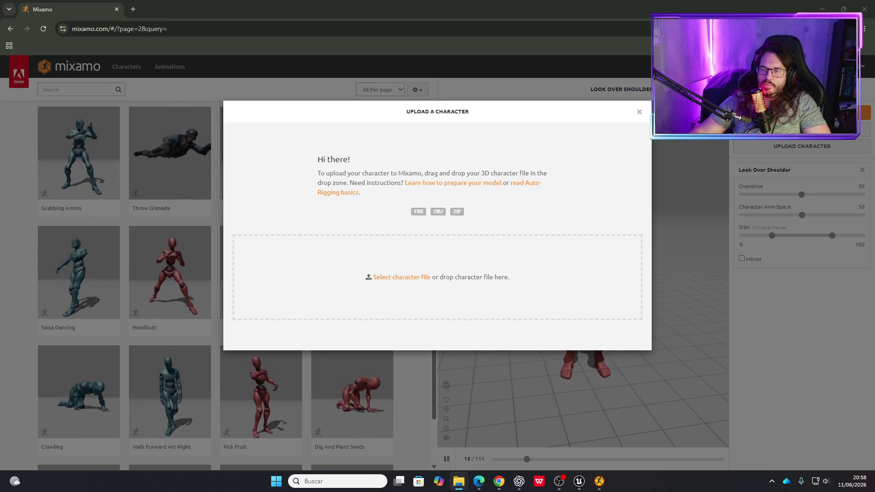
Drop the character FBX into the upload zone and accept the auto-rigged mannequin.
left_click_drag(565, 275, 515, 273)
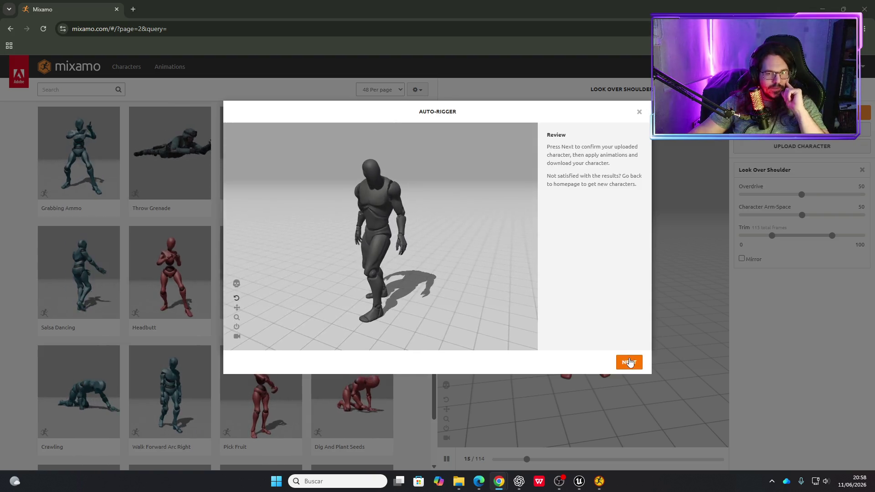
left_click(628, 362)
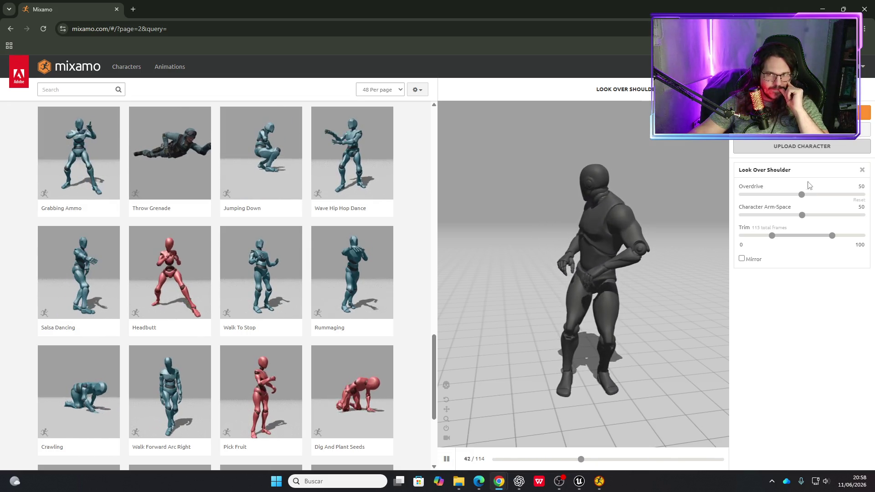
Download the Look Over Shoulder animation without skin and dismiss the downloading notice.
left_click(802, 112)
left_click(506, 151)
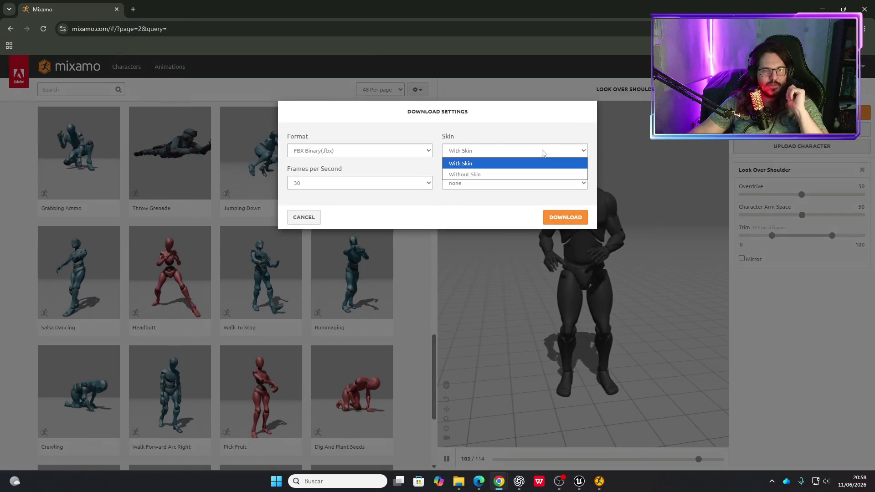
left_click(502, 175)
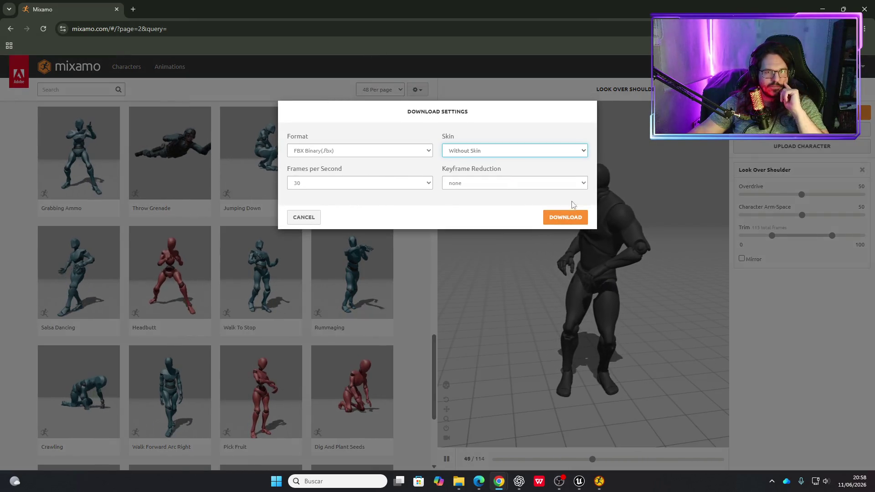
left_click(568, 219)
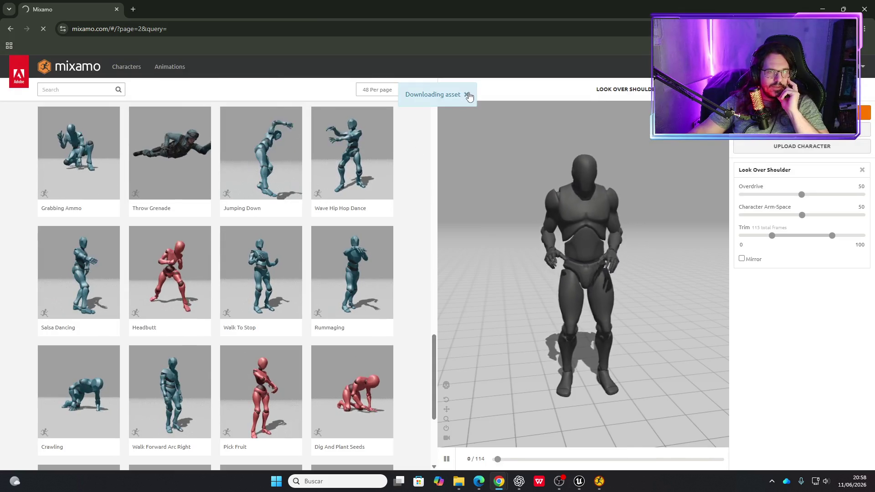
left_click(467, 95)
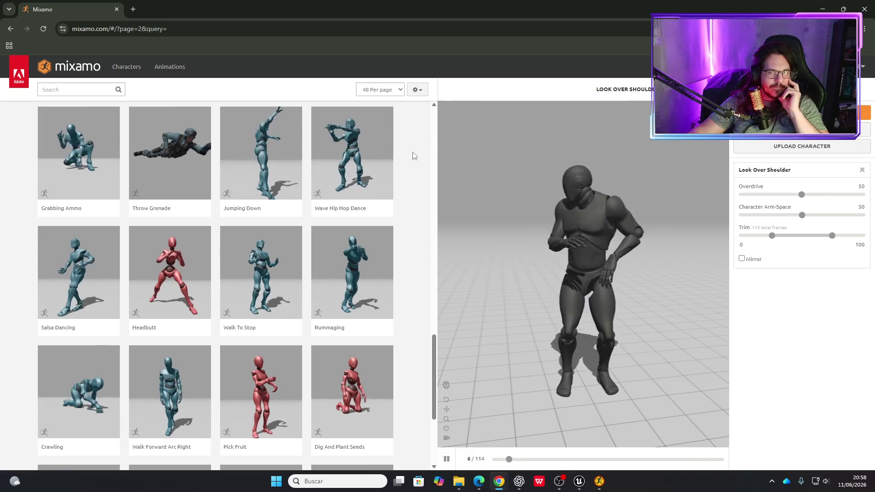
Scroll to the pagination and go to page 3 of the animation results.
scroll(413, 160, "down", 3)
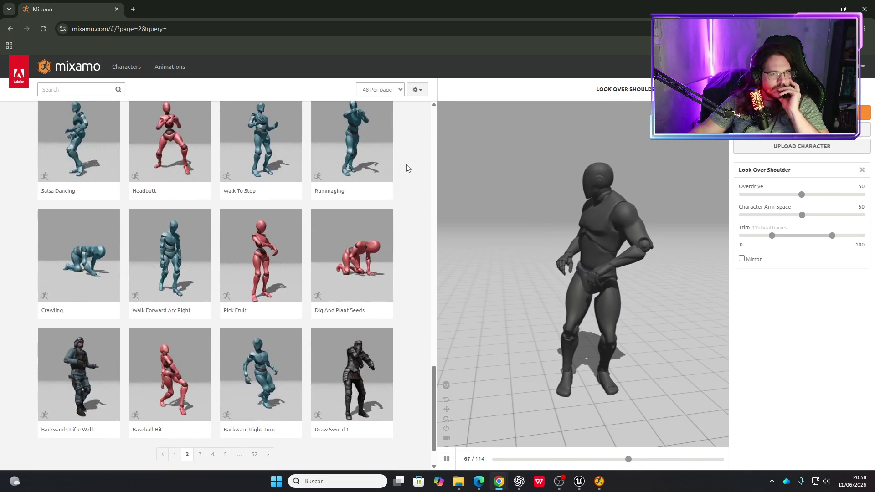
scroll(407, 169, "down", 1)
left_click(200, 413)
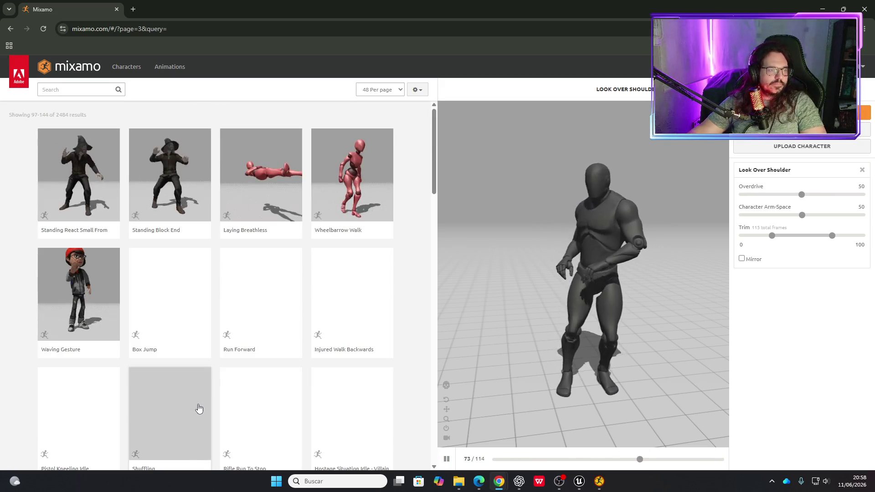
Scroll down page 3 and move on to page 4 of the animations.
scroll(322, 307, "down", 6)
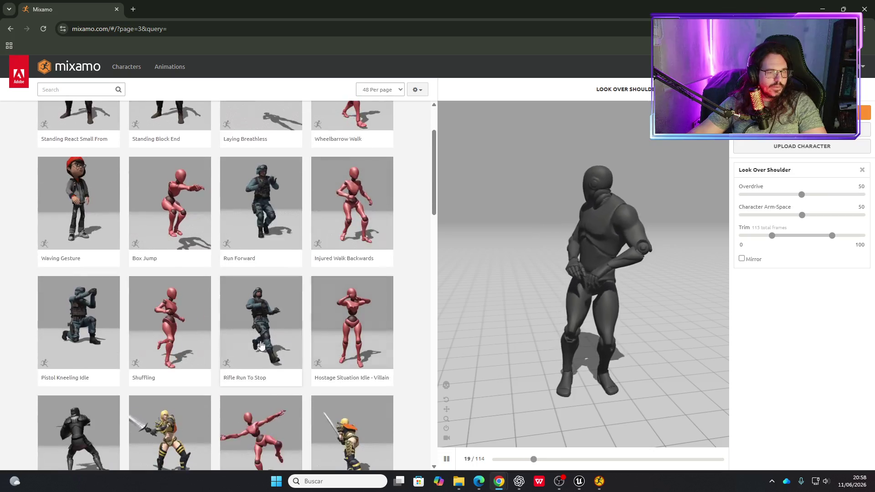
scroll(259, 322, "down", 2)
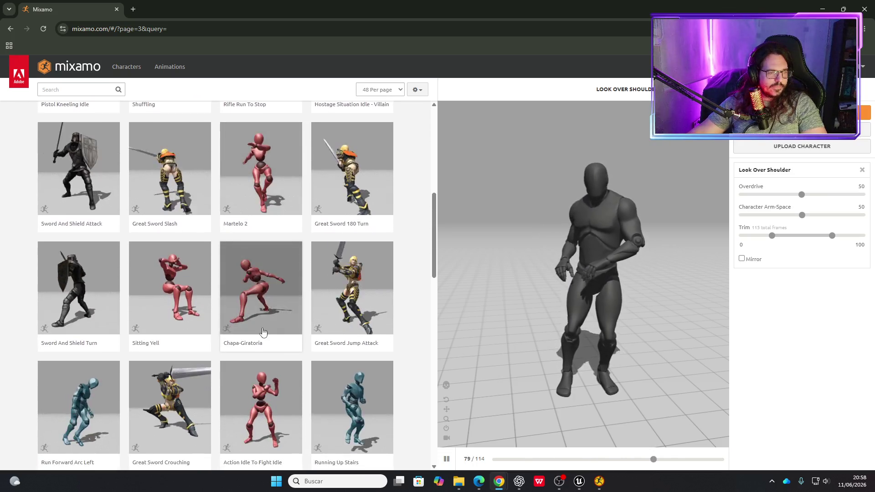
scroll(256, 319, "down", 2)
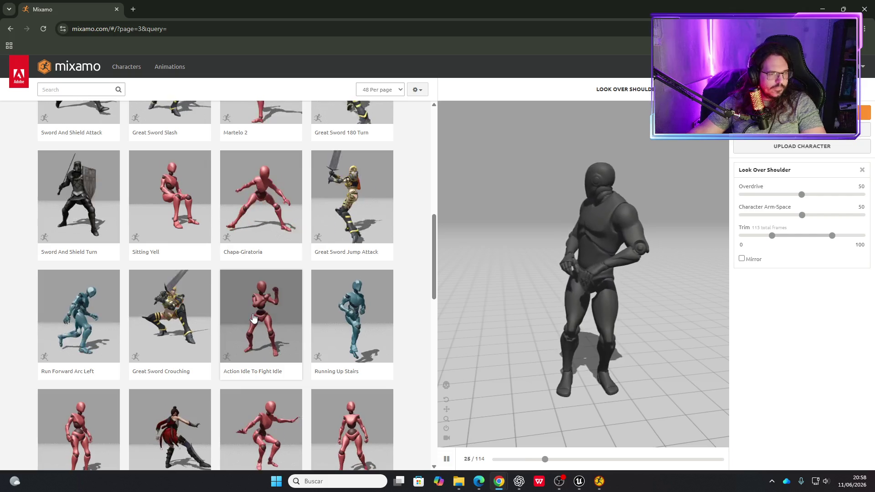
scroll(253, 318, "down", 2)
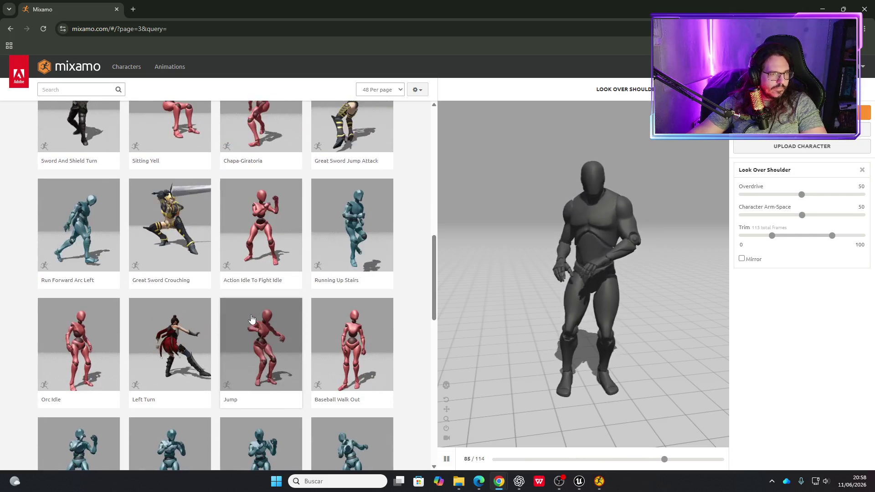
scroll(251, 319, "down", 7)
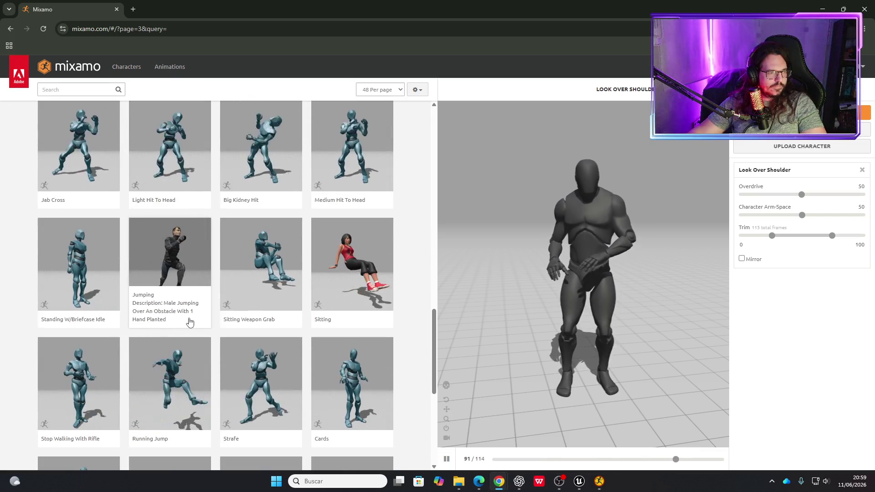
scroll(191, 322, "down", 2)
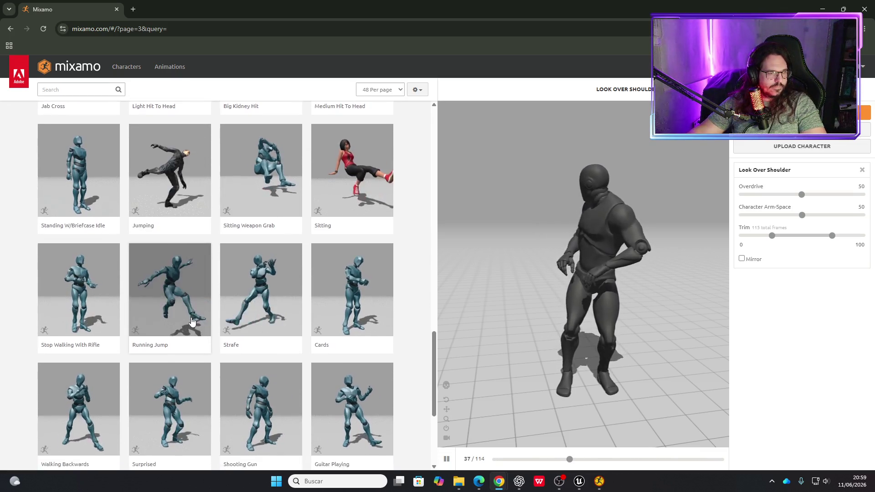
scroll(192, 322, "down", 2)
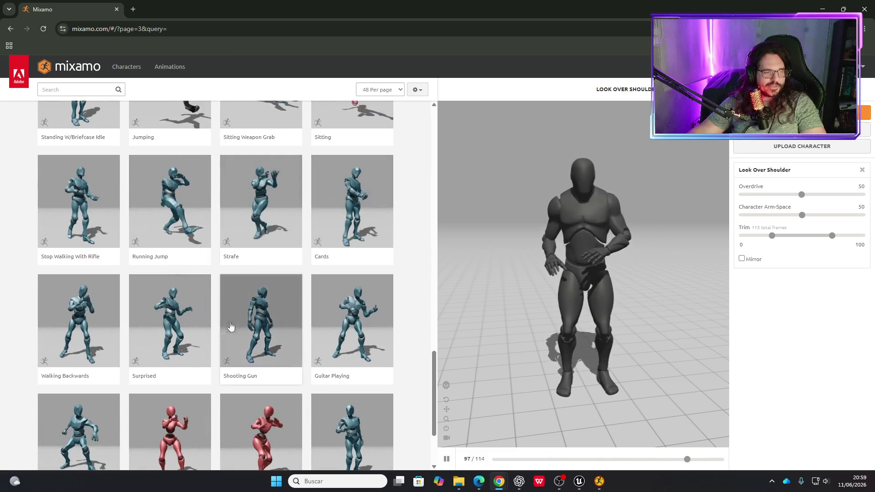
scroll(212, 348, "down", 2)
scroll(211, 338, "down", 1)
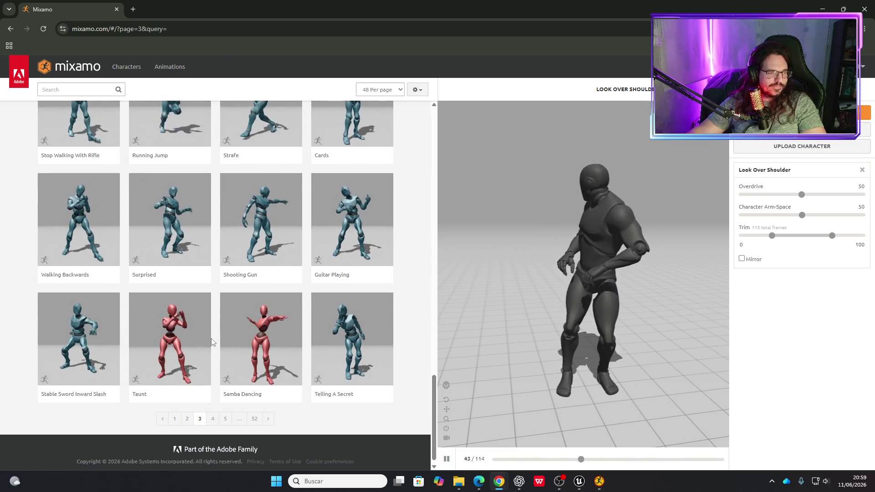
left_click(212, 409)
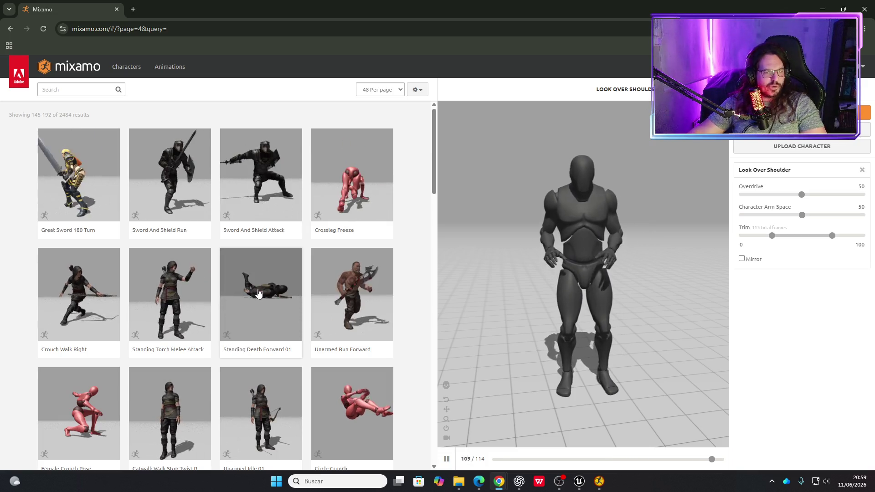
Browse page 4 and preview the Left Turn animation on the character.
scroll(255, 284, "down", 4)
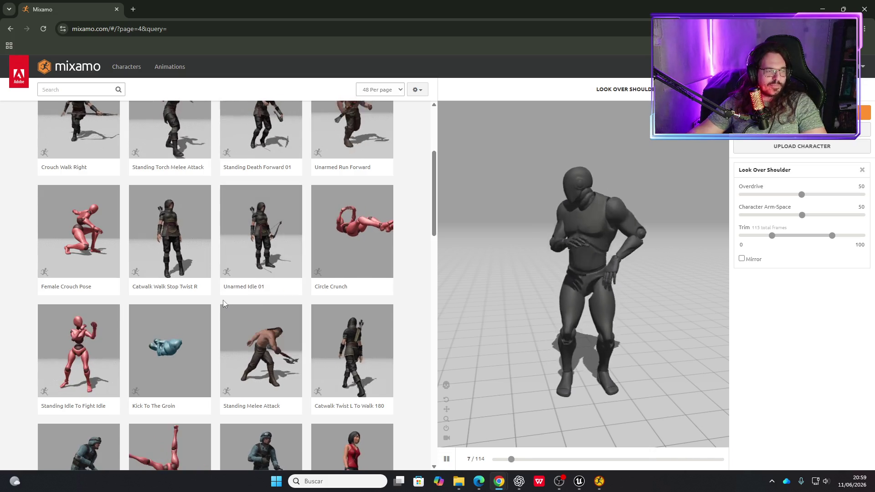
scroll(221, 294, "down", 1)
scroll(221, 294, "down", 3)
scroll(220, 295, "down", 3)
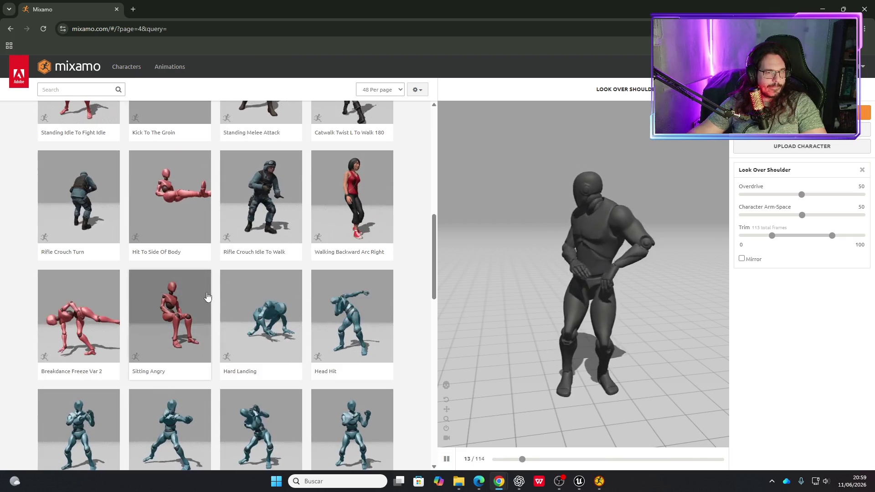
scroll(210, 294, "down", 2)
scroll(207, 295, "down", 4)
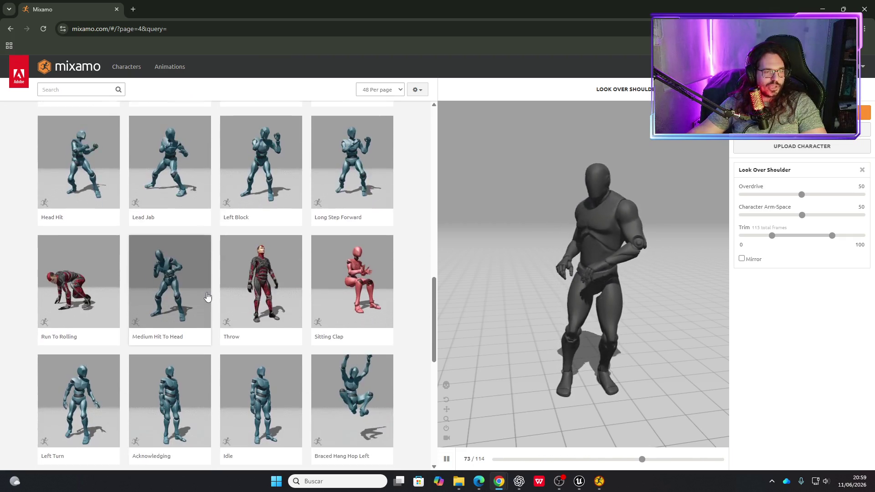
scroll(207, 296, "down", 2)
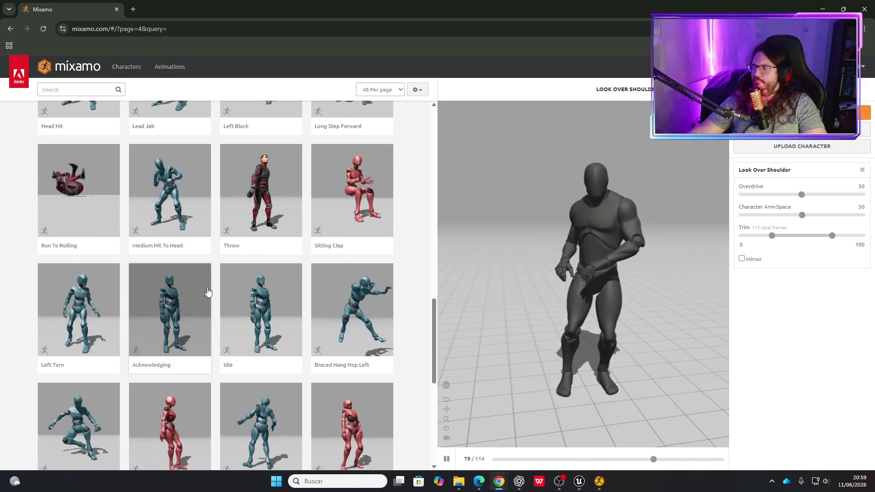
scroll(207, 292, "down", 1)
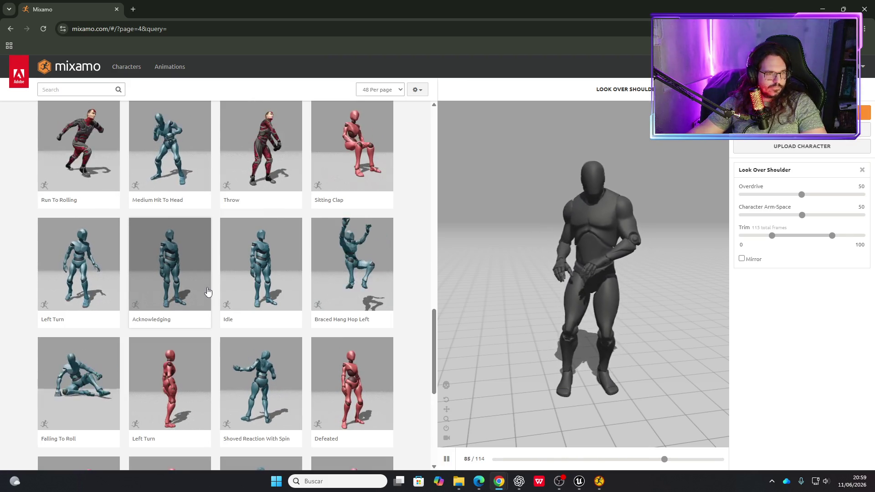
scroll(207, 291, "down", 2)
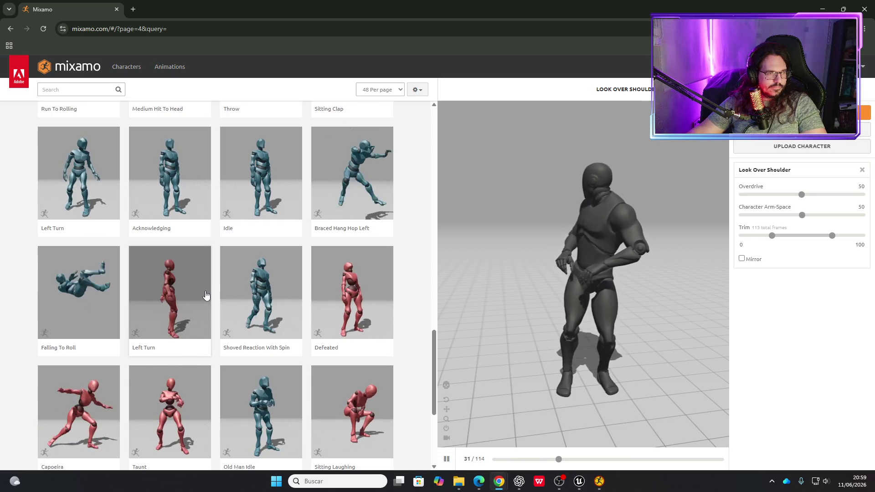
mouse_move(220, 343)
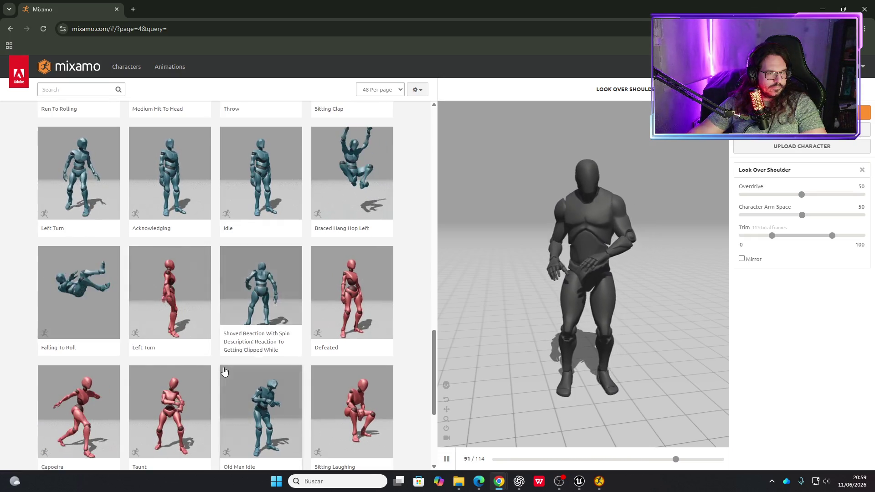
left_click(203, 309)
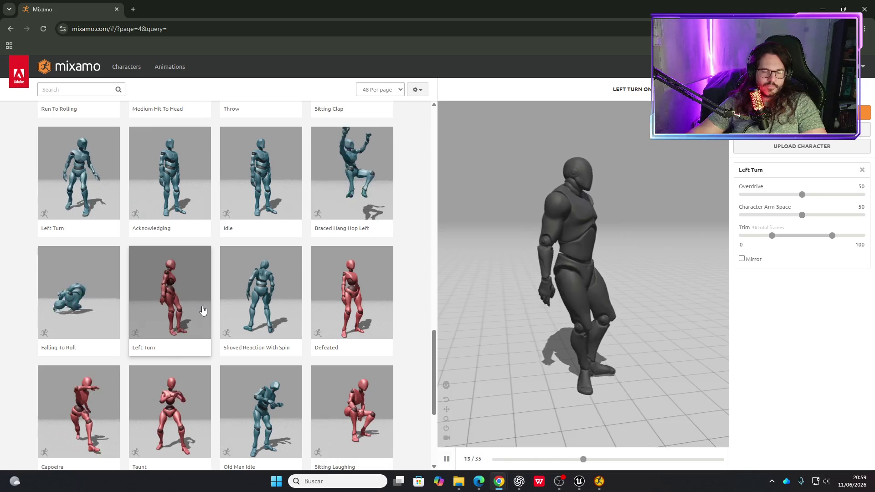
Go to page 5 and preview the Idle animation on the mannequin.
scroll(203, 310, "down", 2)
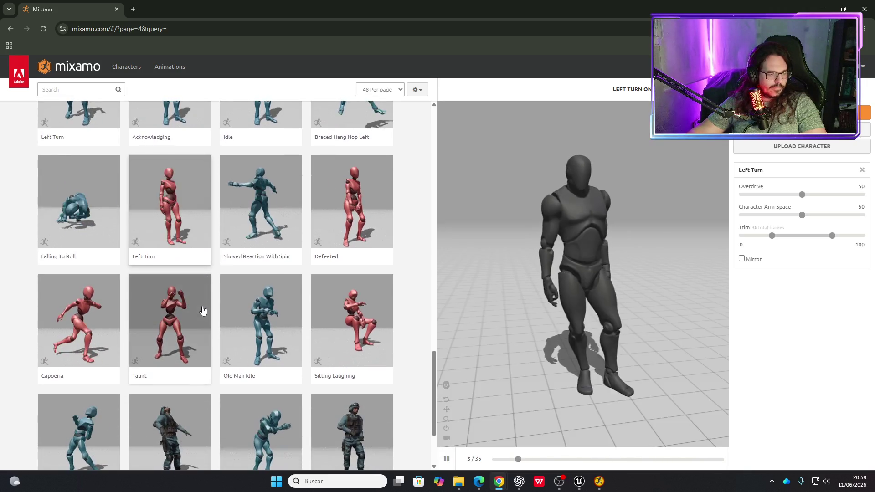
scroll(209, 320, "down", 2)
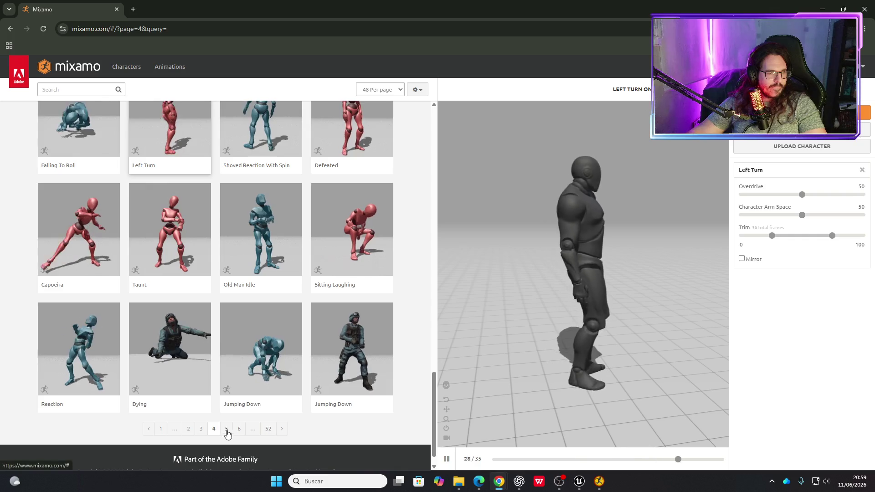
left_click(226, 430)
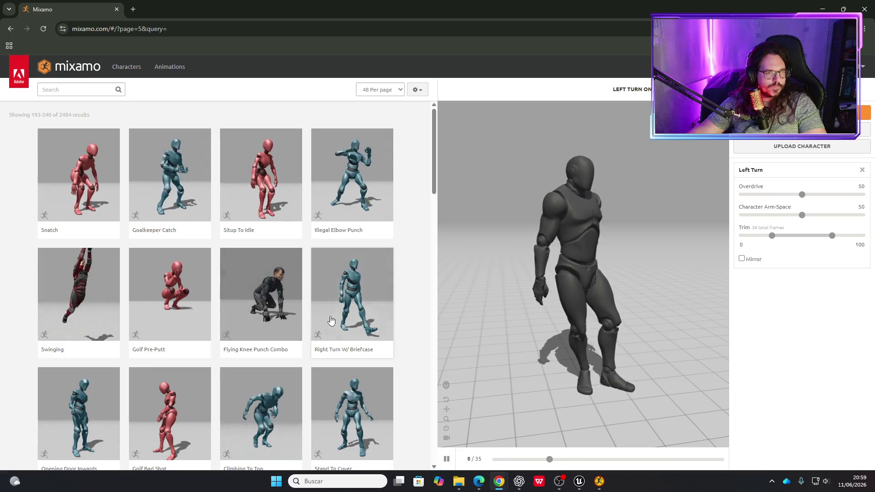
scroll(293, 336, "down", 2)
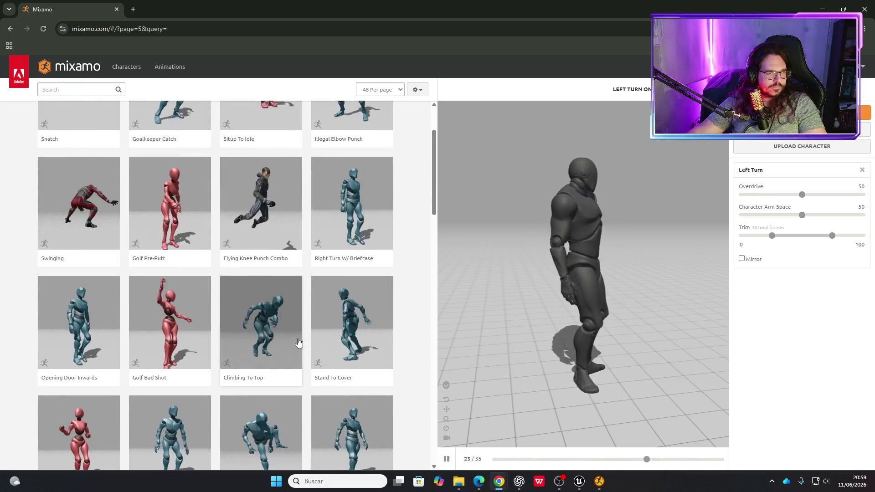
scroll(299, 343, "down", 2)
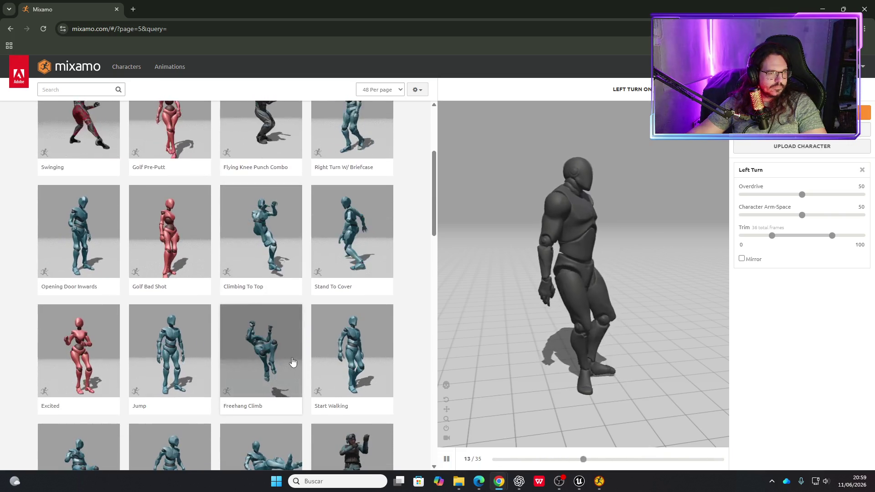
scroll(289, 364, "down", 2)
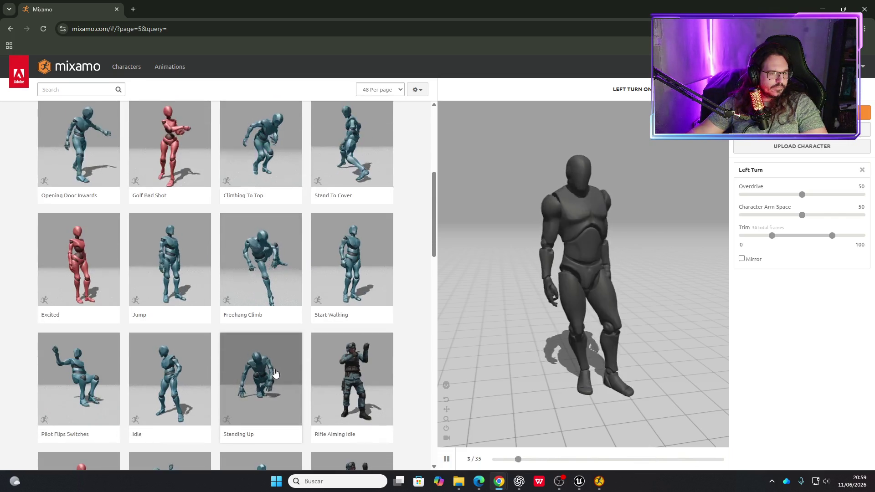
scroll(256, 362, "down", 2)
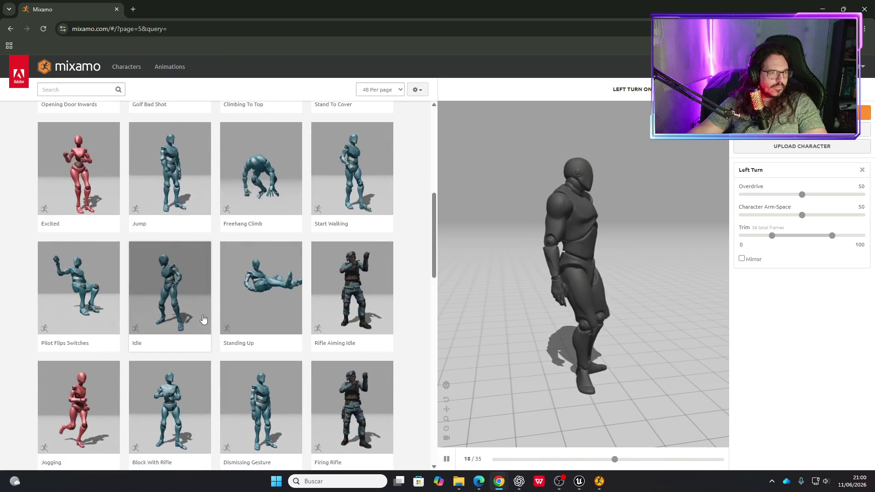
left_click(191, 297)
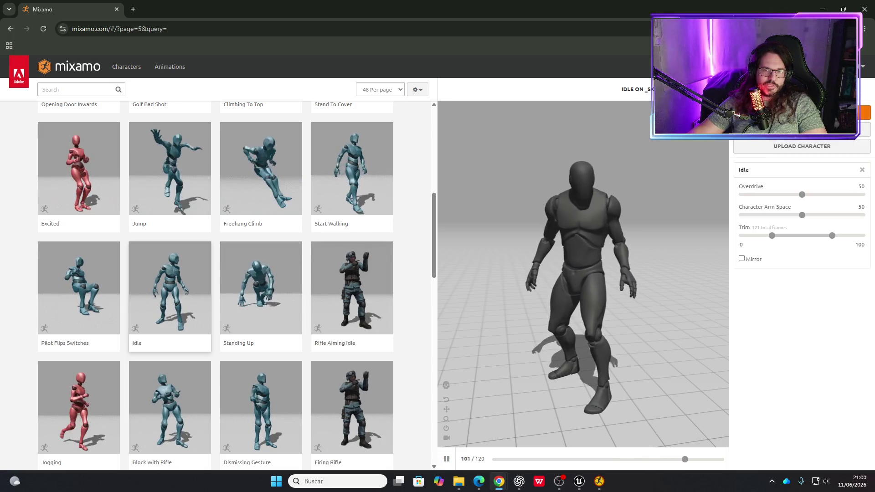
Download Idle as FBX Binary, without skin, at 30 fps, then show the desktop.
left_click(802, 112)
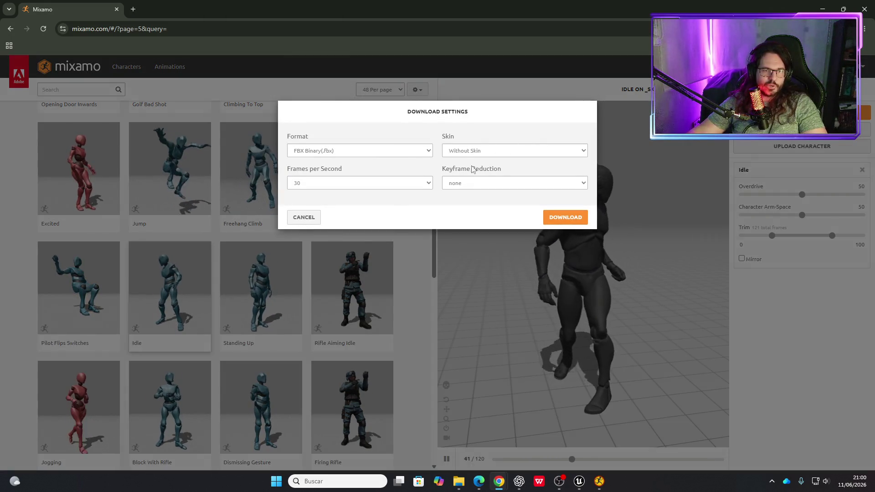
left_click(550, 218)
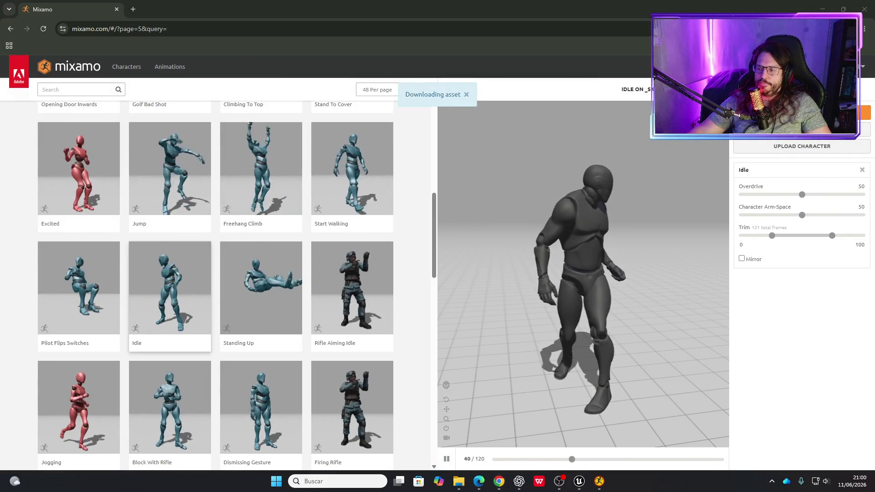
key("super+d")
key("super+d")
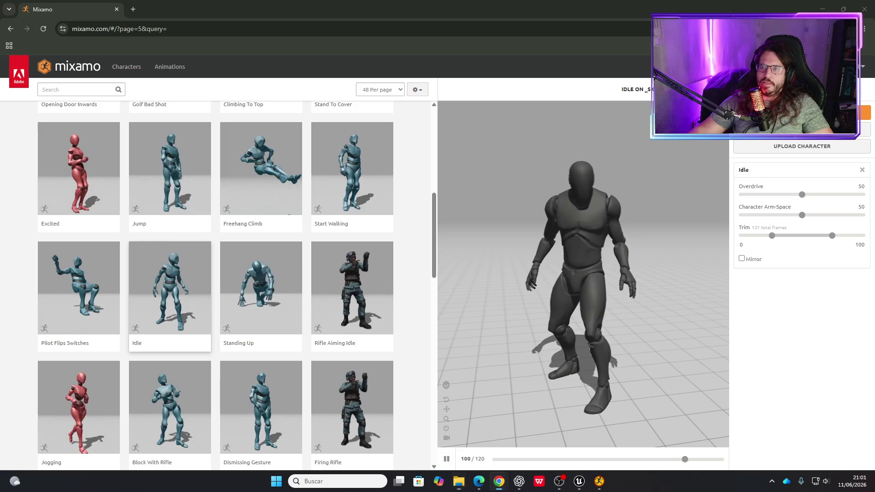
Bring up the list of open windows with Alt+Tab.
key("alt+Tab")
key("alt+Tab")
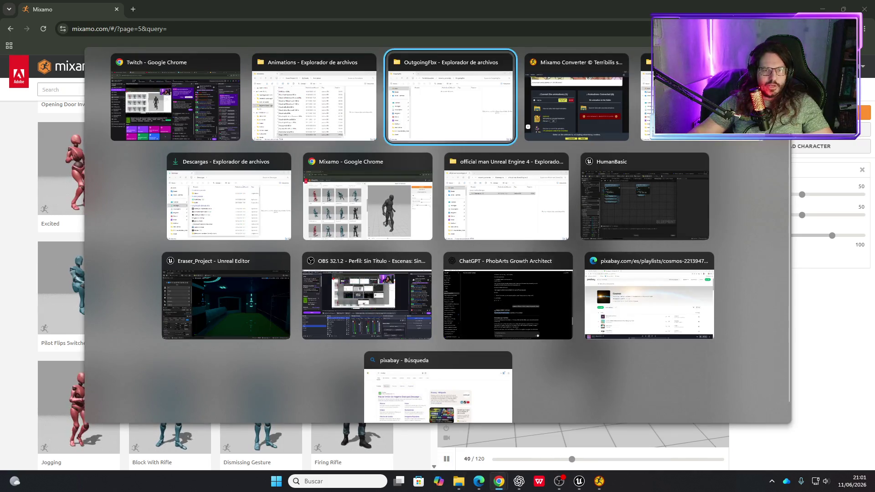
Switch back to the HumanBasic blueprint editor in Unreal Engine.
key("alt+Tab")
key("alt+Tab")
key("alt+Tab")
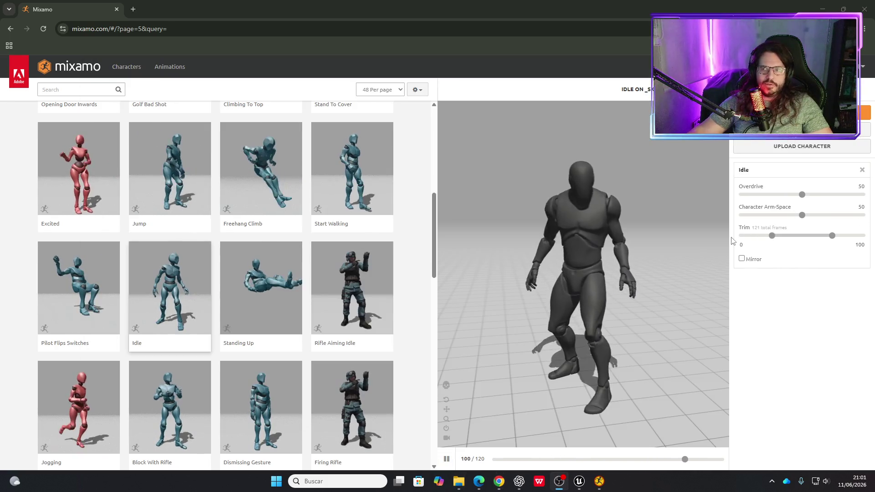
key("alt+Tab")
key("alt+Tab")
key("alt+Tab")
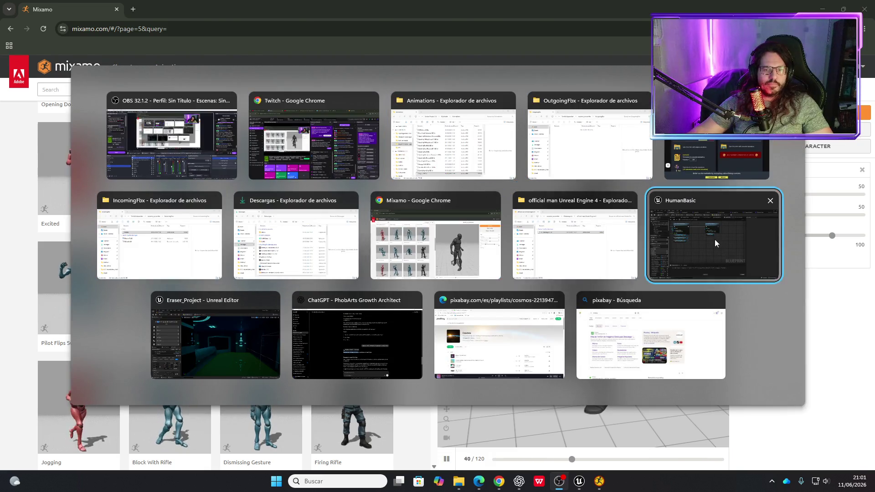
left_click(714, 239)
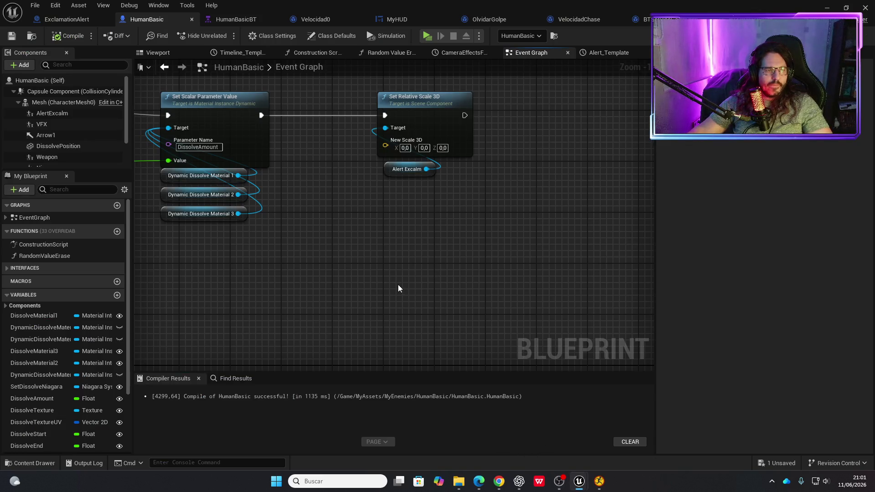
Open MyEnemies/HumanBasic/Animations in the Content Drawer and drag the downloaded FBX into it.
key("ctrl+space")
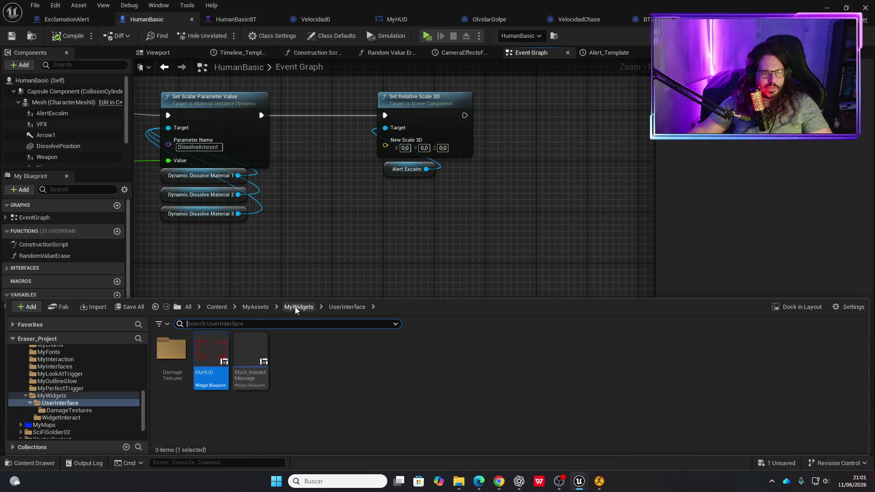
scroll(35, 383, "up", 3)
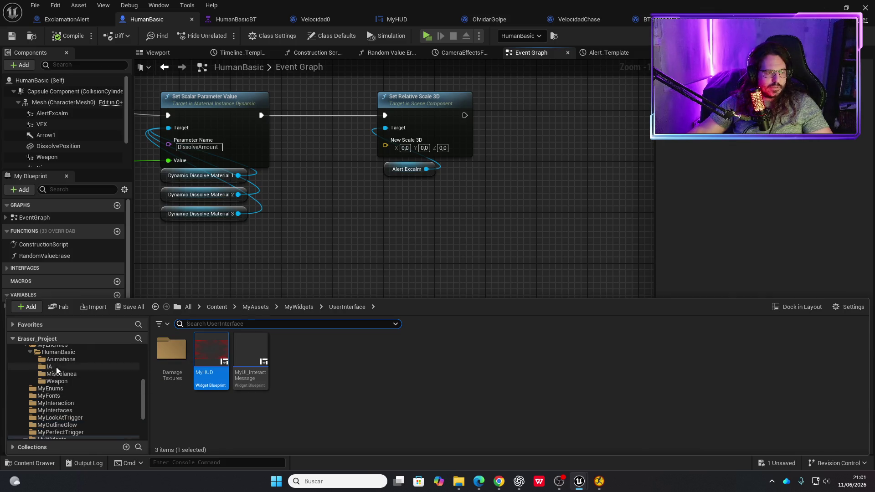
left_click(58, 360)
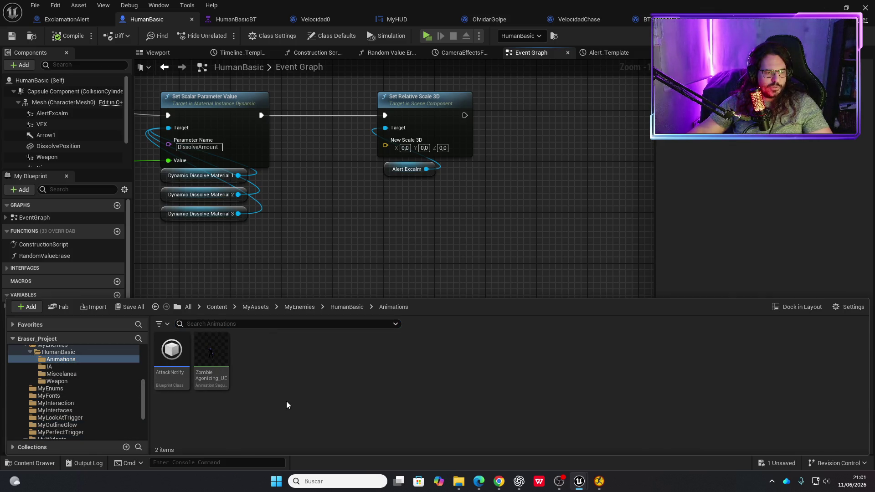
key("ctrl+space")
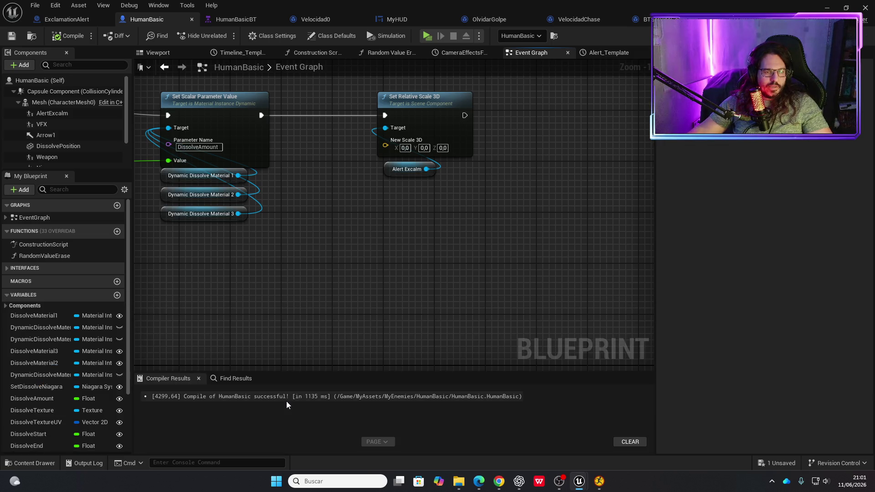
key("ctrl+space")
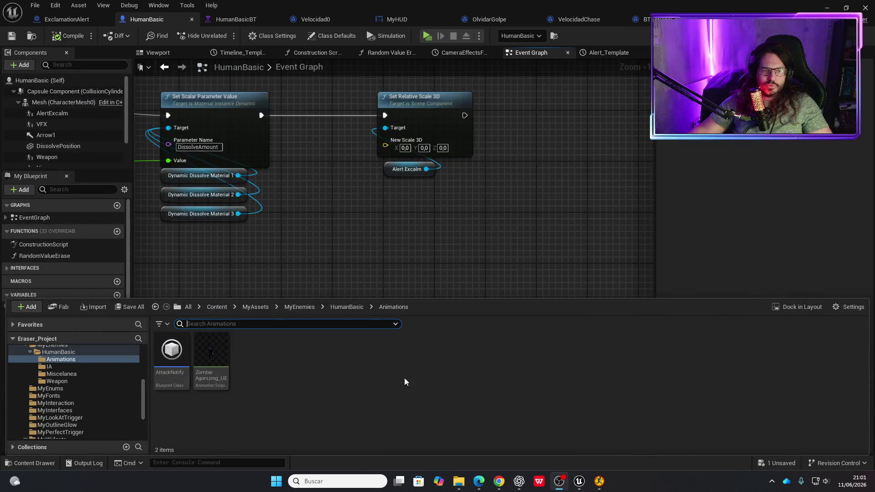
mouse_move(466, 484)
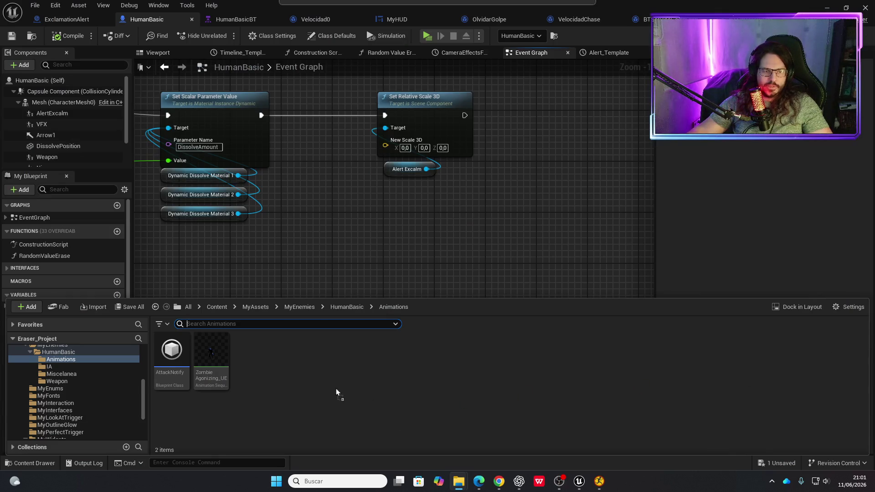
left_click_drag(335, 389, 296, 374)
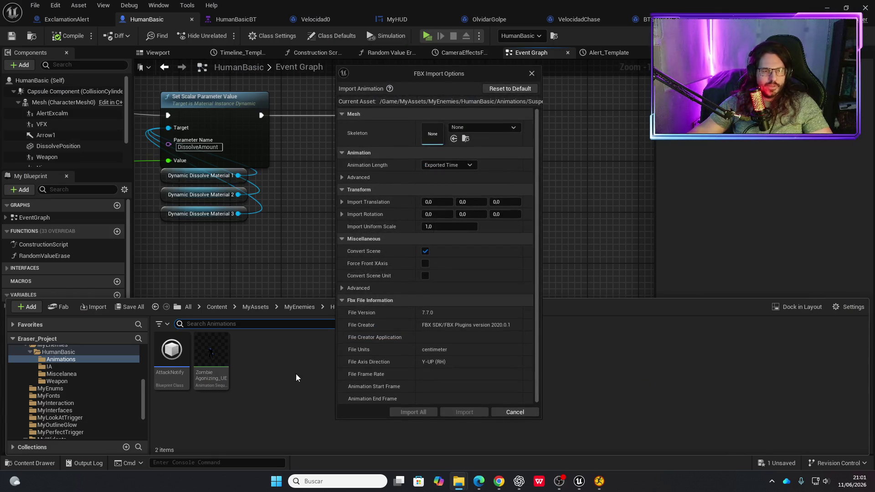
Import the FBX as Suspect_UE using the UE4_Mannequin_Skeleton skeleton.
left_click(507, 130)
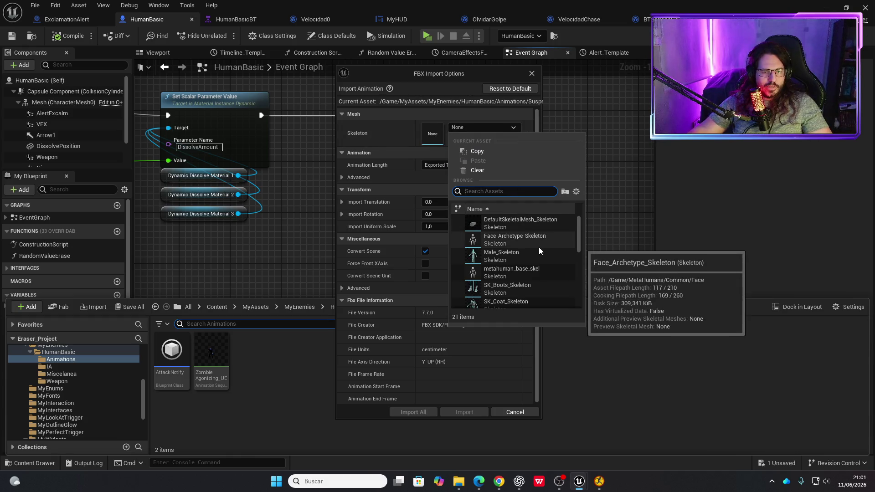
scroll(538, 247, "down", 5)
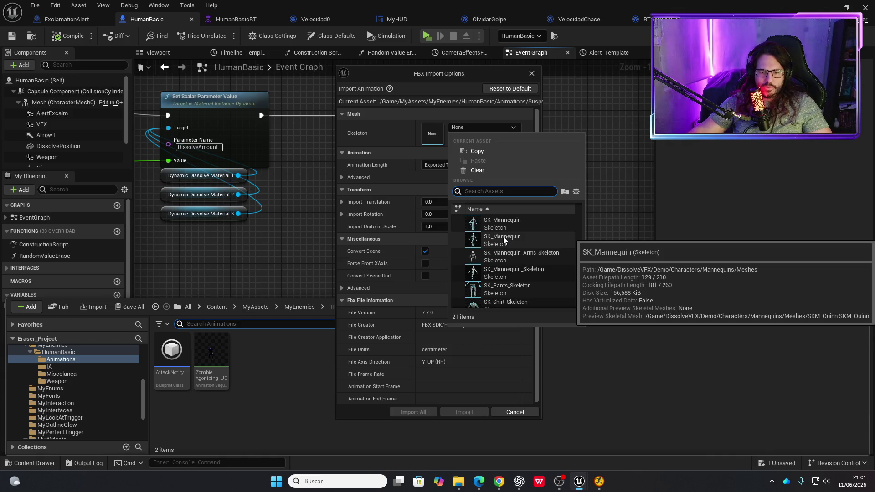
scroll(504, 227, "down", 5)
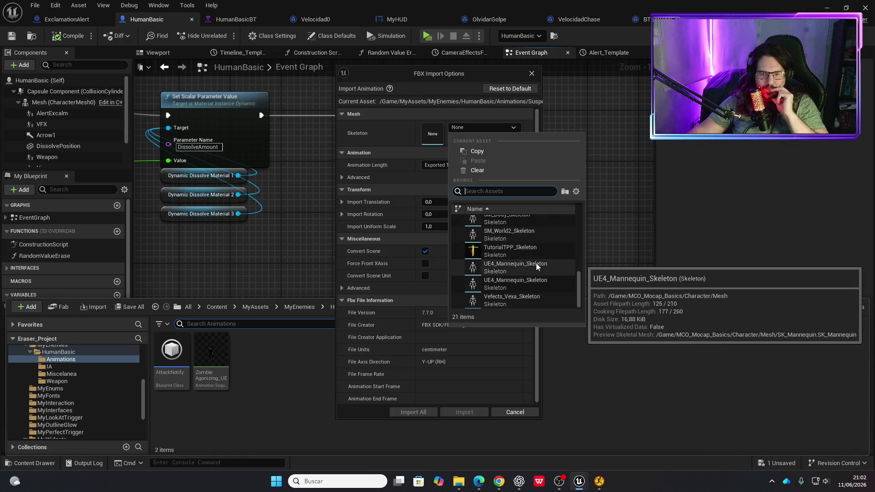
left_click(518, 284)
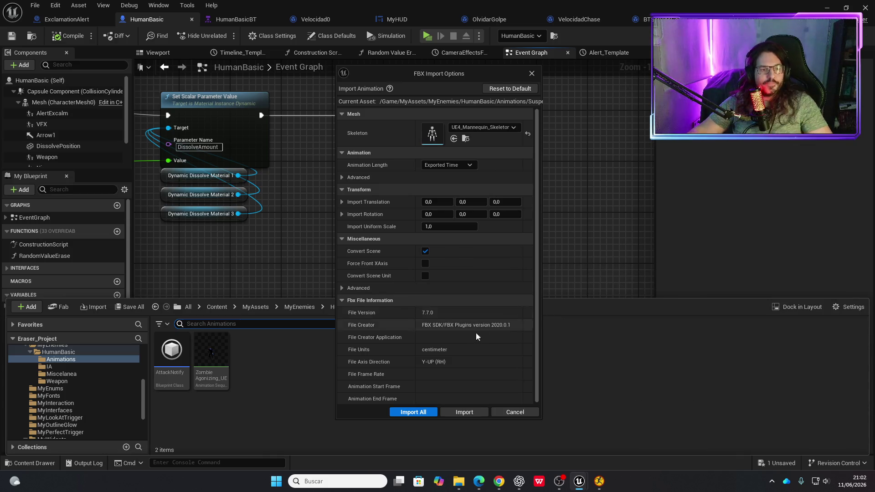
left_click(417, 412)
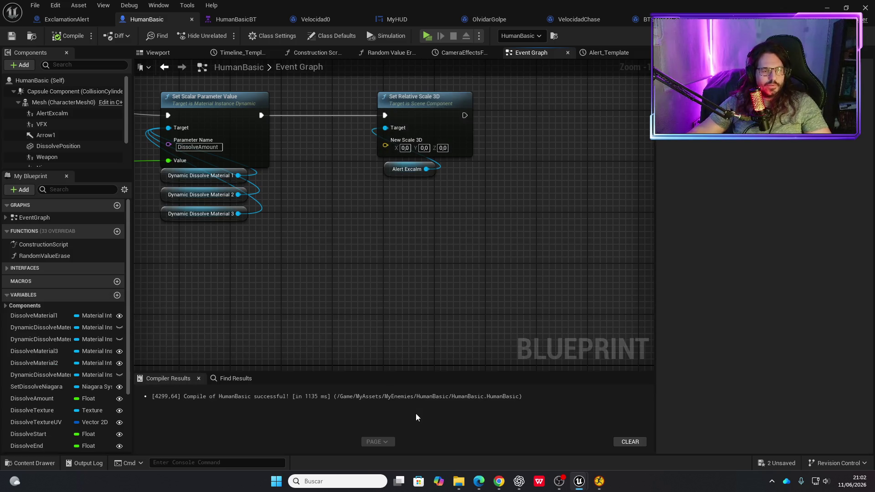
key("ctrl+space")
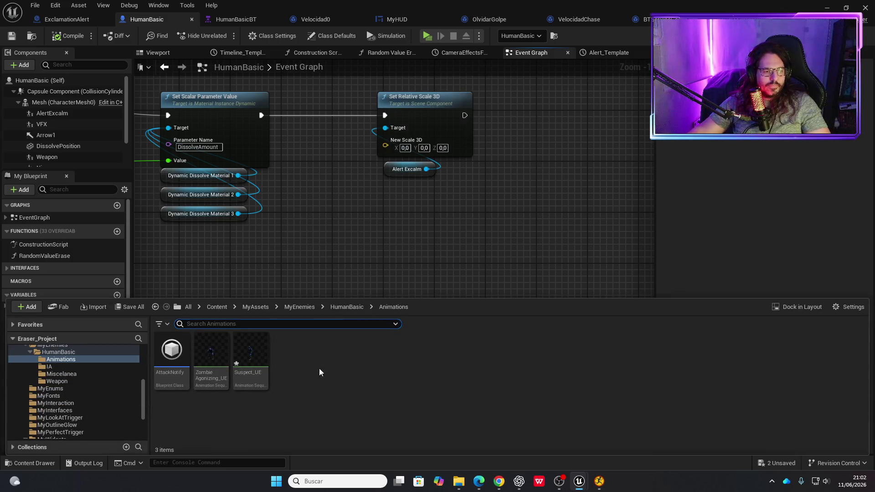
Preview Suspect_UE on the mannequin, then return to the BTServiceVision event graph.
left_click(243, 345)
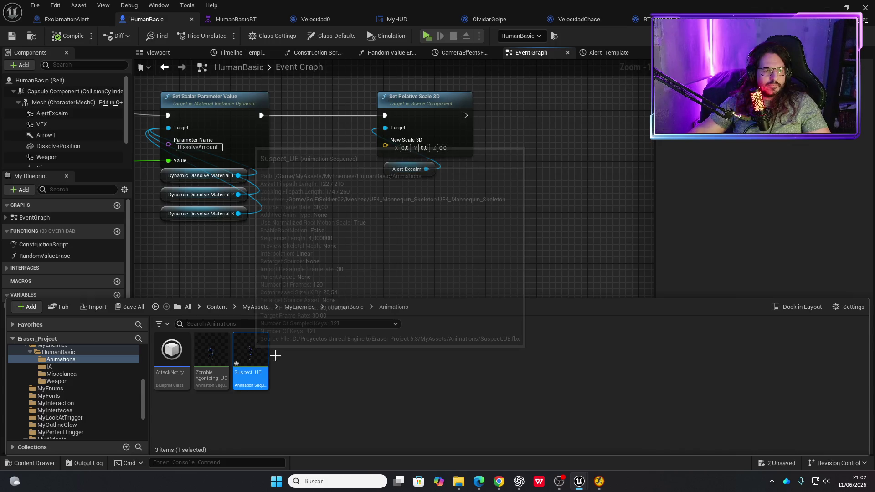
double_click(250, 352)
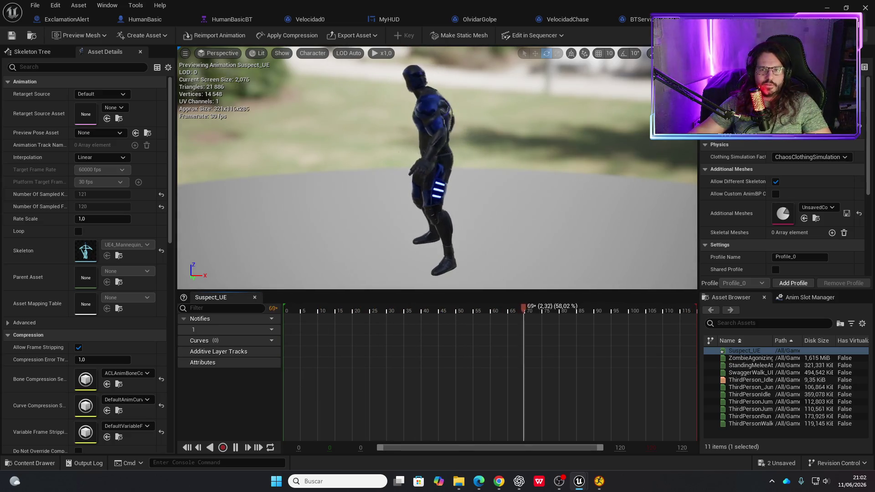
key("ctrl+Tab")
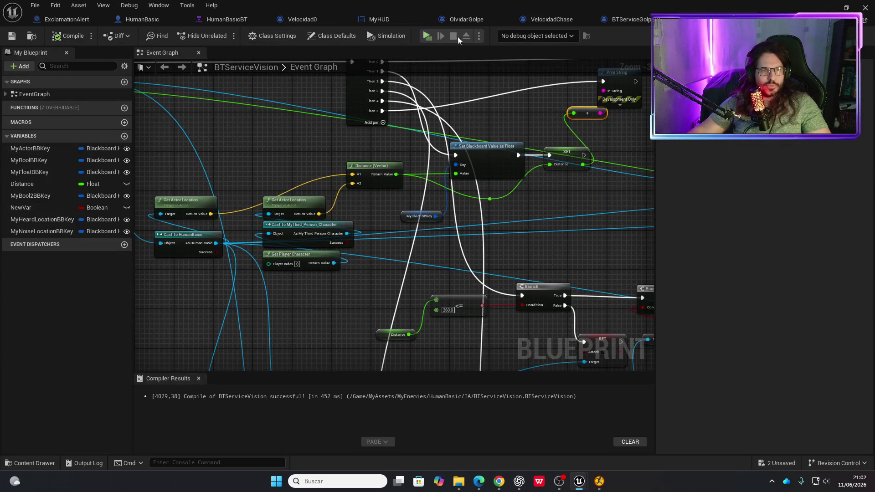
In BTServiceGolpeOido, move the Cast, Get Player and Set Blackboard nodes further right.
left_click(627, 24)
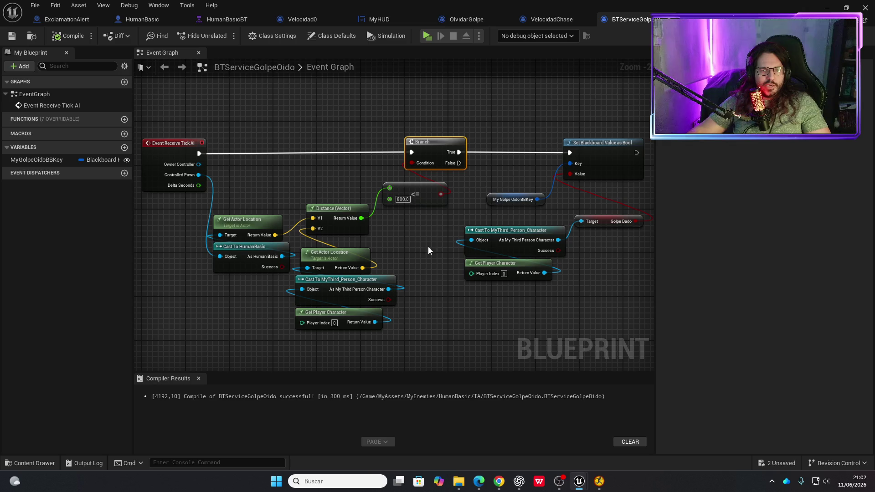
left_click_drag(428, 251, 303, 253)
left_click_drag(384, 122, 477, 300)
left_click_drag(478, 146, 615, 146)
left_click_drag(454, 177, 326, 186)
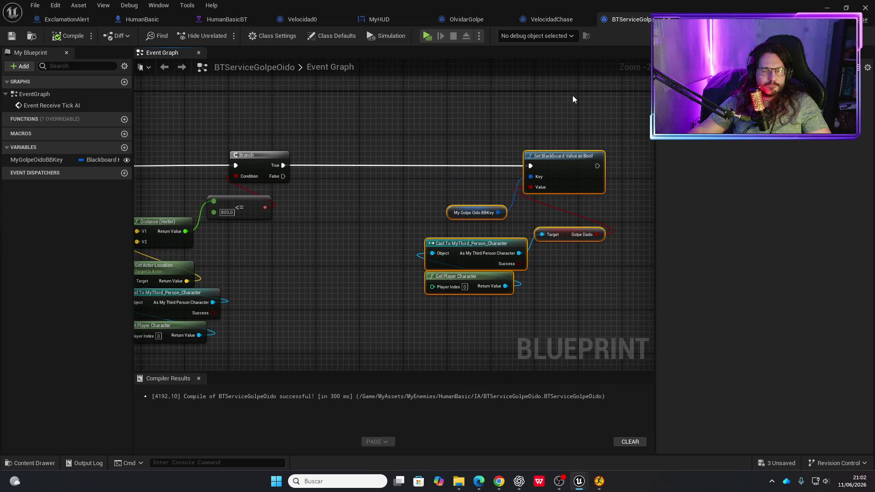
left_click_drag(424, 187, 495, 184)
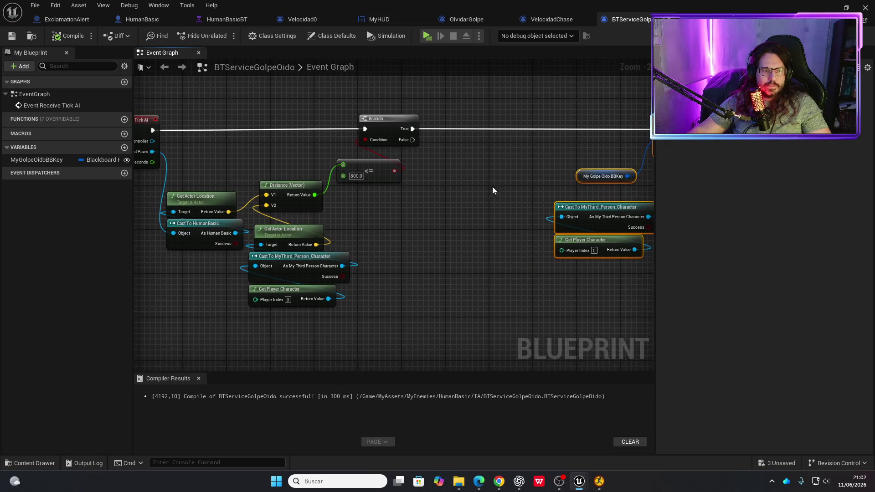
left_click_drag(425, 226, 294, 250)
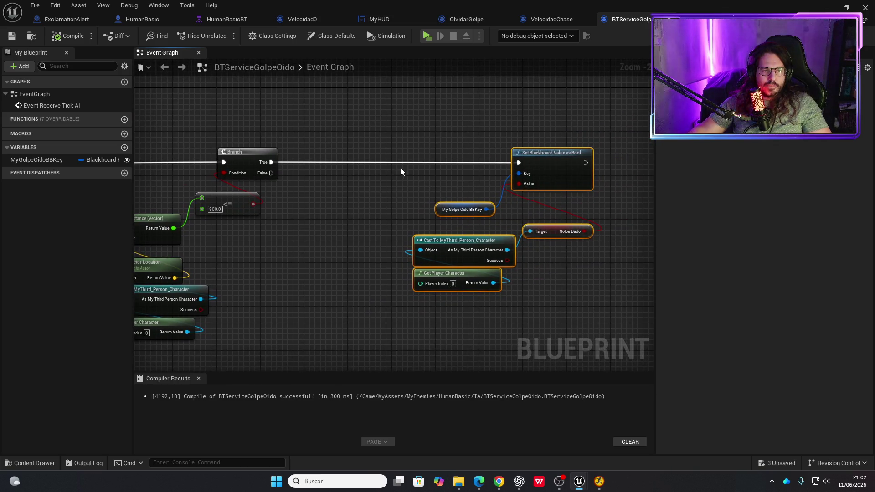
Save the 01_Tutorial map, BTServiceGolpeOido and Suspect_UE assets.
key("ctrl+space")
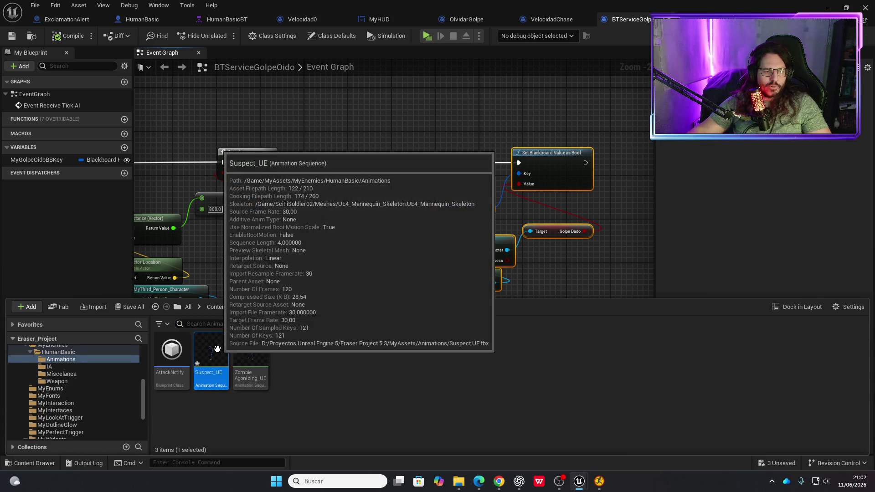
left_click(130, 307)
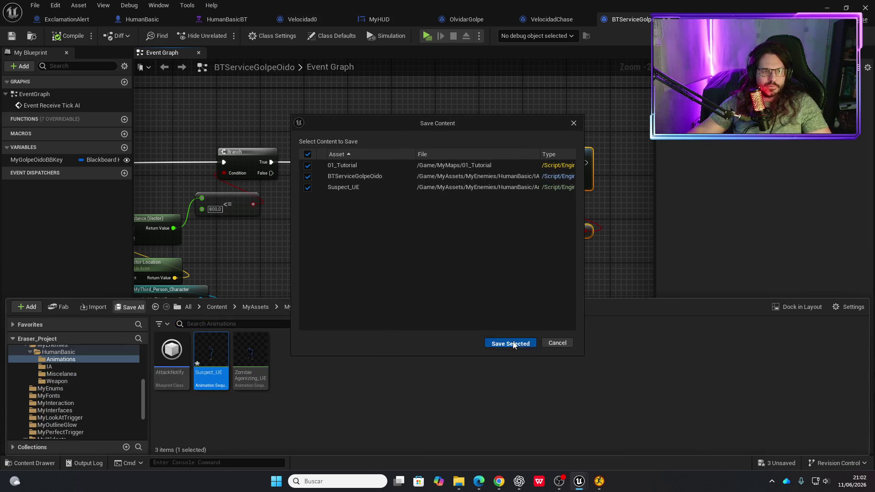
left_click(513, 344)
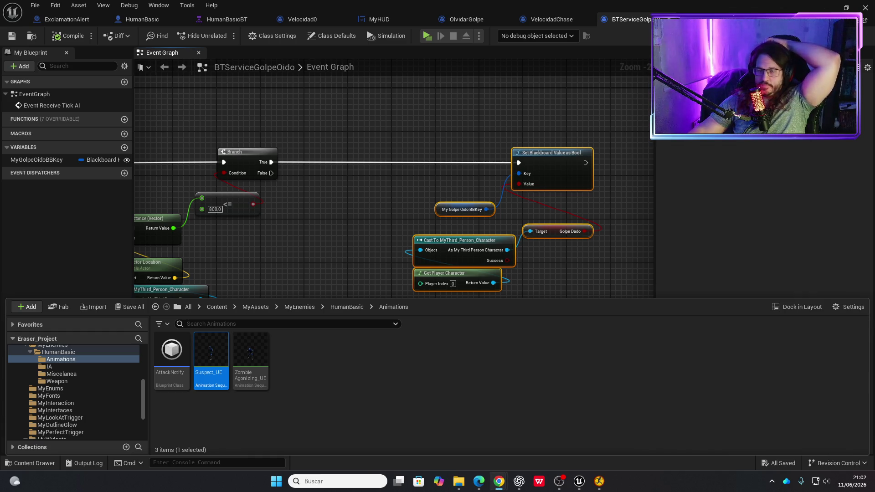
mouse_move(205, 349)
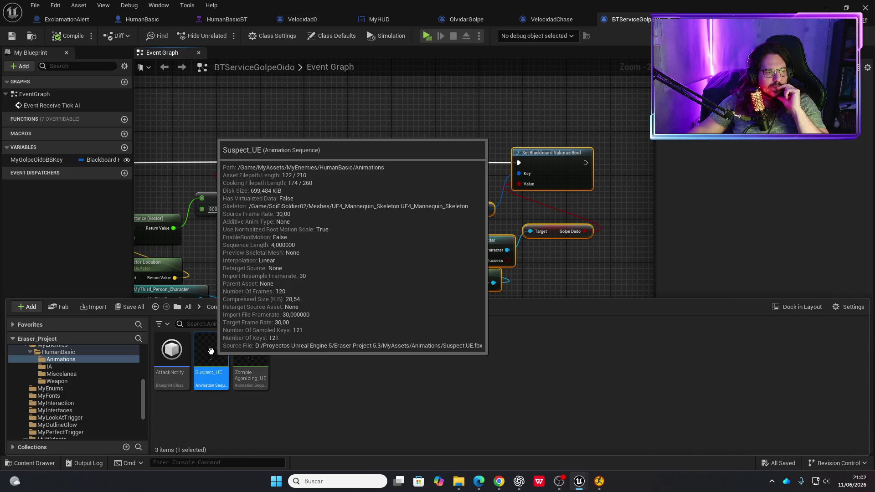
Open Suspect_UE and leave Root Lock on Ref Pose and Additive Anim Type on No additive.
double_click(211, 351)
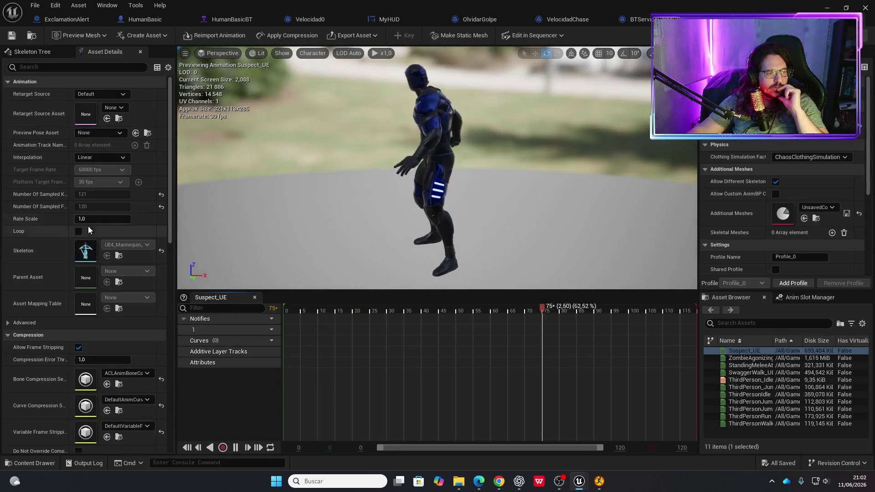
scroll(134, 275, "down", 5)
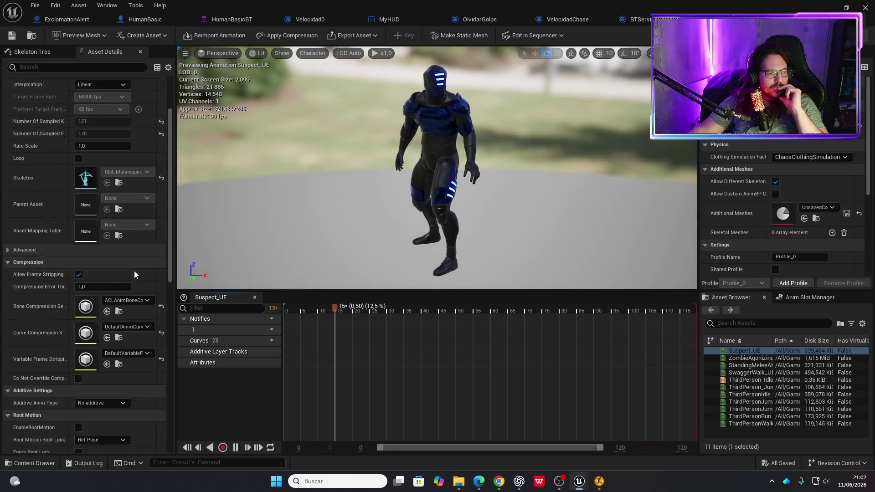
scroll(134, 274, "down", 3)
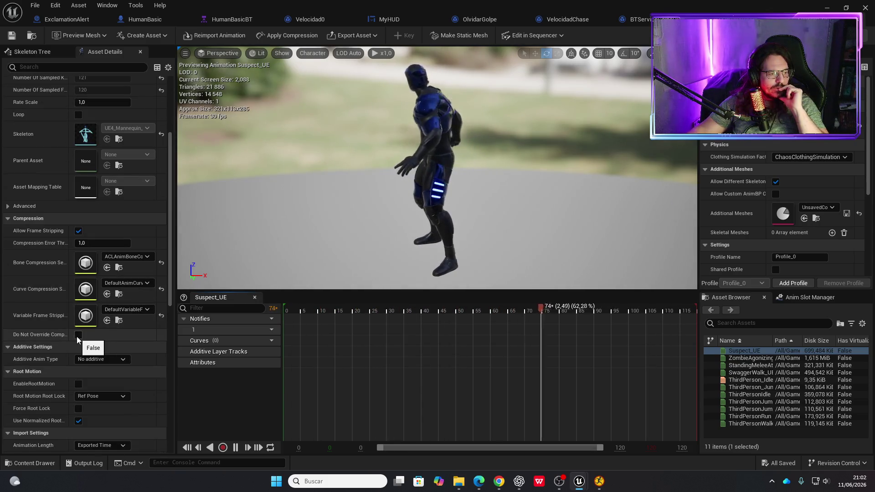
scroll(80, 358, "down", 2)
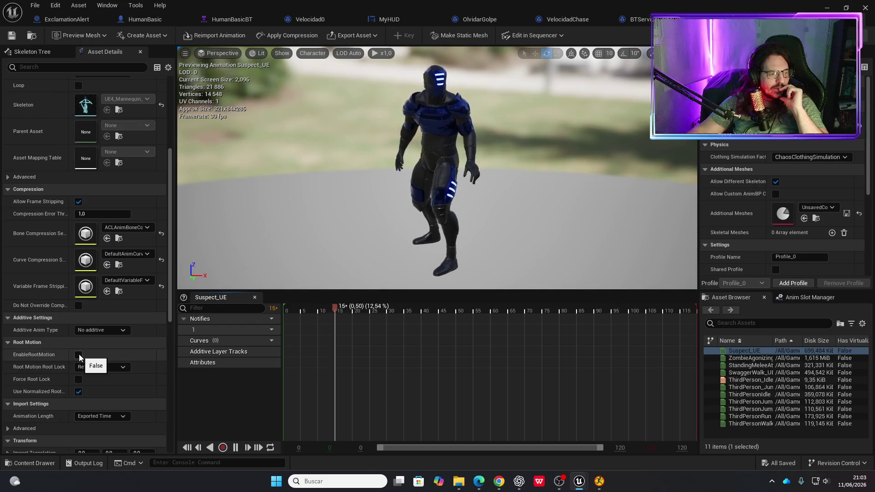
left_click(122, 368)
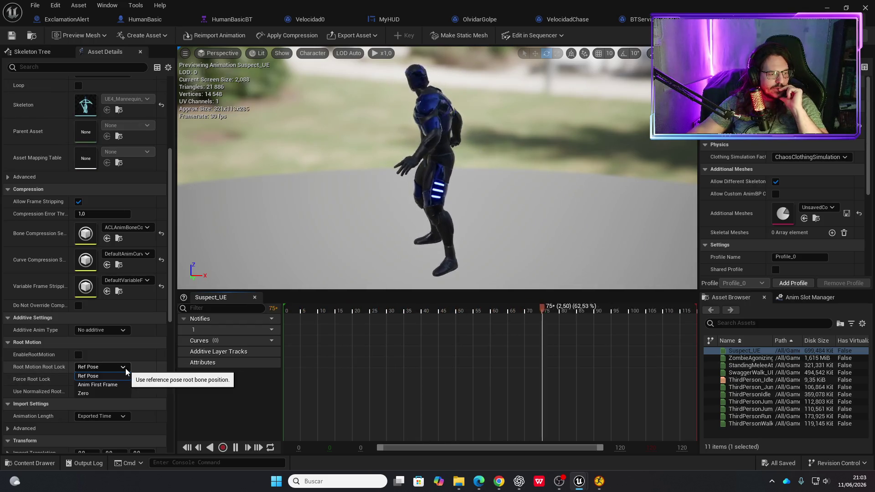
left_click(126, 376)
left_click(122, 330)
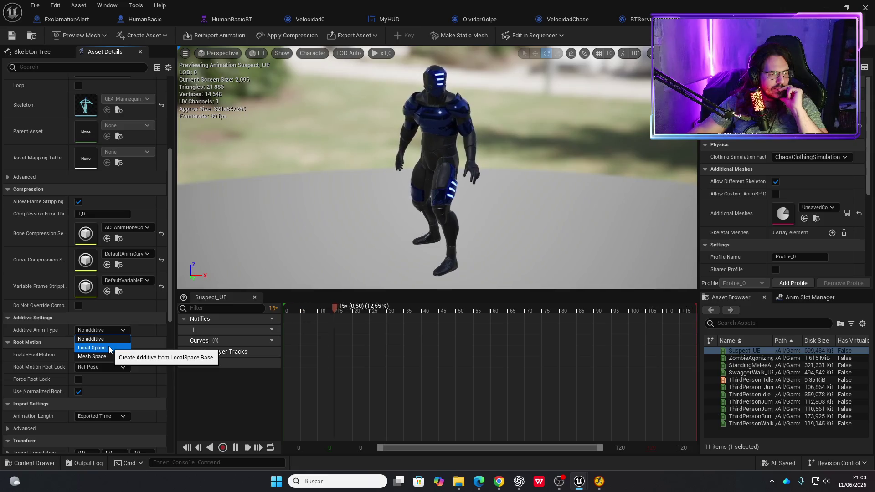
left_click(122, 334)
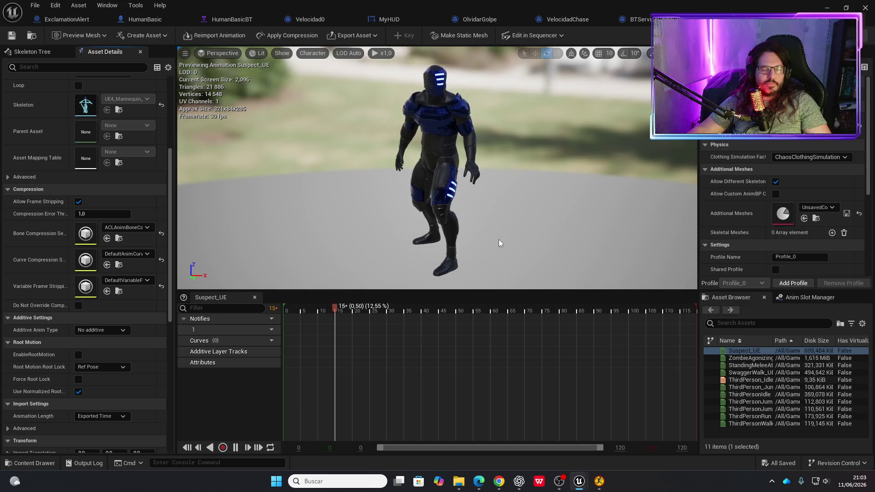
key("ctrl+space")
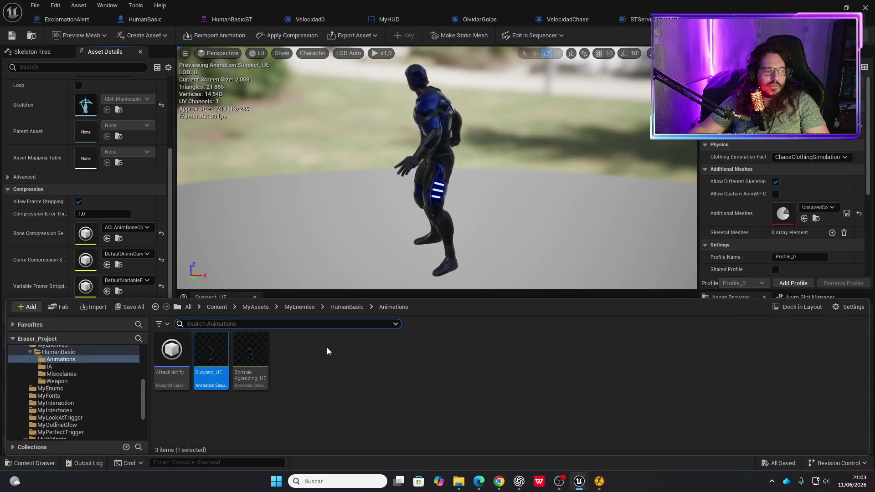
Create an AnimMontage named Suspect from Suspect_UE and open it in the montage editor.
right_click(214, 365)
mouse_move(272, 69)
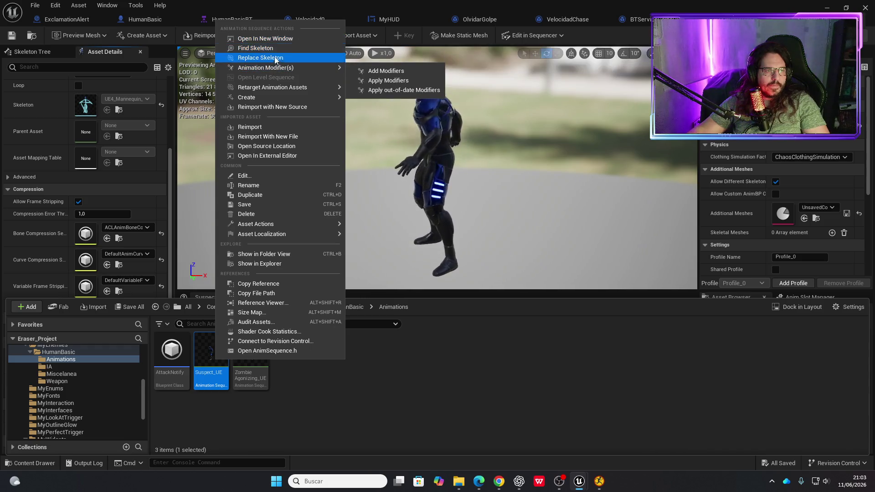
mouse_move(277, 91)
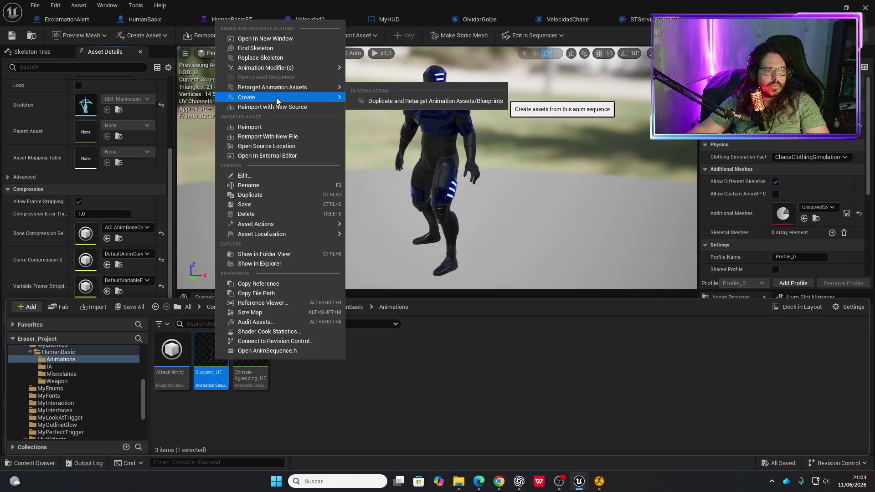
left_click(395, 110)
type("Suspect")
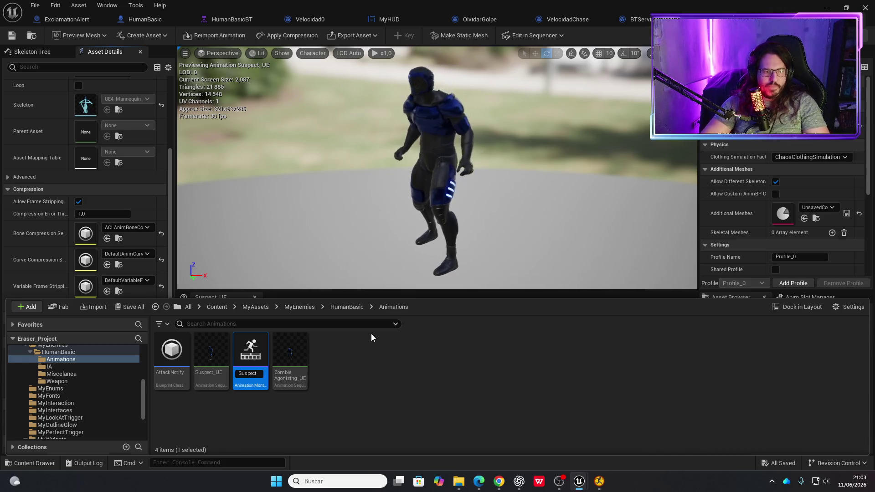
key("Return")
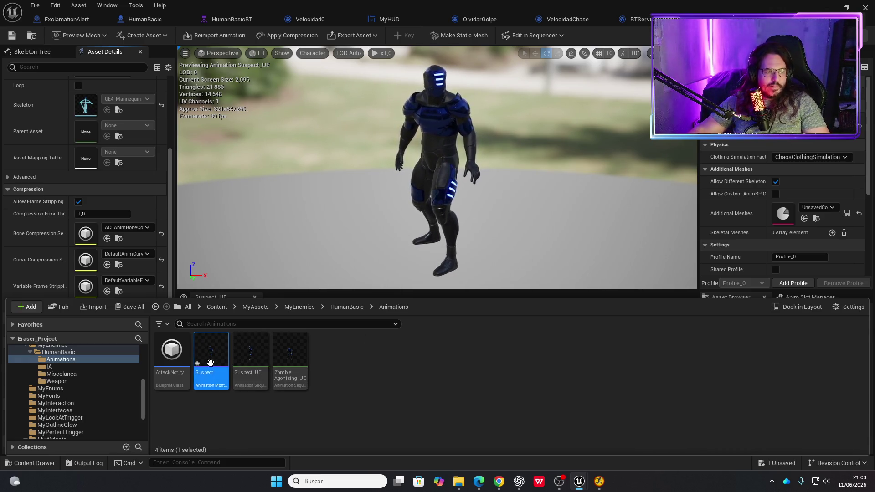
mouse_move(222, 357)
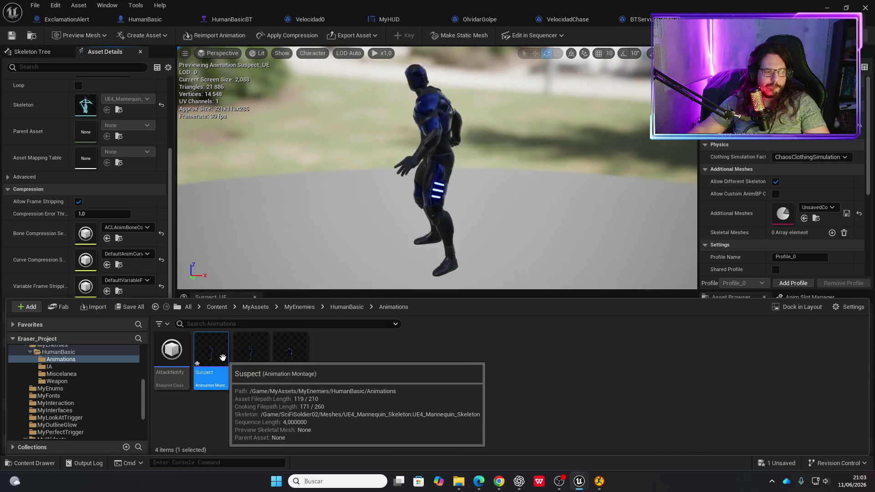
double_click(222, 358)
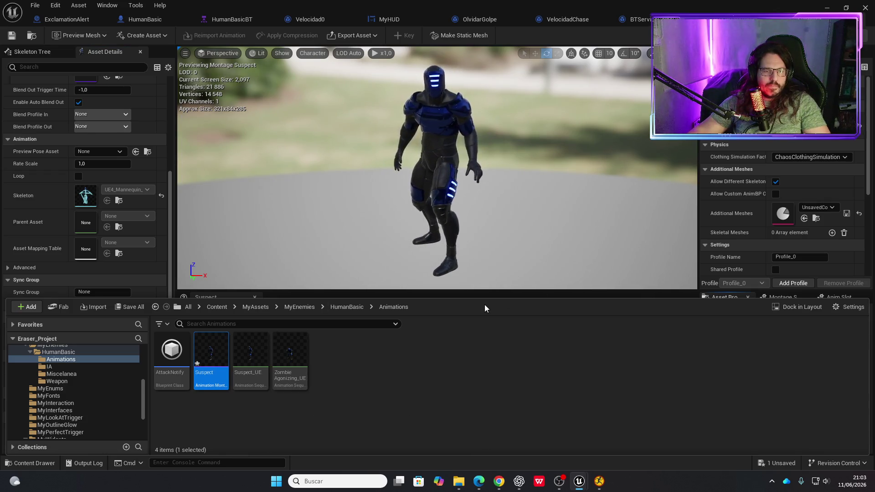
Close the Content Drawer to reveal the Suspect montage timeline with Suspect_UE on DefaultSlot.
left_click(475, 269)
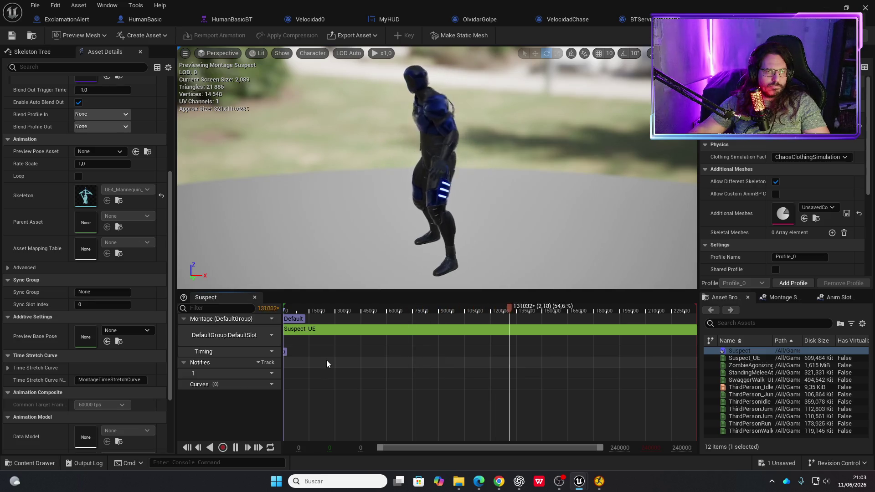
key("ctrl+space")
key("ctrl+space")
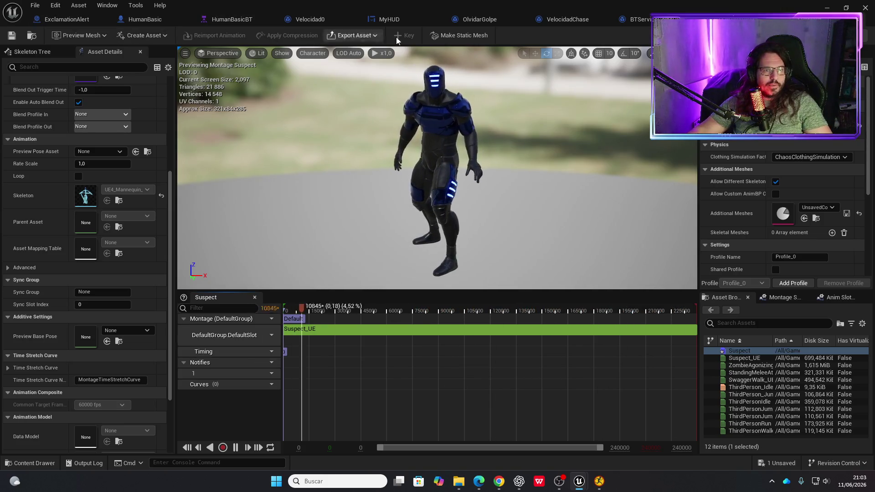
Close the BTServiceVision, BTServiceGolpeOido, MyHUD and ExclamationAlert blueprint tabs, keeping HumanBasic open.
left_click(640, 19)
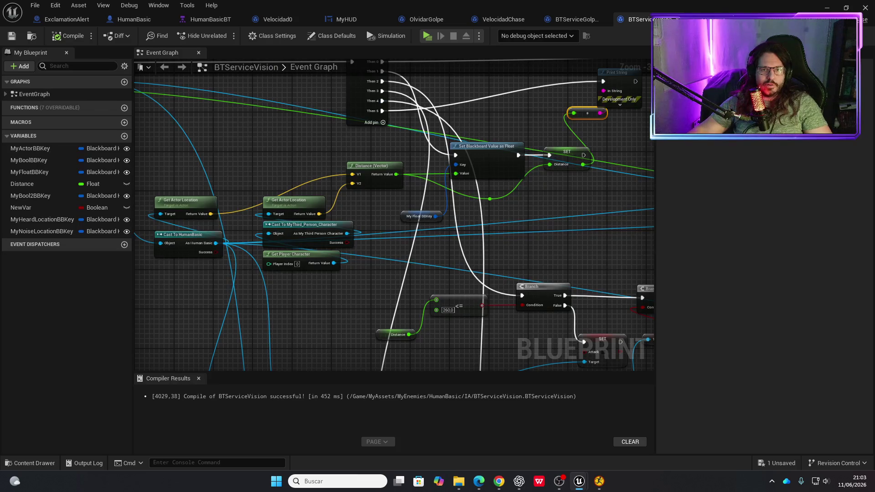
left_click(598, 18)
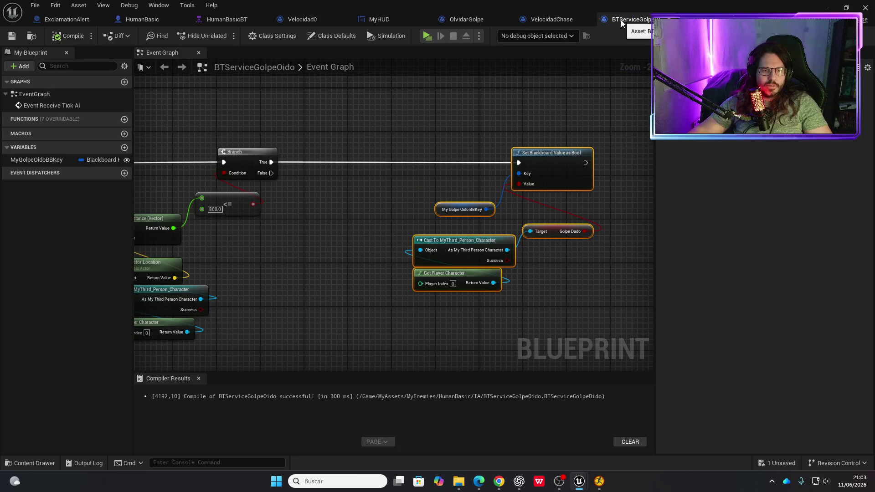
mouse_move(517, 118)
left_mouse_down()
mouse_move(522, 213)
mouse_move(539, 207)
mouse_move(391, 217)
left_mouse_up()
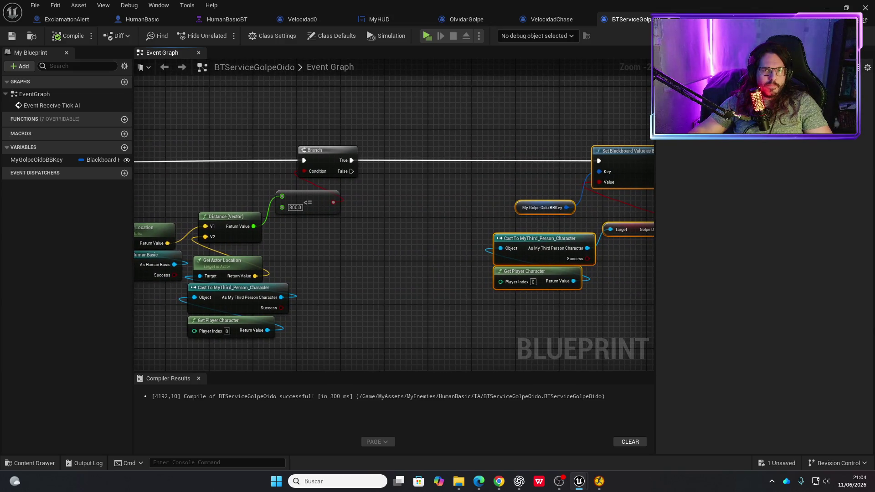
left_click(599, 21)
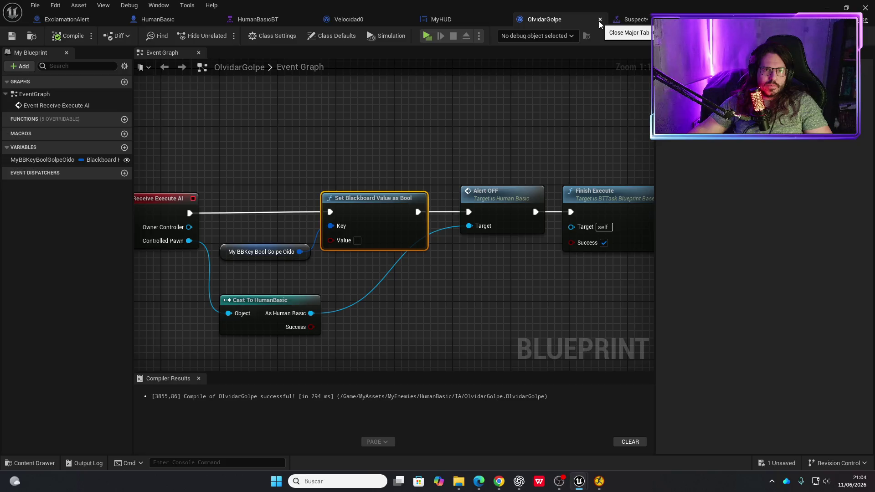
left_click(466, 19)
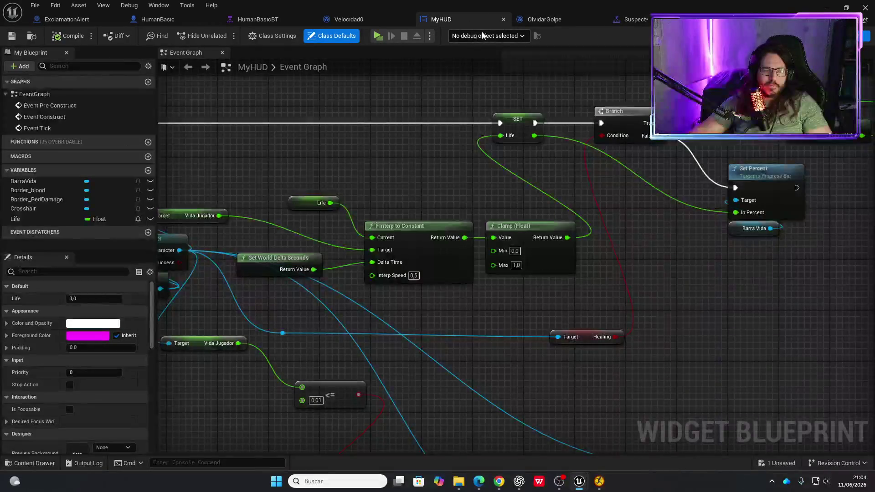
left_click(503, 19)
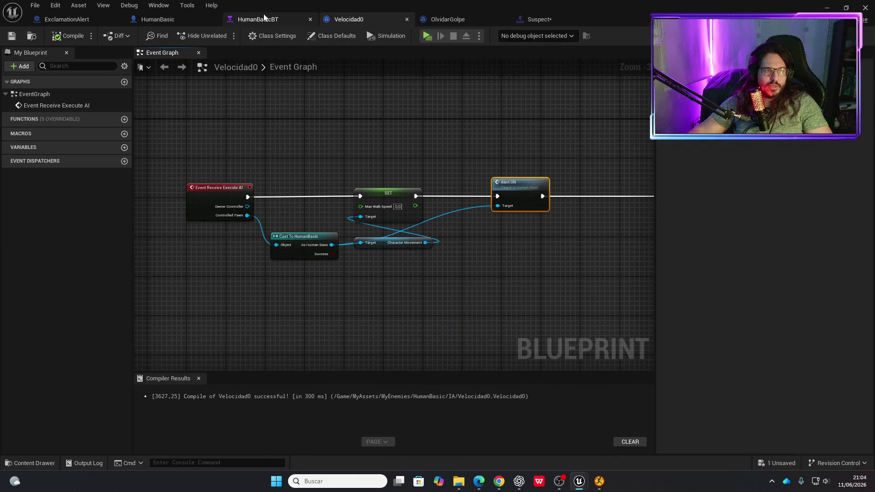
left_click(198, 18)
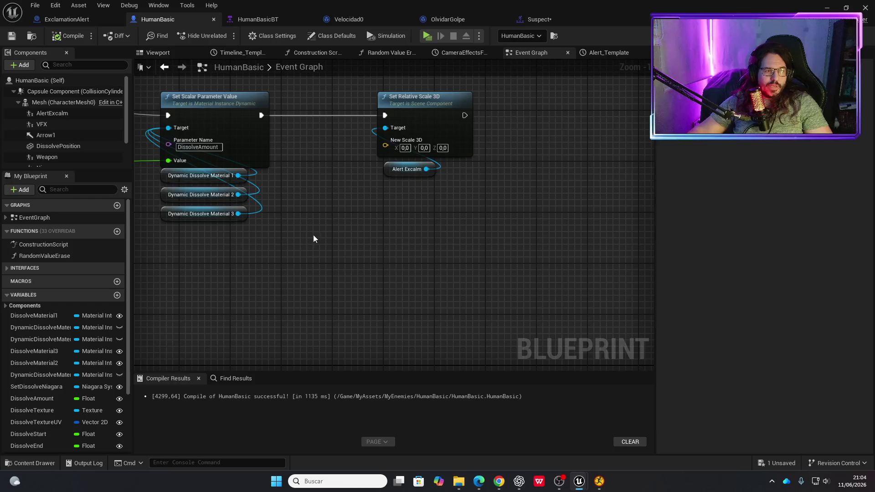
left_click(85, 20)
left_click(117, 19)
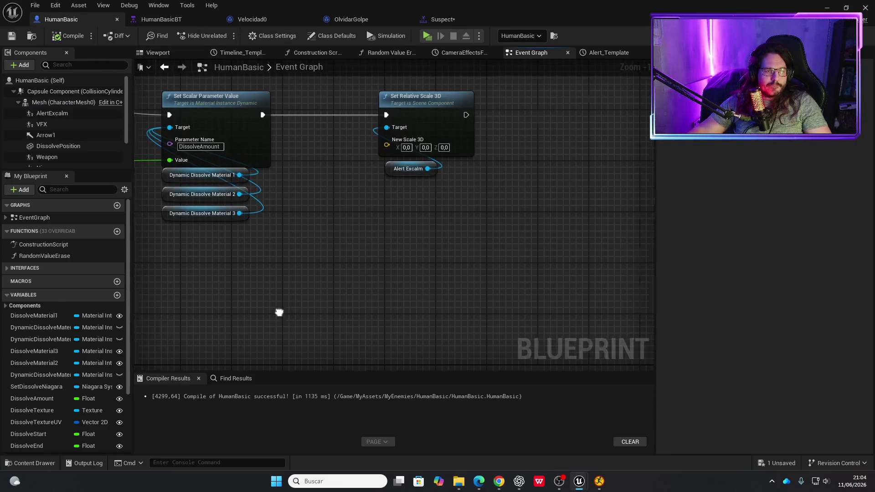
Shift AlertON and AlertOFF left in HumanBasic's Event Graph and drop a Mesh reference node beside them.
left_click_drag(279, 313, 421, 329)
scroll(424, 294, "down", 1)
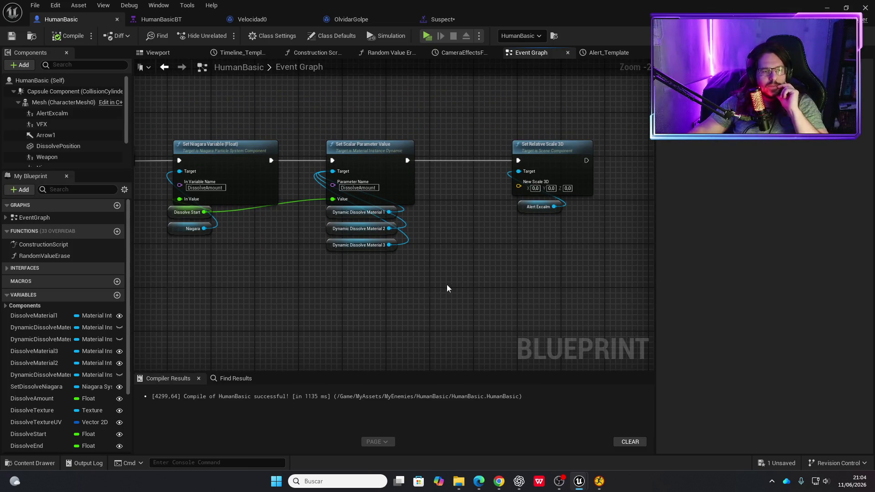
scroll(442, 285, "down", 2)
scroll(504, 269, "down", 4)
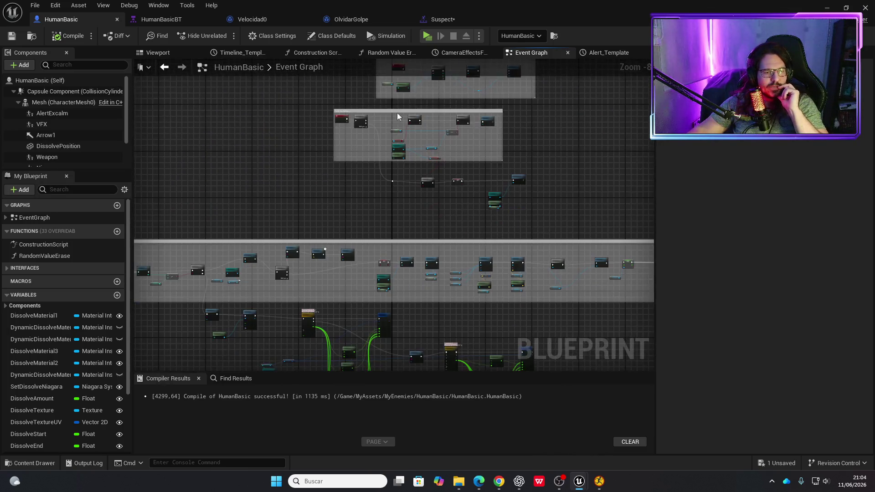
scroll(436, 156, "up", 7)
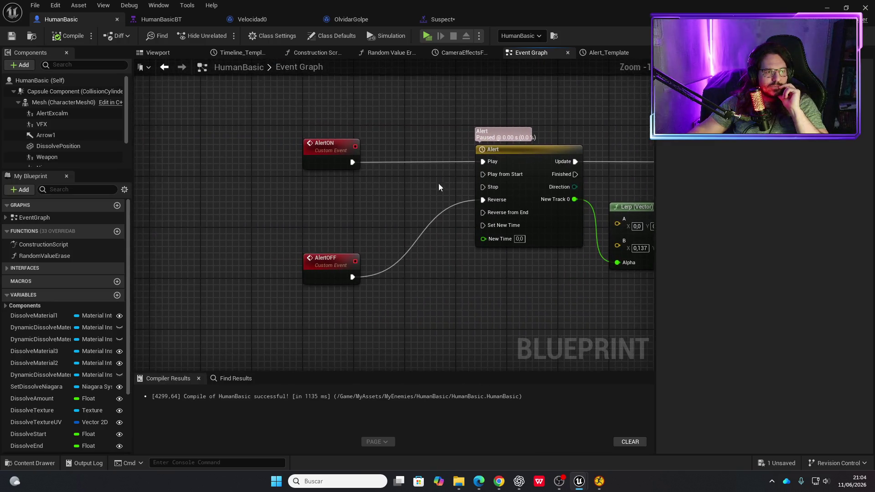
left_click_drag(335, 151, 238, 151)
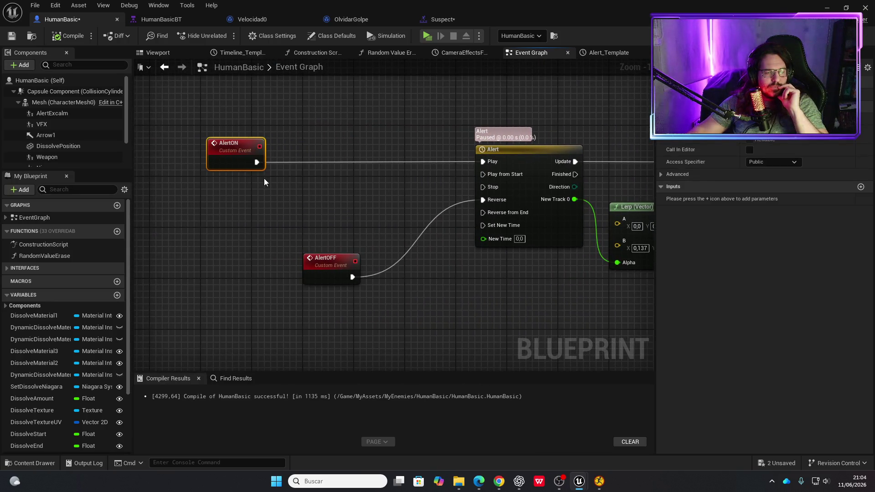
left_click_drag(319, 262, 228, 261)
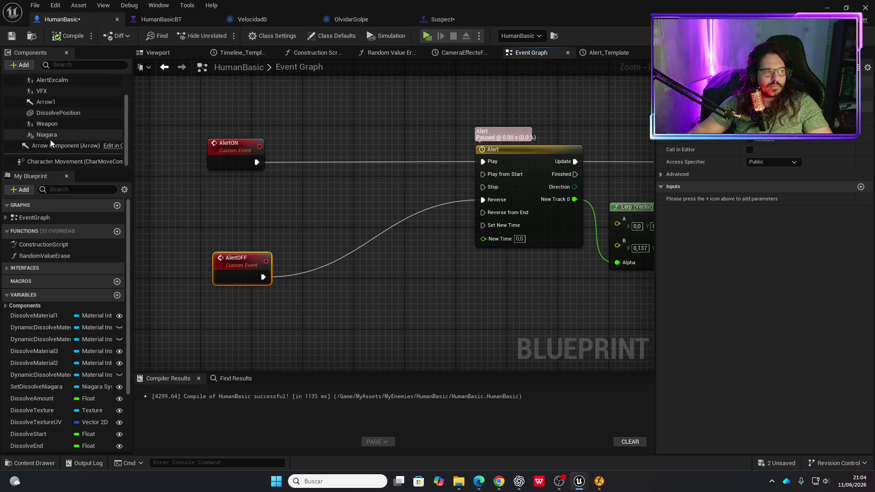
mouse_move(50, 105)
left_mouse_down()
mouse_move(255, 222)
mouse_move(292, 232)
mouse_move(321, 184)
left_mouse_up()
type("lay anim")
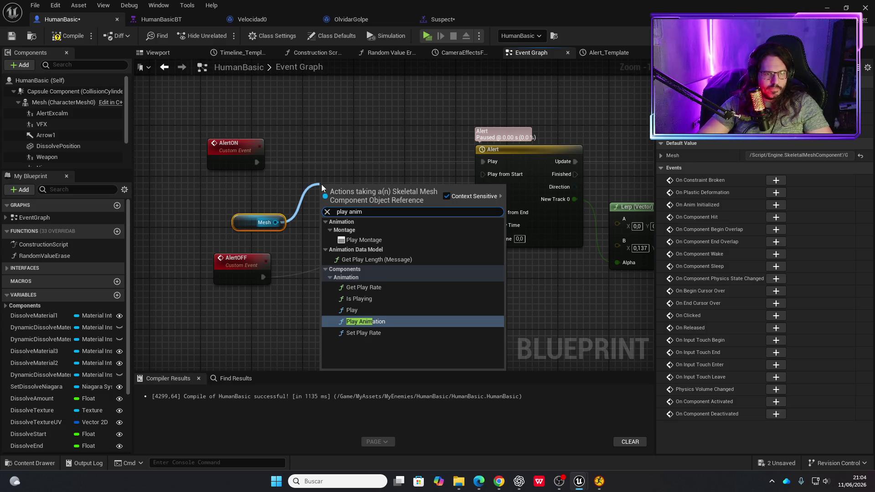
Add a Play Montage node from Mesh with Montage to Play set to Suspect.
key("Up")
key("Up")
key("Up")
key("Return")
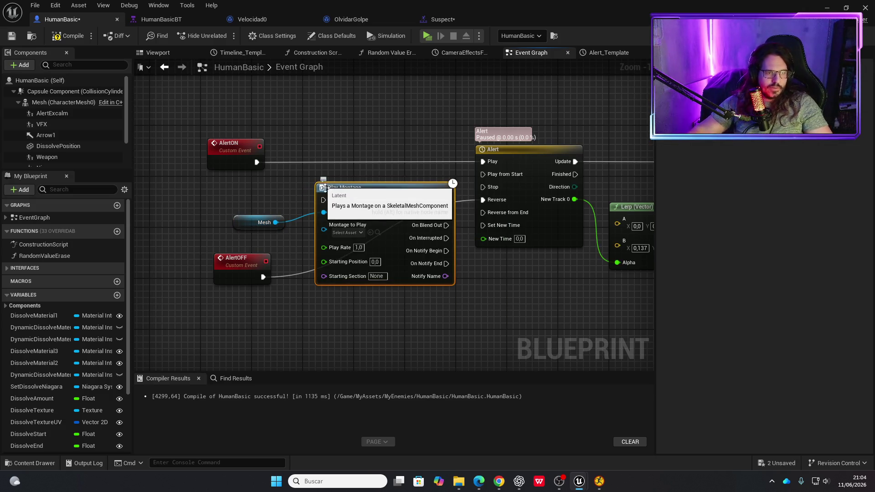
left_click(354, 188)
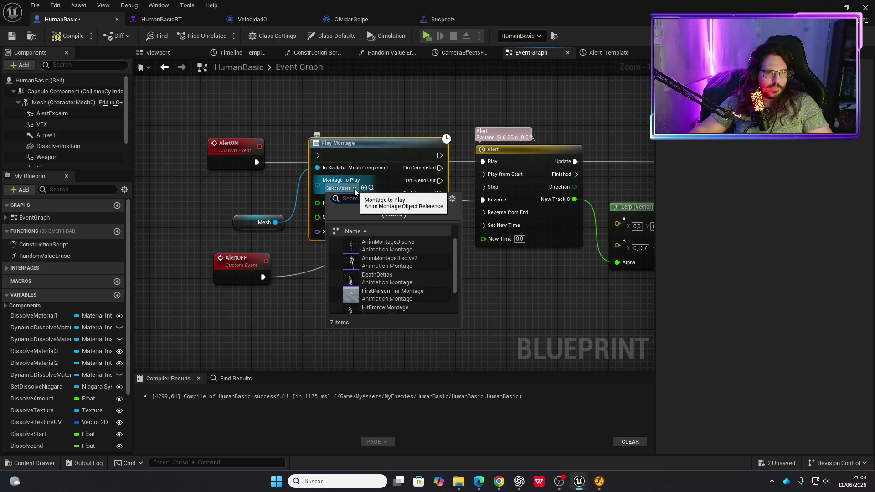
type("sus")
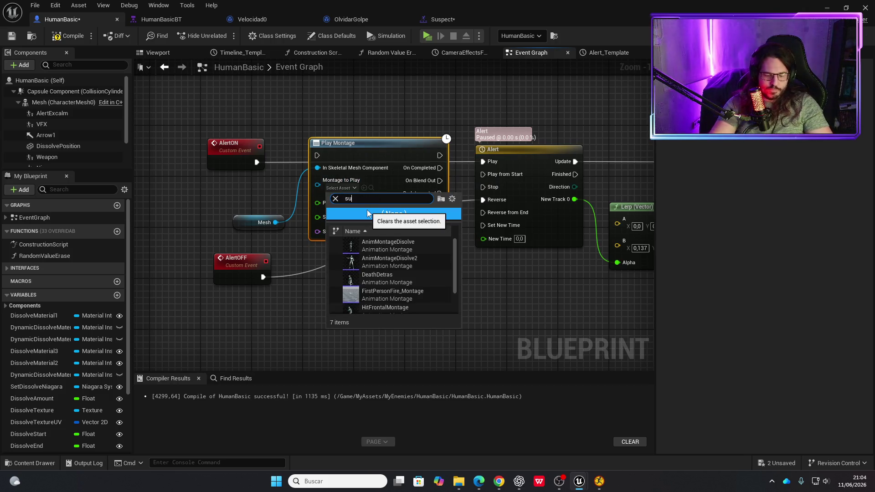
left_click(372, 248)
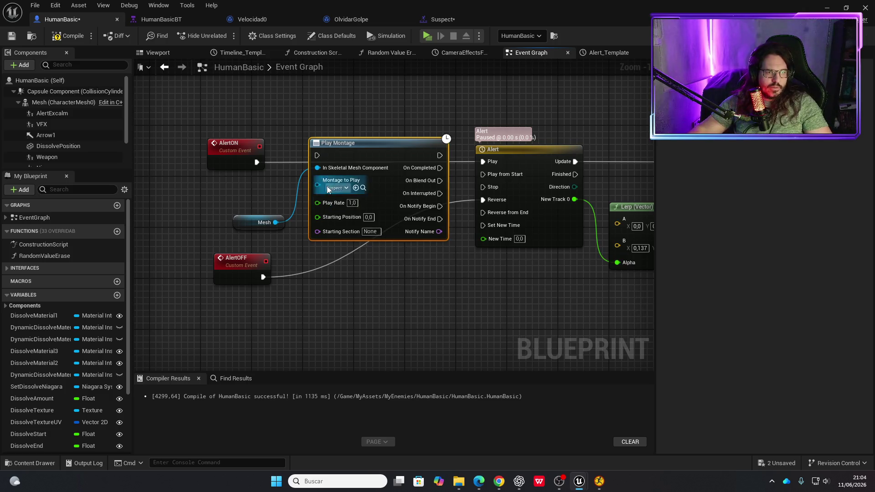
Wire AlertON into Play Montage and On Completed into the Alert timeline, then compile HumanBasic.
left_click_drag(259, 165, 257, 162)
left_click_drag(317, 167, 275, 222)
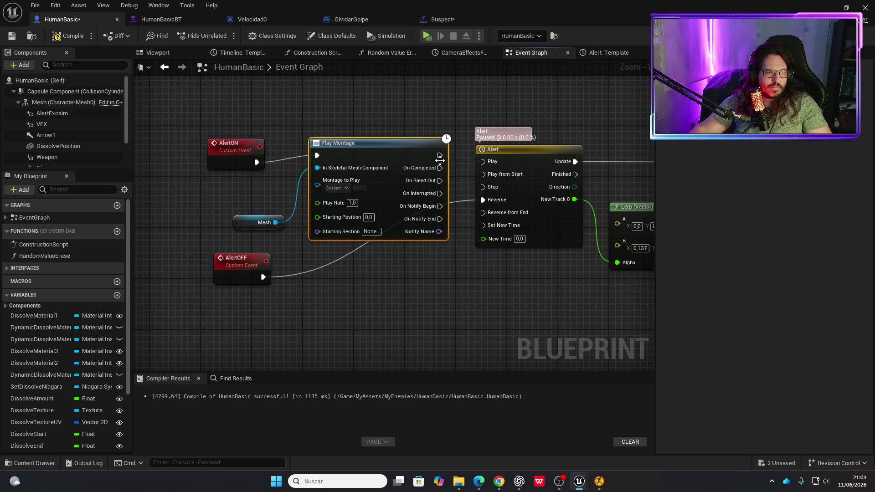
left_click_drag(406, 143, 399, 118)
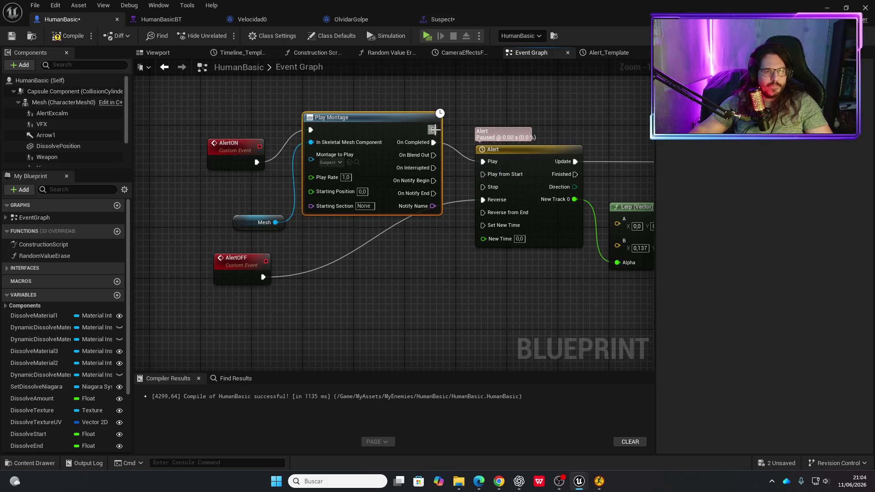
left_click_drag(484, 165, 483, 163)
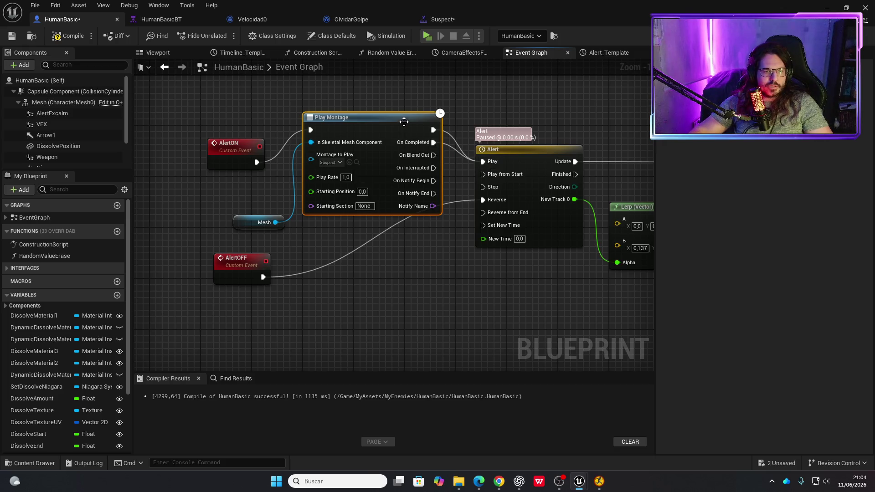
mouse_move(477, 252)
left_mouse_down()
mouse_move(457, 272)
mouse_move(356, 271)
mouse_move(342, 262)
mouse_move(398, 252)
left_mouse_up()
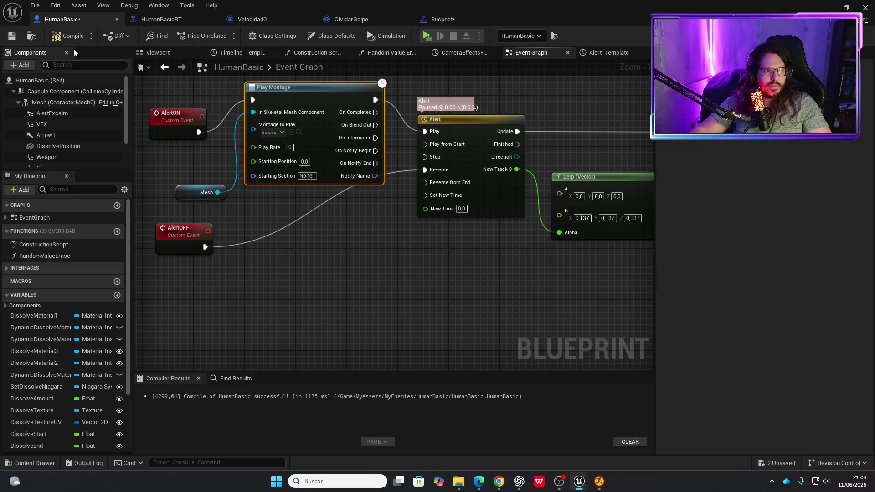
left_click(64, 35)
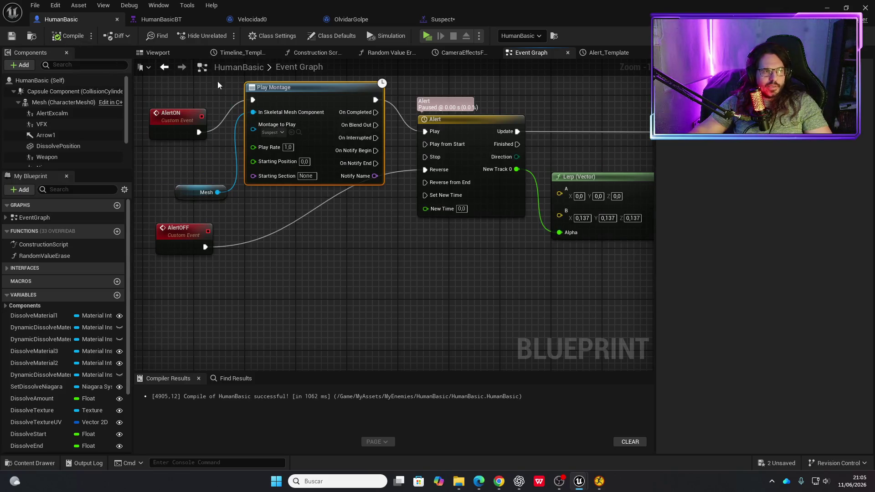
left_click(427, 36)
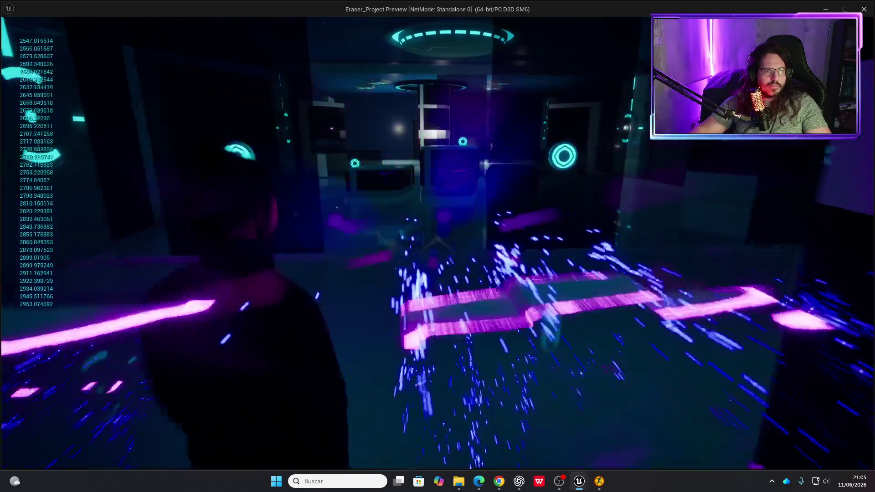
Walk the character toward the enemy until it shows the red alert mark, then stop the preview.
key("w")
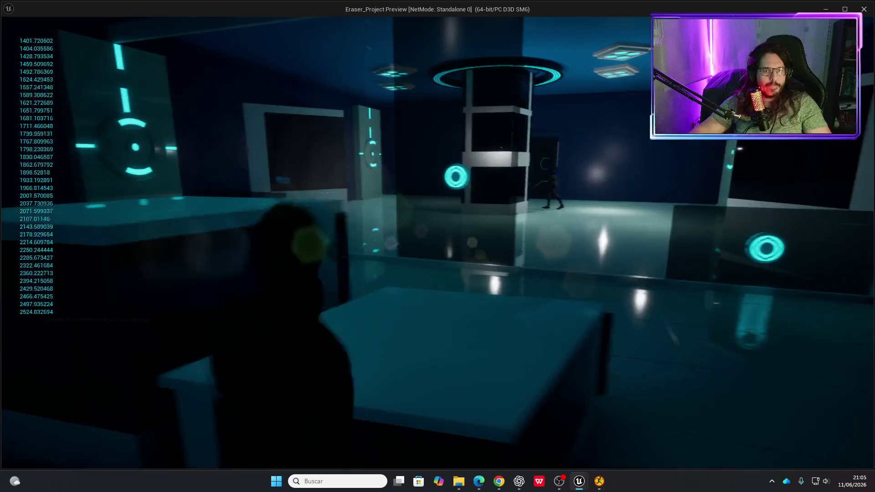
key("w")
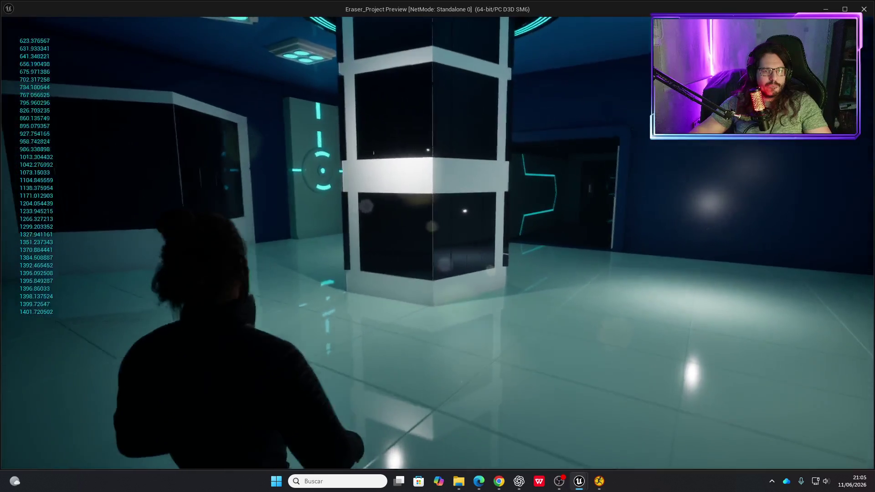
key("w")
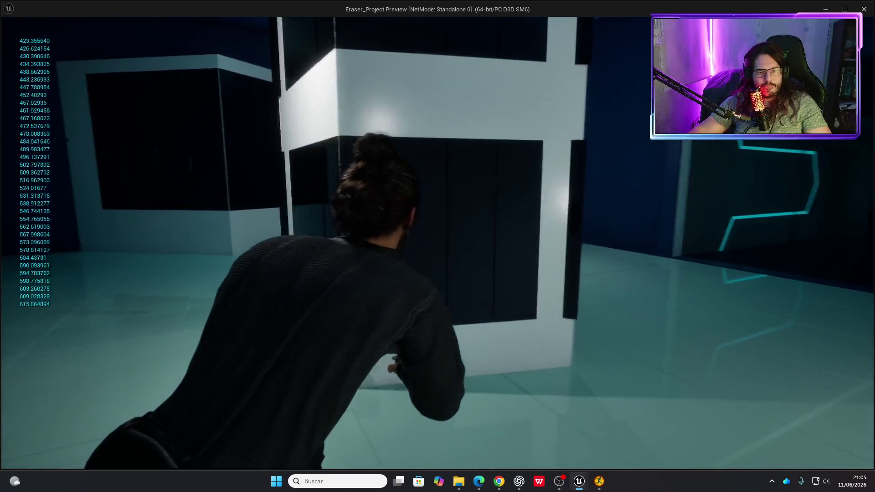
key("w")
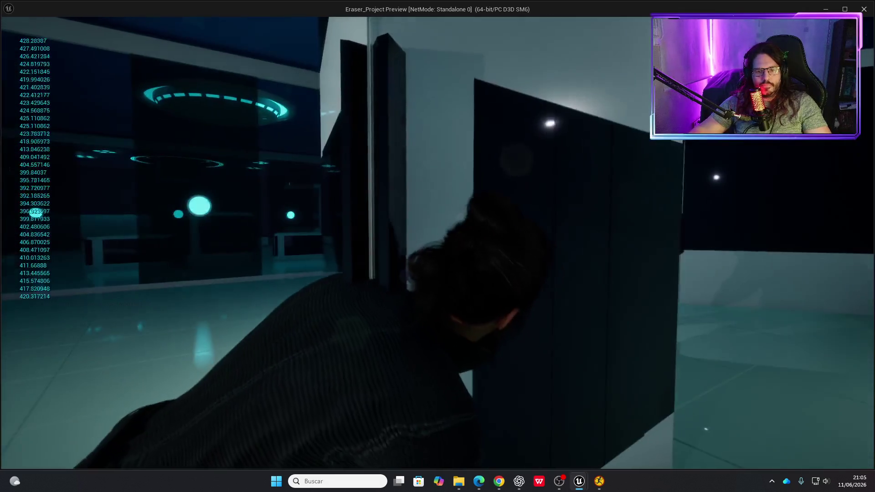
key("w")
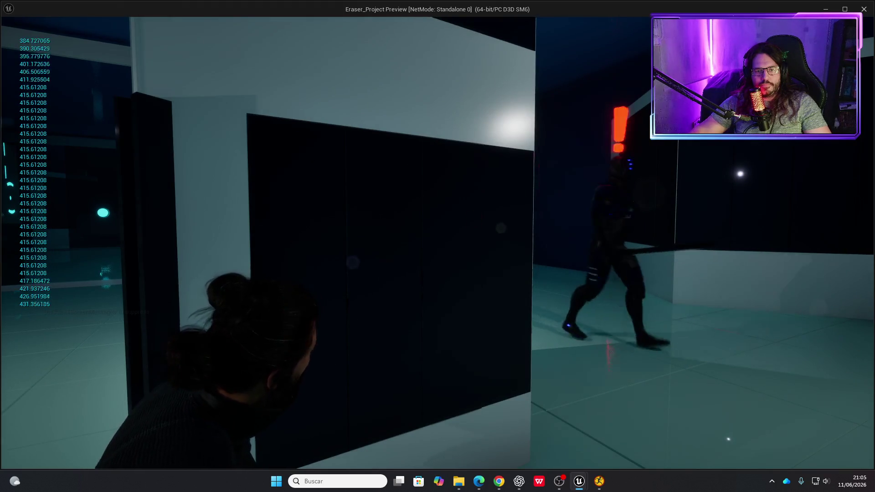
key("w")
key("w")
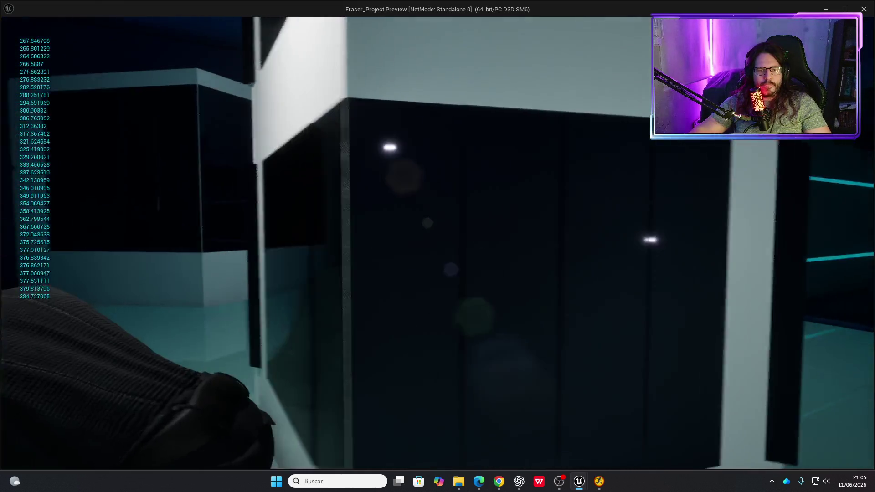
key("Escape")
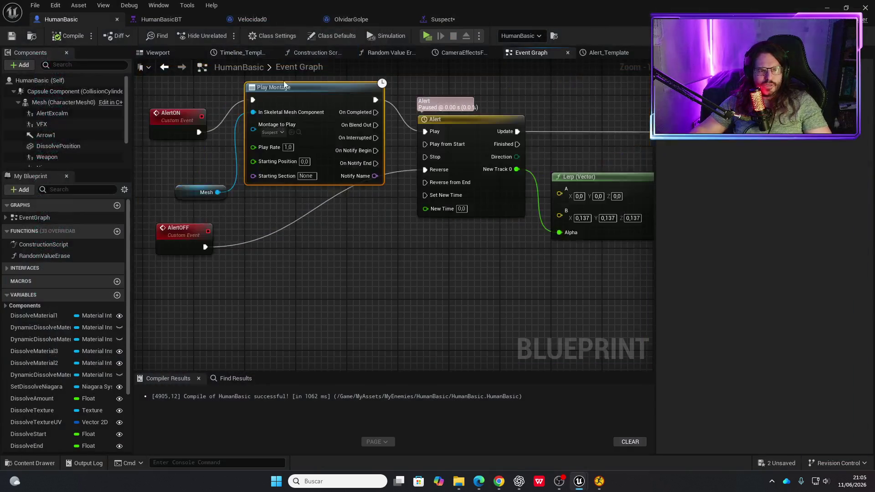
Select HumanBasic's Mesh component and browse to its MyHumanBasicAnim_BP anim class asset.
scroll(291, 206, "down", 1)
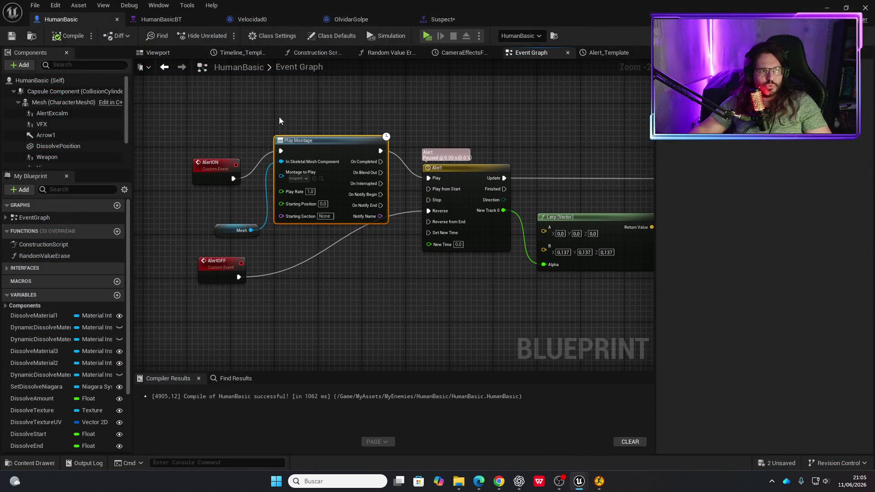
left_click(52, 104)
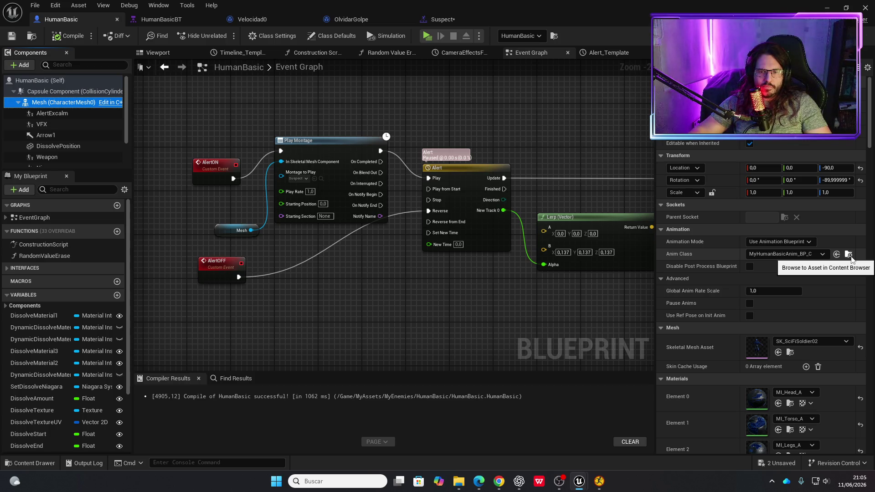
left_click(849, 256)
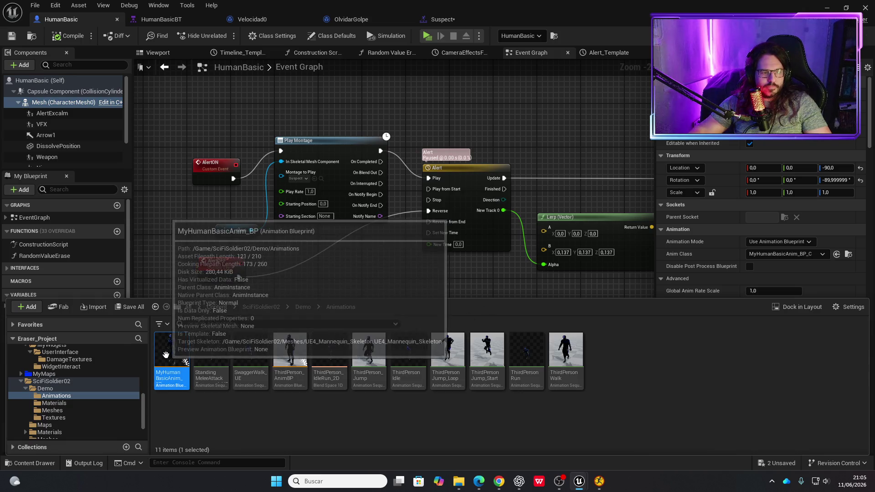
Open MyHumanBasicAnim_BP's Death state and move Output Animation Pose right to make room.
double_click(185, 345)
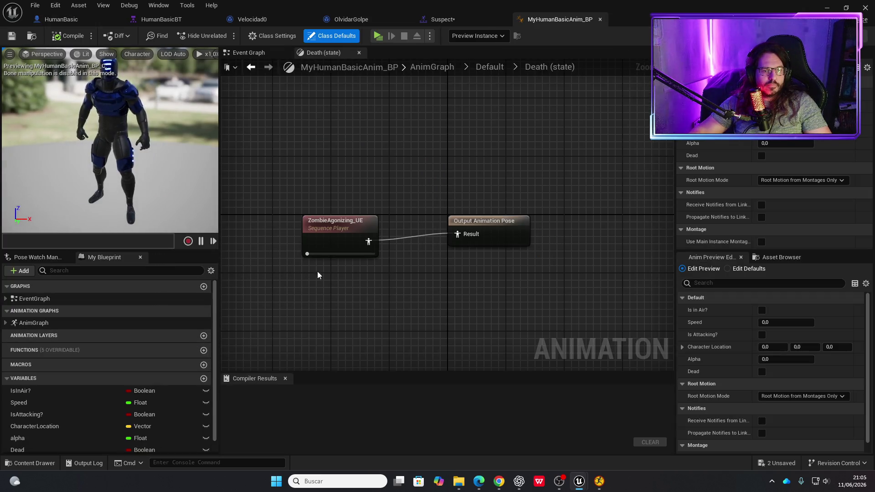
scroll(320, 205, "down", 2)
scroll(375, 203, "up", 2)
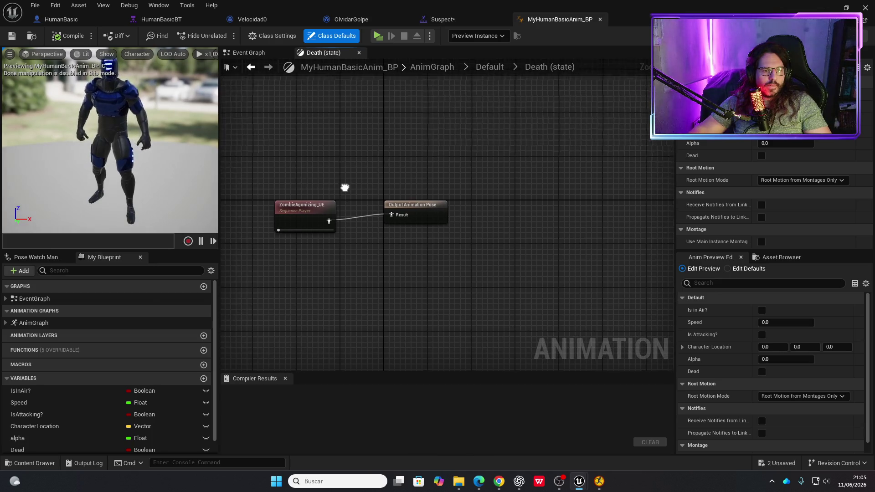
left_click_drag(414, 215, 539, 225)
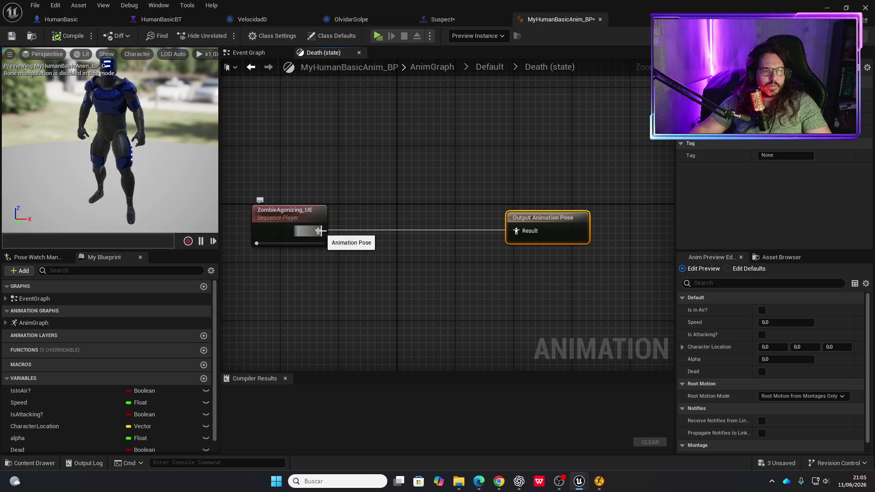
Insert a Slot 'DefaultSlot' node before the output pose, compile and save, and start a play-test.
right_click(360, 233)
type("monta")
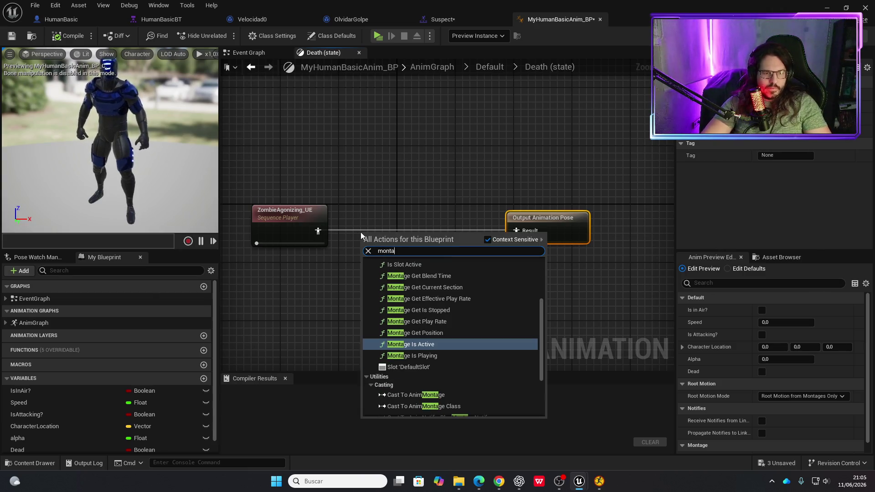
key("Down")
key("Down")
key("Return")
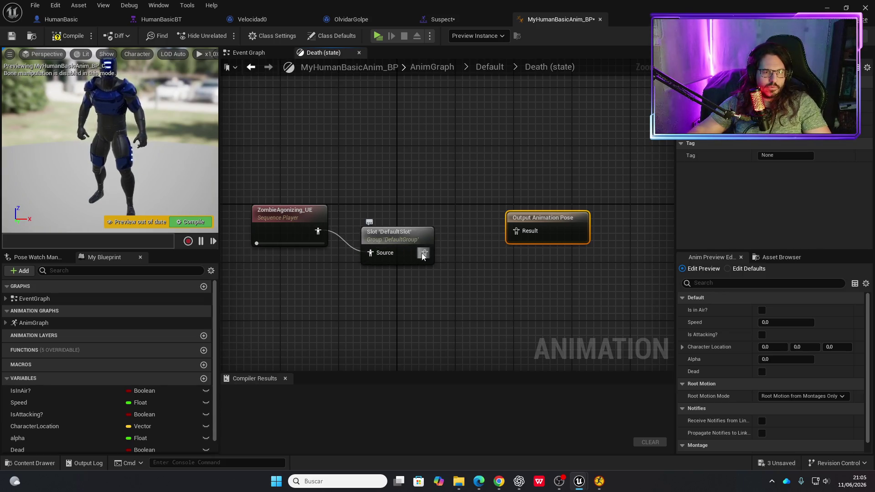
left_click(78, 41)
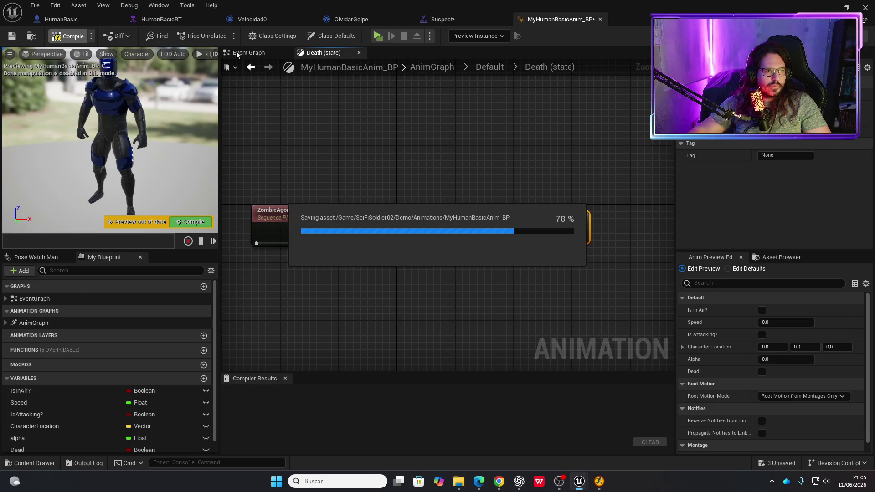
left_click(374, 36)
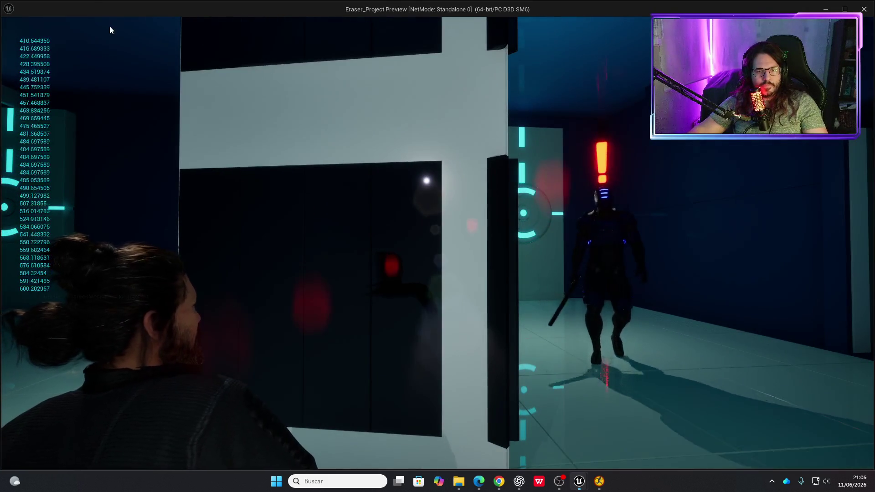
Stop the play-test after the enemy alerts and switch to the Suspect montage editor.
key("Escape")
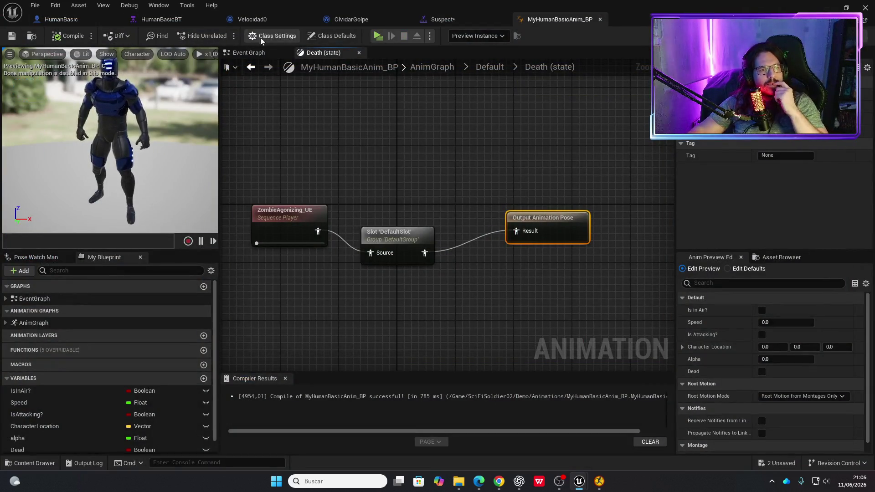
left_click(449, 25)
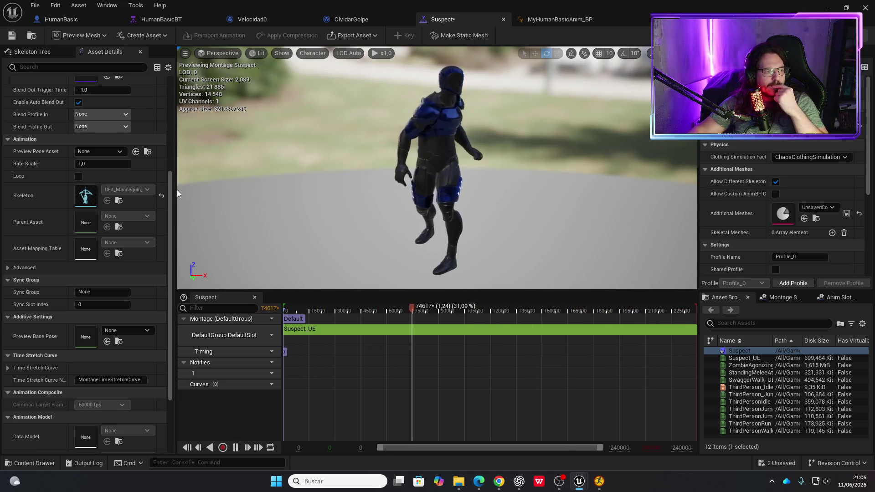
Review the Suspect montage's Asset Details, then return to MyHumanBasicAnim_BP's Death state graph.
scroll(33, 203, "up", 2)
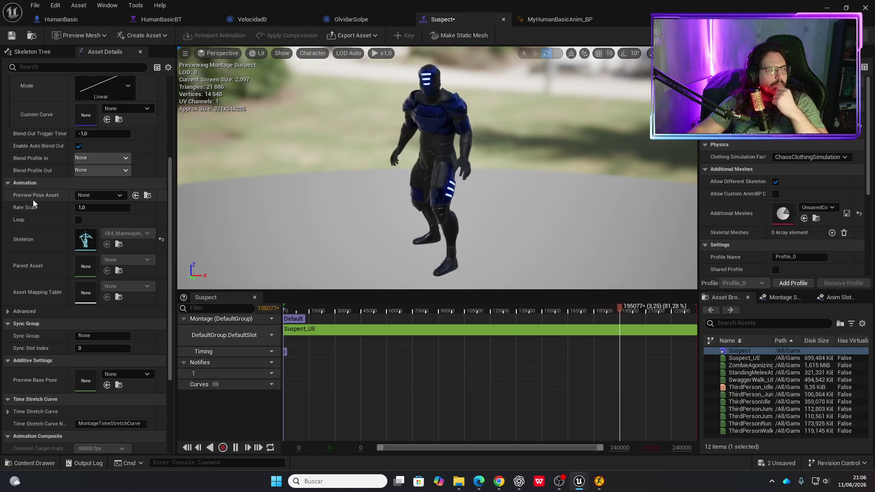
scroll(33, 204, "up", 6)
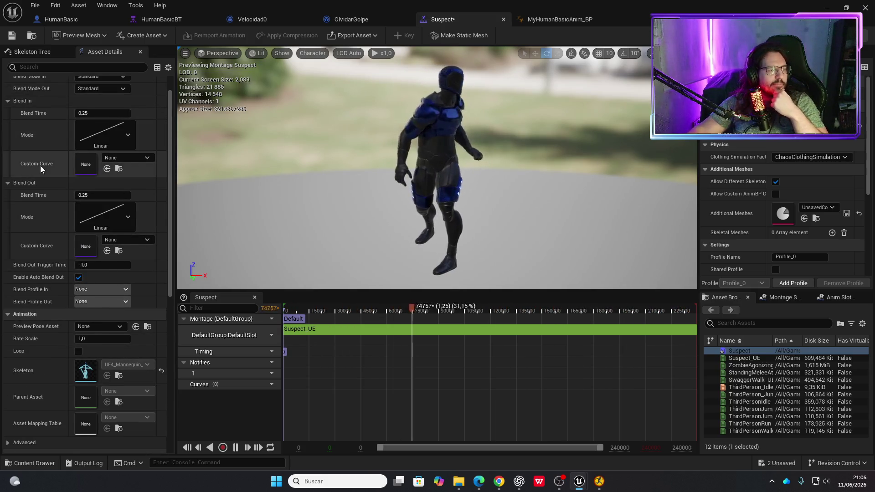
scroll(41, 169, "up", 1)
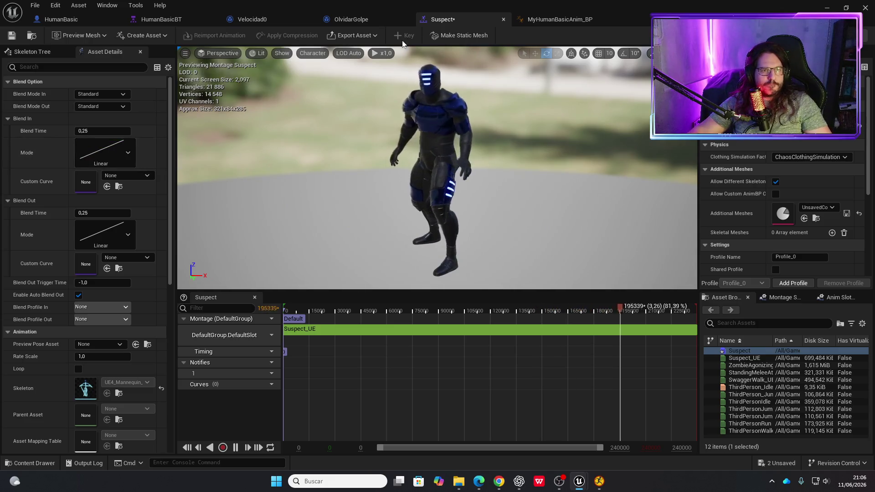
left_click(554, 20)
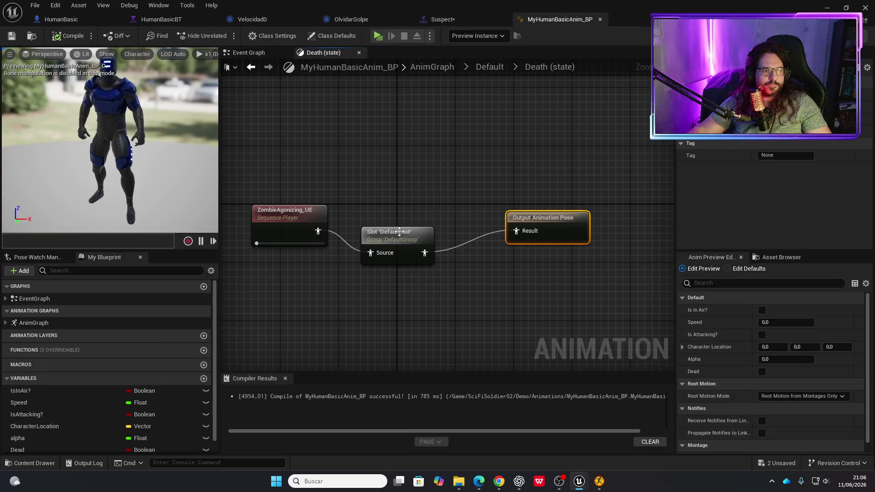
Delete the Death state's DefaultSlot node and wire ZombieAgonizing_UE directly into Output Animation Pose.
left_click_drag(399, 231, 413, 216)
left_click(299, 220)
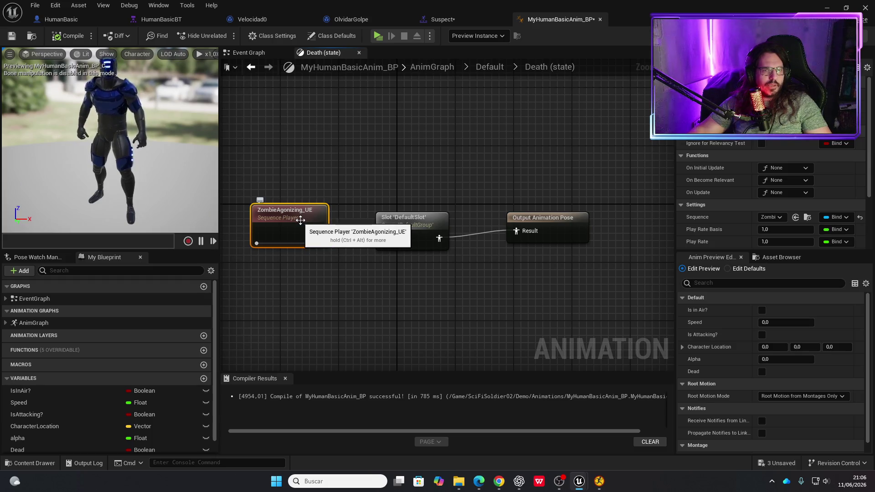
left_click(403, 231)
key("Delete")
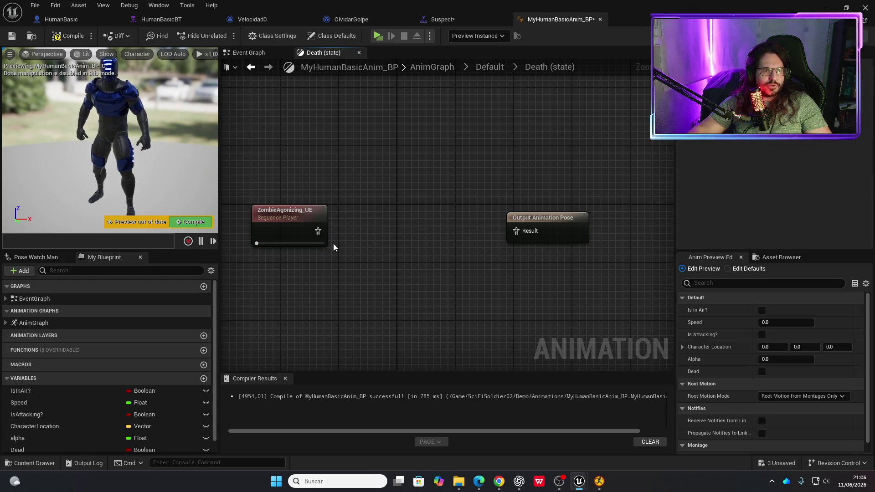
left_click_drag(318, 231, 355, 225)
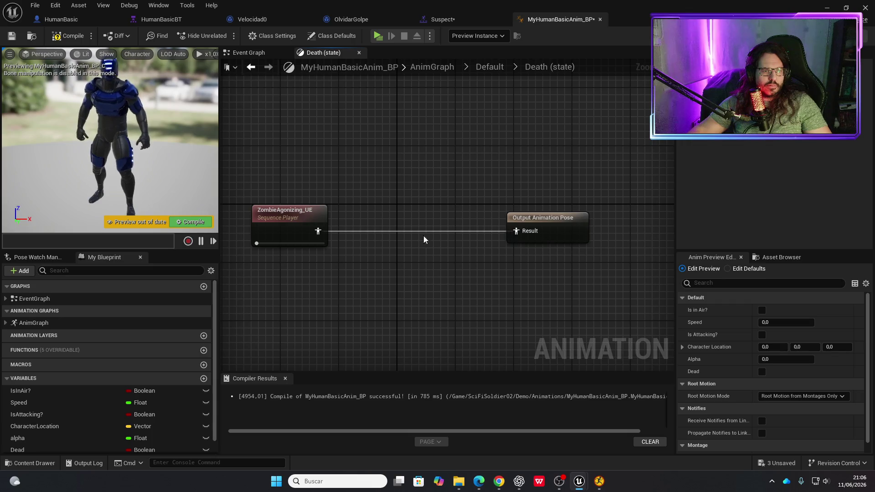
left_click_drag(298, 215, 379, 215)
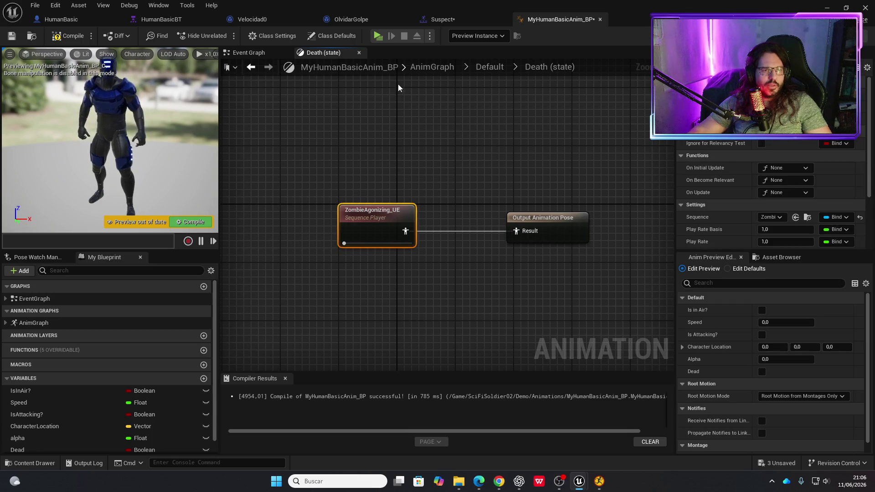
left_click(433, 68)
Insert a Slot 'DefaultSlot' node after the Default state machine in the main AnimGraph and compile.
scroll(352, 177, "up", 2)
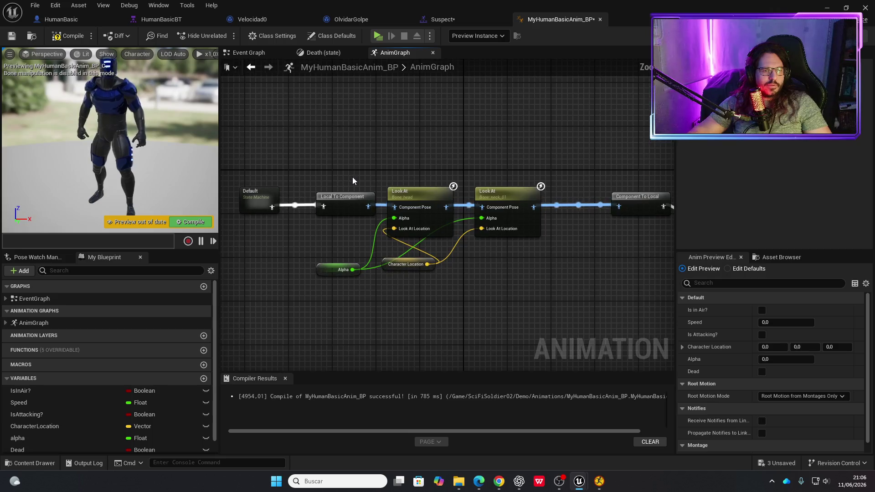
scroll(369, 184, "down", 2)
scroll(403, 160, "up", 2)
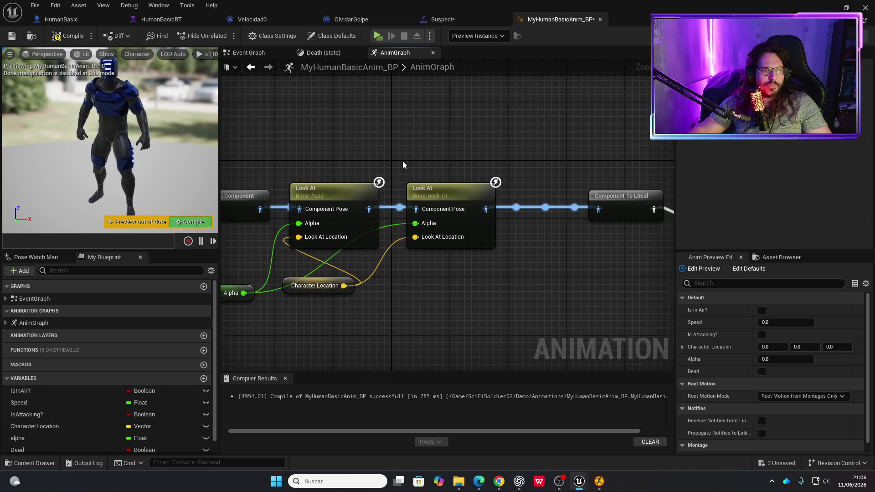
scroll(410, 155, "down", 1)
mouse_move(397, 161)
left_mouse_down()
mouse_move(360, 174)
mouse_move(304, 174)
mouse_move(381, 176)
left_mouse_up()
type("montag")
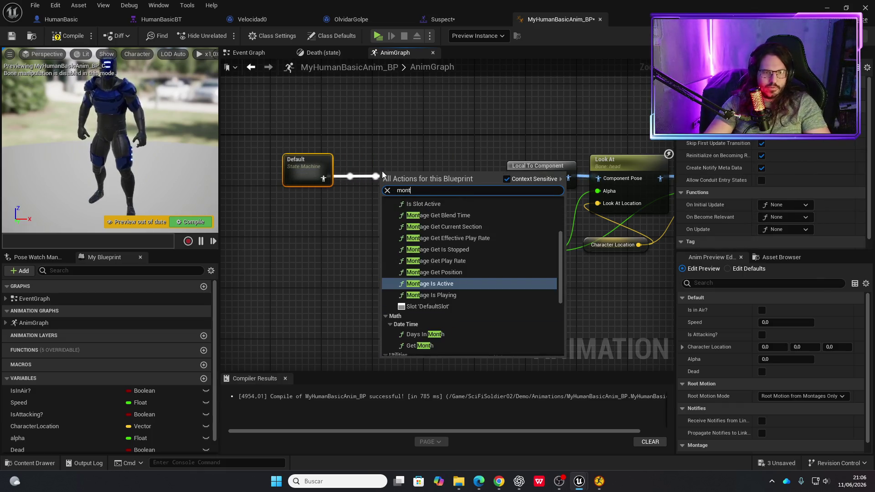
left_click(451, 306)
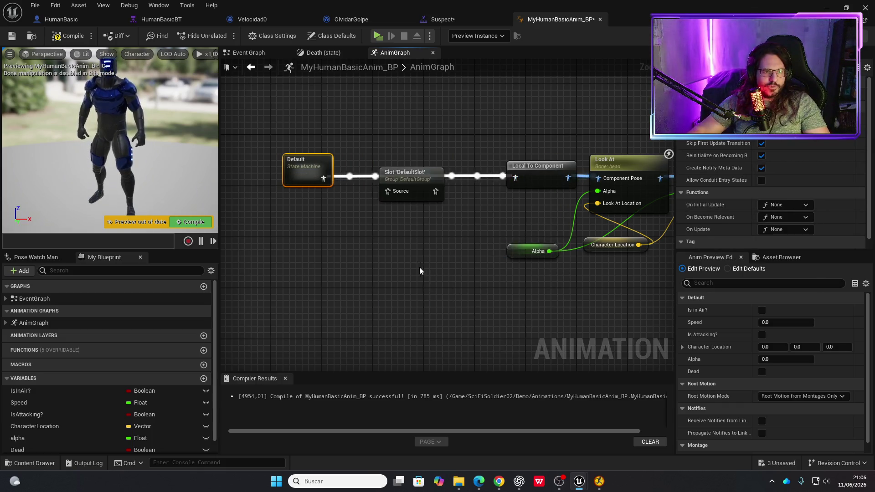
left_click_drag(403, 181, 395, 169)
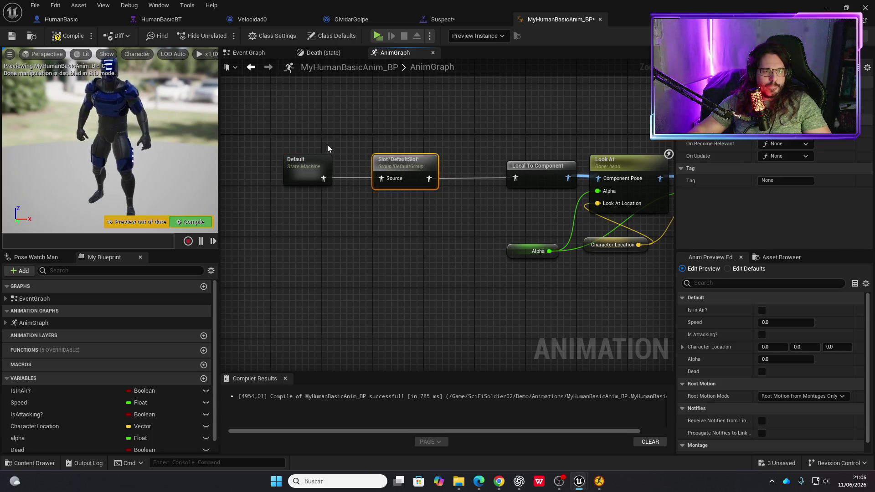
left_click(64, 38)
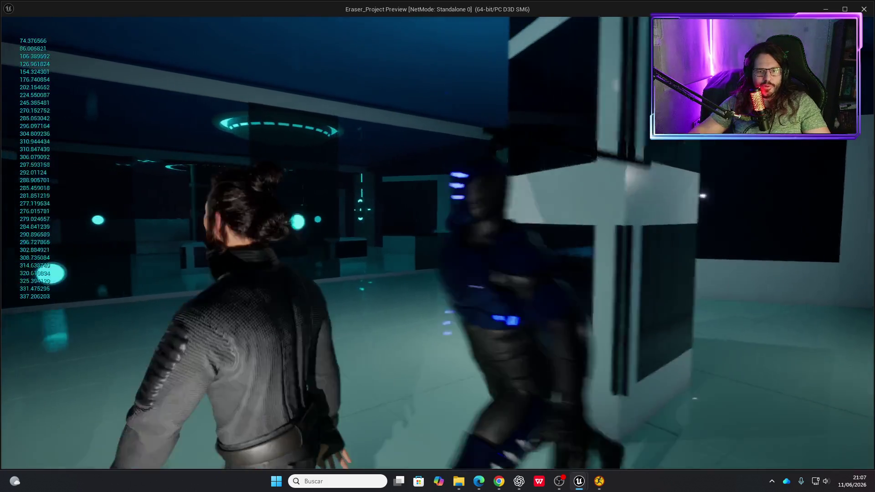
key("Escape")
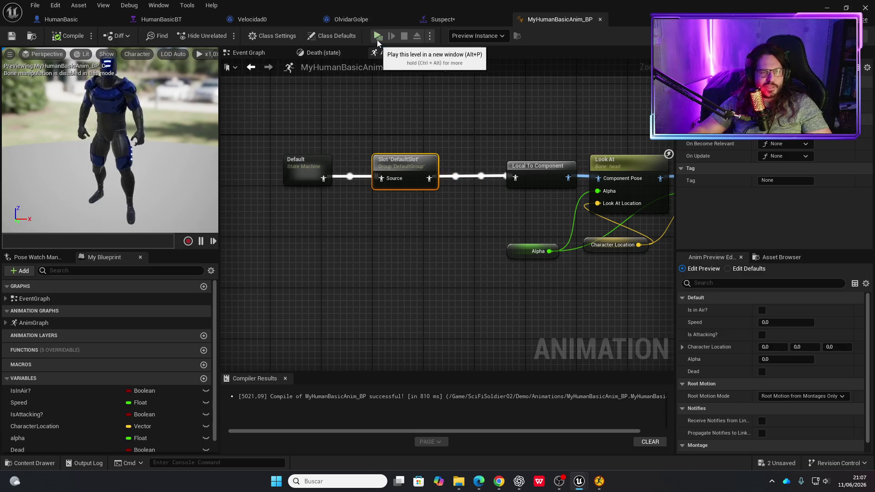
Inspect the Velocidad0 task's Finish Execute, then return to HumanBasic's AlertON and AlertOFF events.
left_click_drag(399, 97, 315, 114)
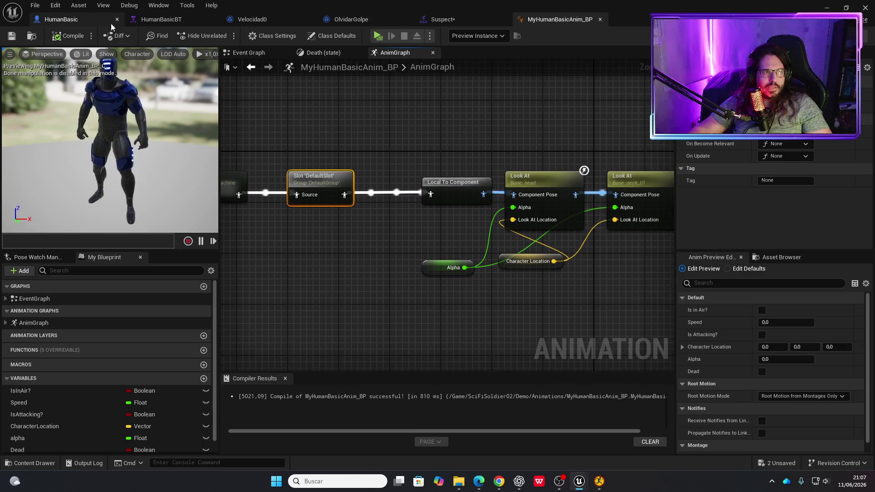
left_click(244, 21)
left_click_drag(363, 152, 262, 169)
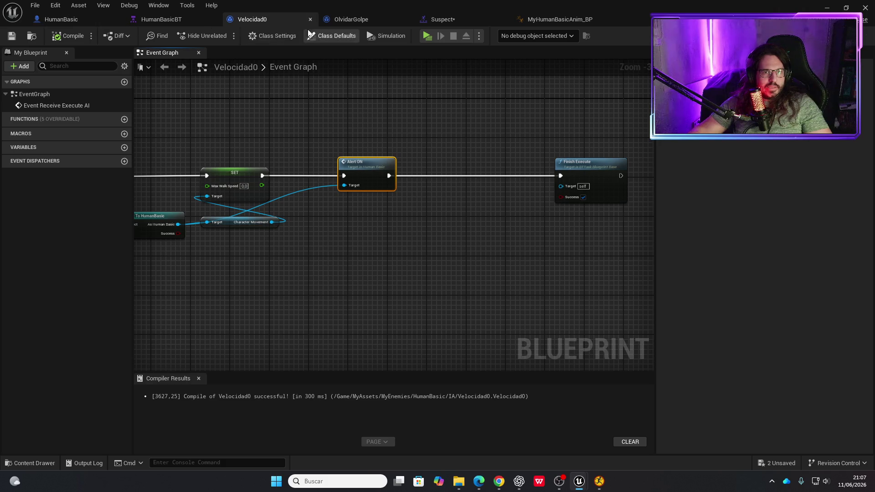
left_click(61, 19)
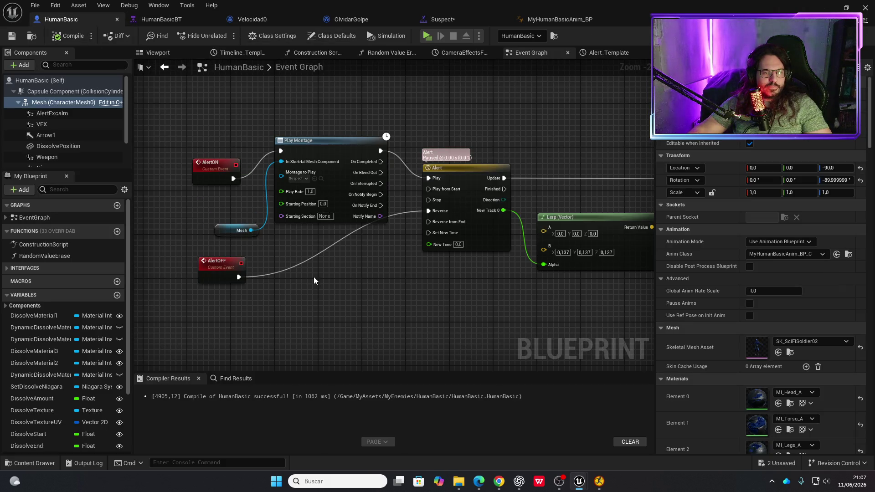
Add a Play Montage node on Mesh fired by AlertOFF, then start a play-test.
left_click_drag(227, 271, 194, 278)
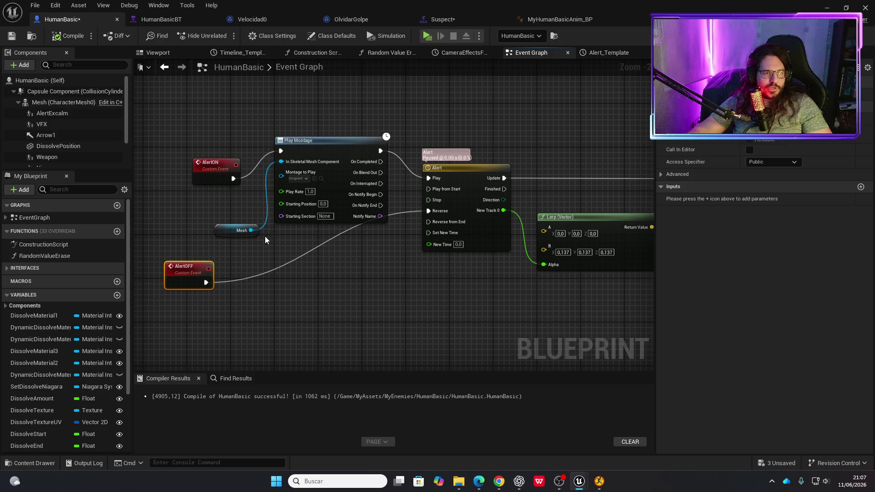
left_click_drag(251, 230, 264, 273)
type("pl")
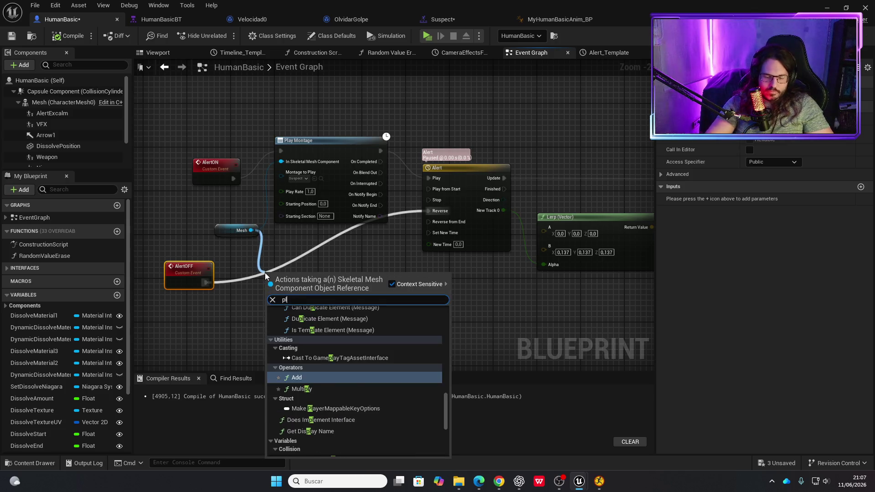
type("ay")
key("BackSpace")
key("BackSpace")
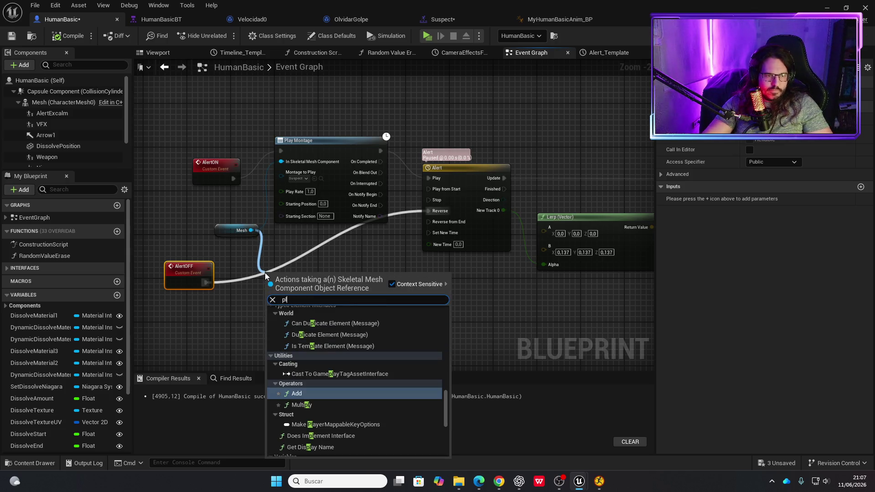
type("y")
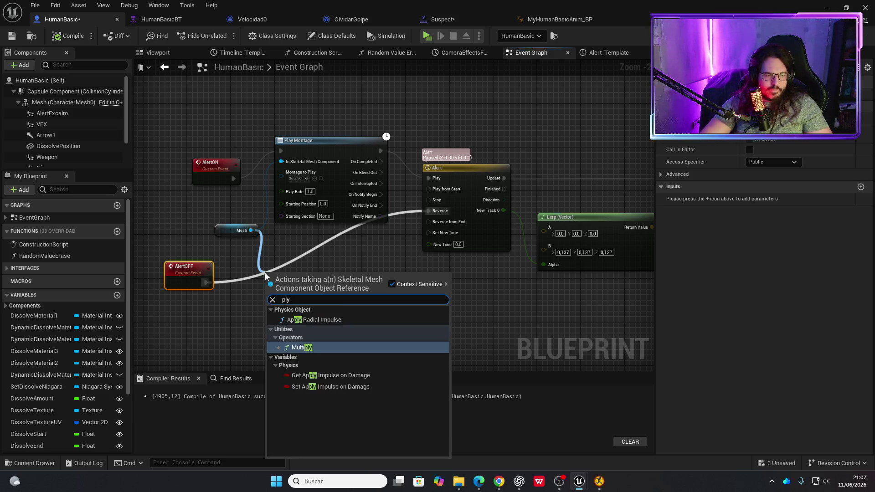
key("BackSpace")
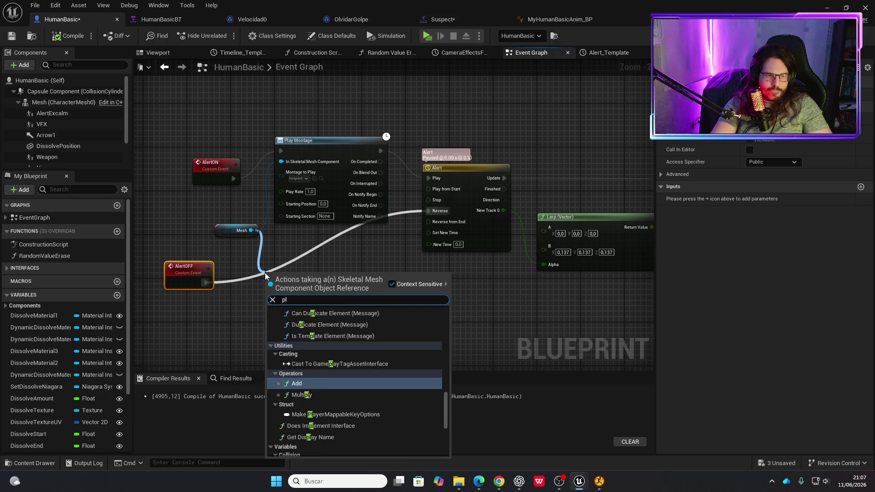
type("ay mon")
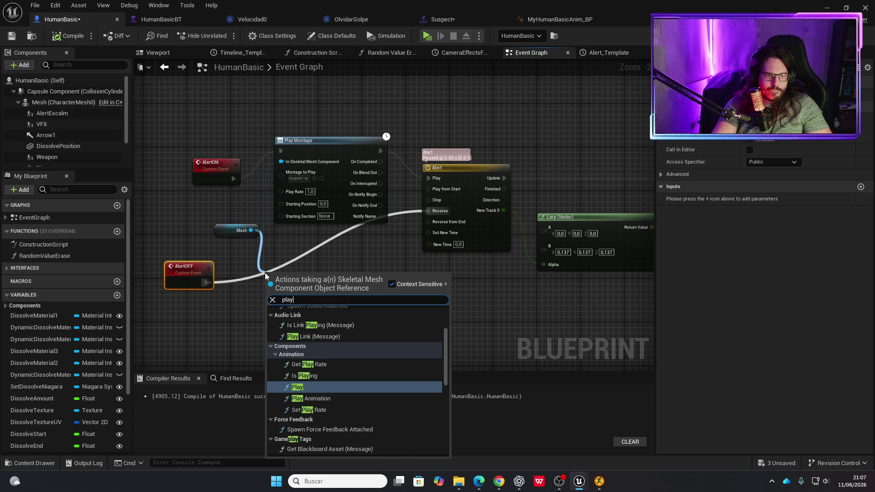
key("Return")
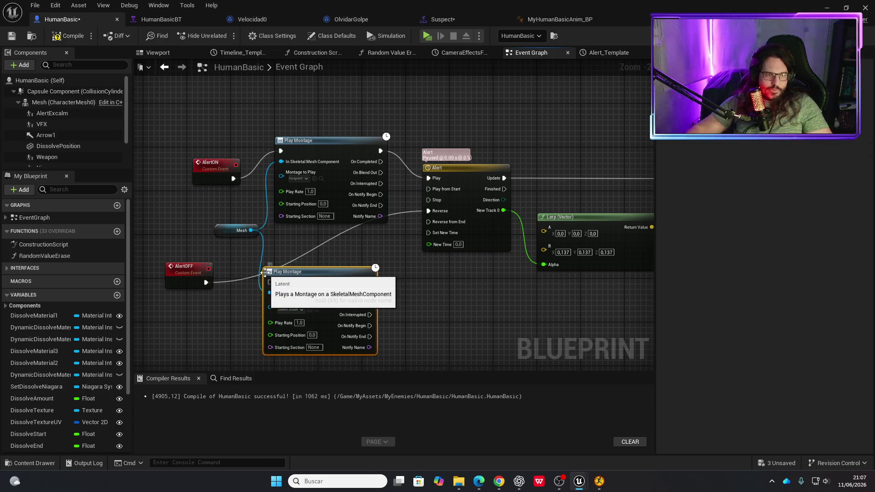
left_click_drag(205, 283, 270, 282)
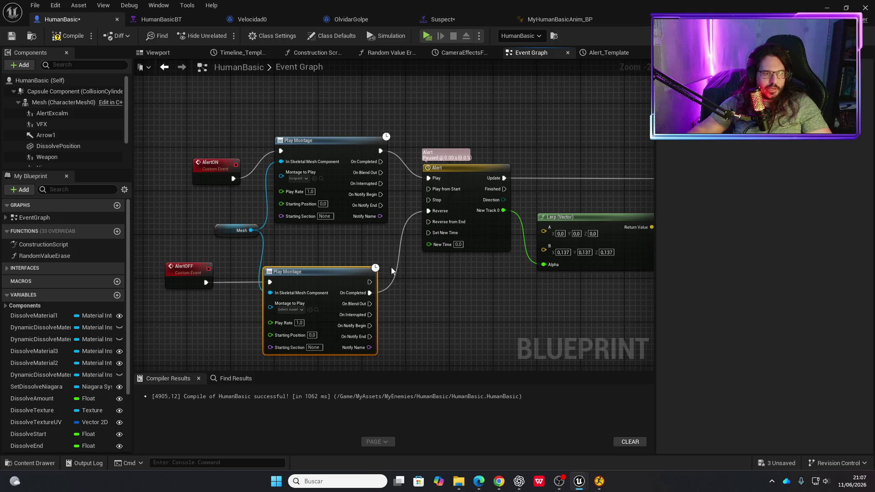
left_click(428, 36)
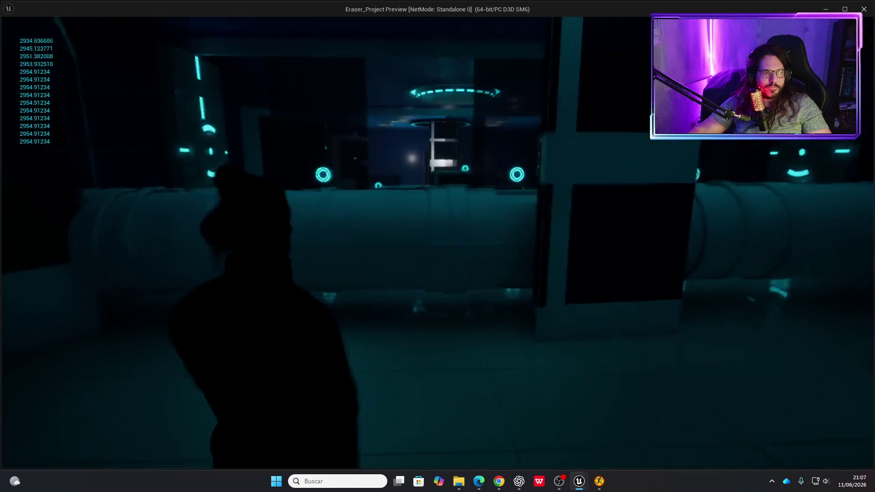
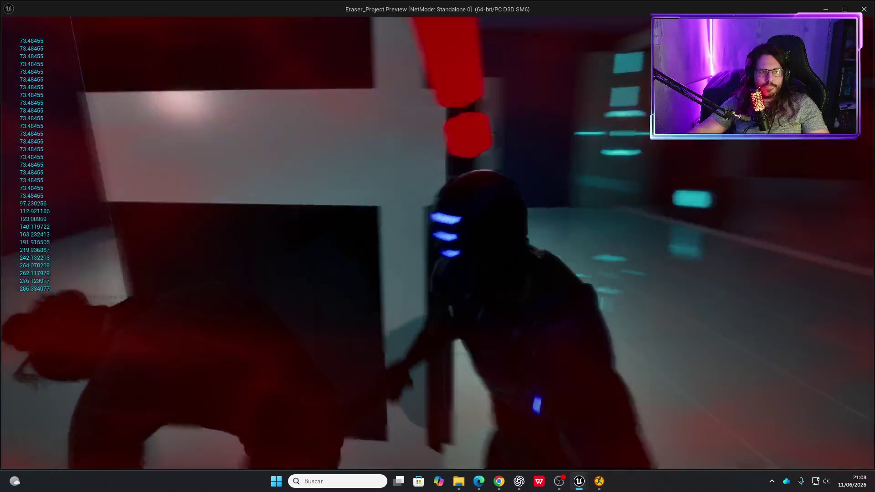
Stop the standalone play test and return to HumanBasic's Event Graph.
key("Escape")
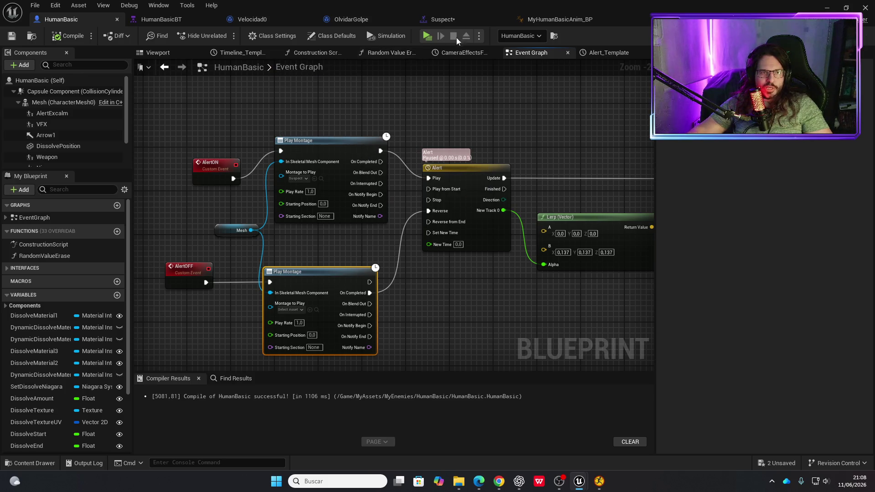
Preview the Suspect montage, then inspect the Wait task in HumanBasicBT.
left_click(461, 20)
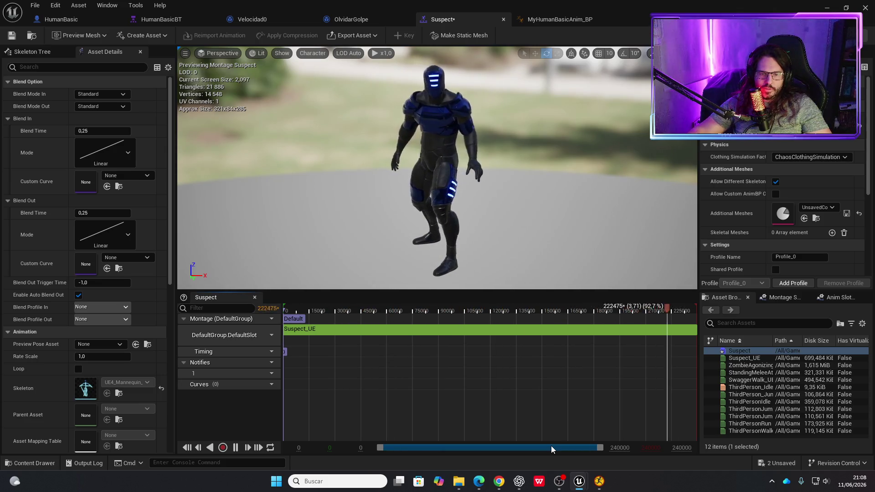
key("space")
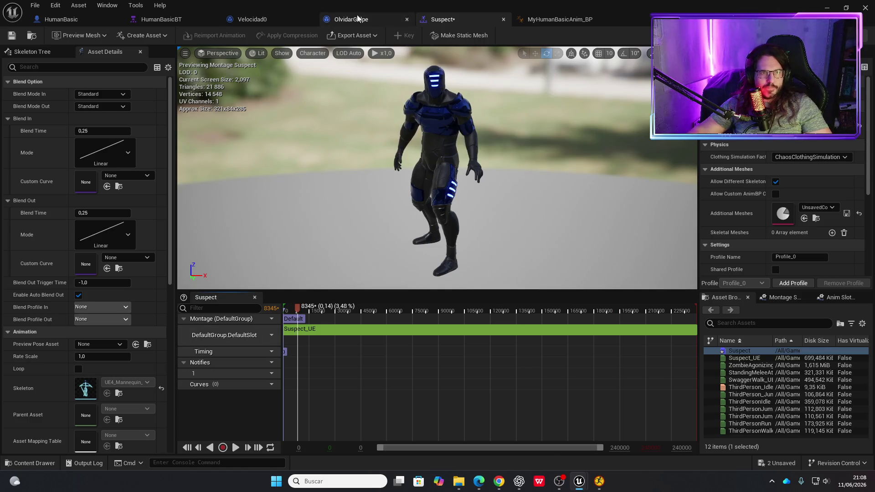
left_click(154, 20)
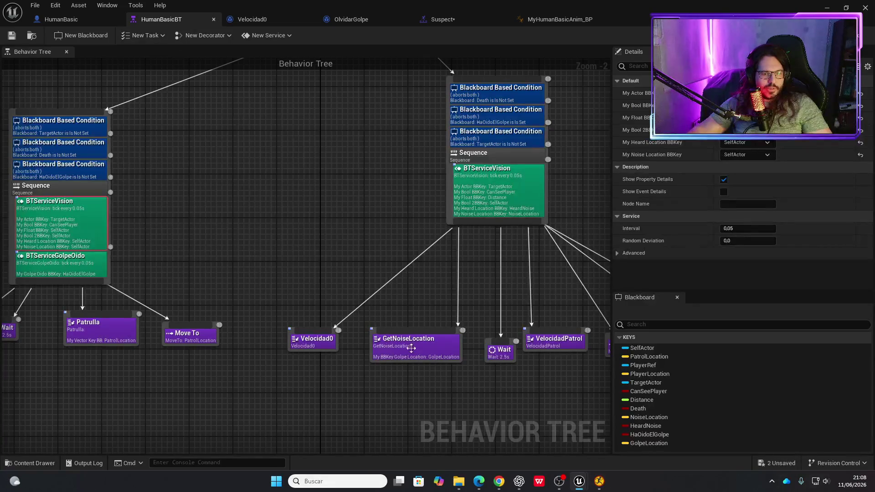
left_click(503, 353)
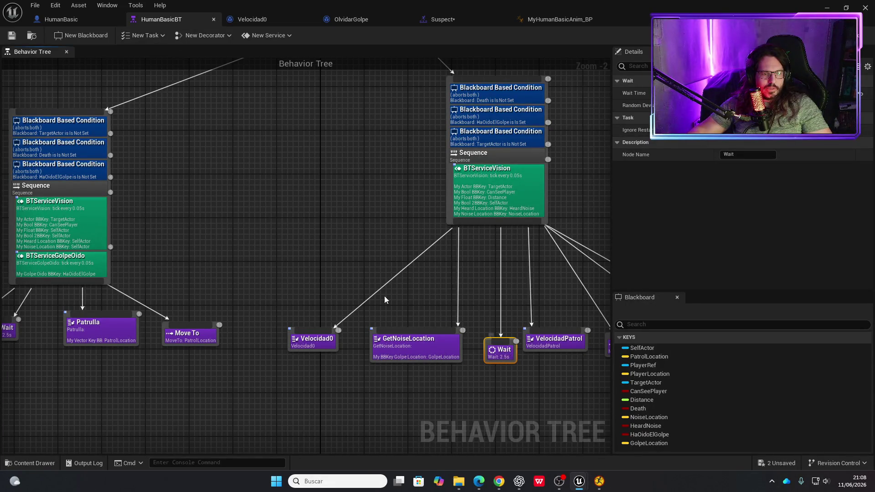
Review both HumanBasicBT branches, save the behavior tree, and minimize its window.
mouse_move(283, 275)
left_mouse_down()
mouse_move(540, 273)
mouse_move(267, 225)
left_mouse_up()
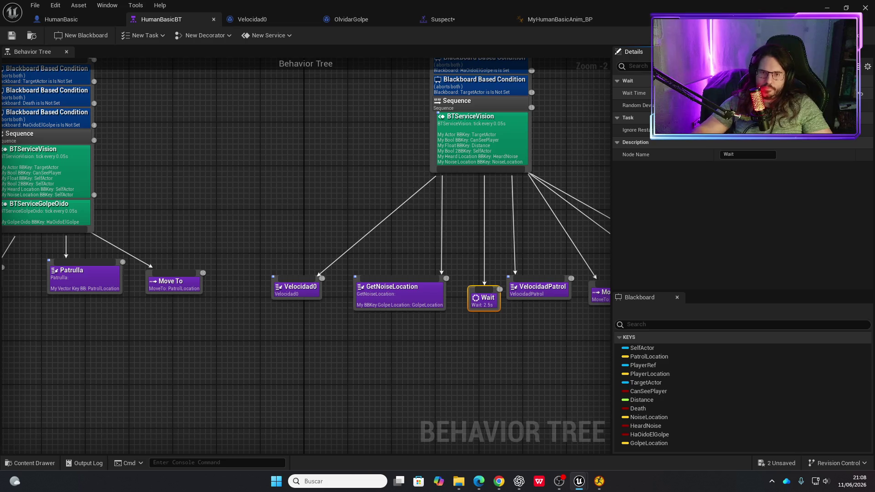
left_click_drag(517, 200, 273, 210)
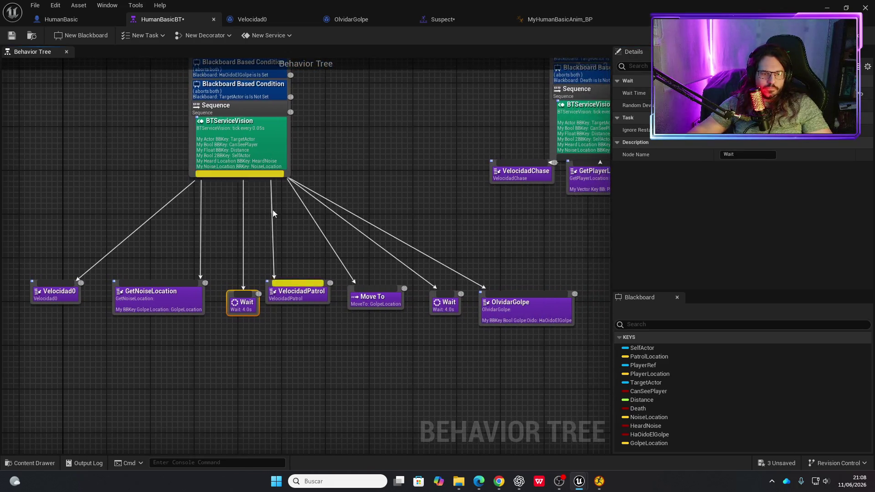
left_click(17, 39)
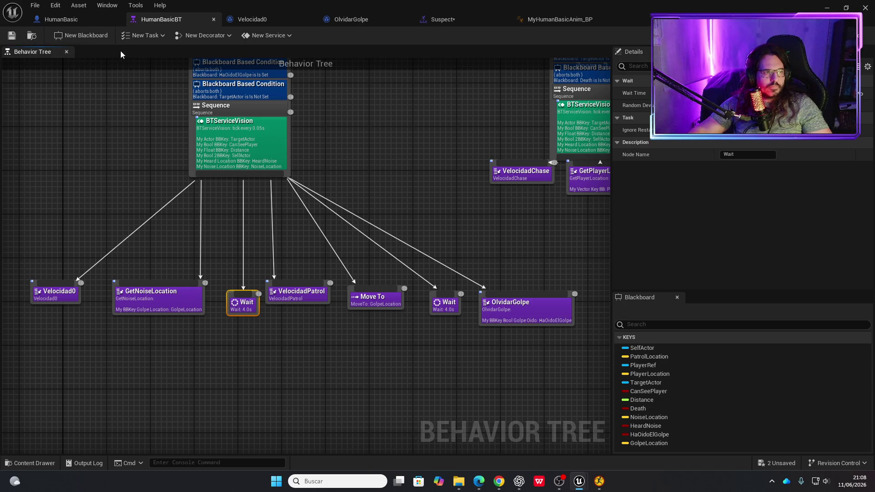
left_click(829, 9)
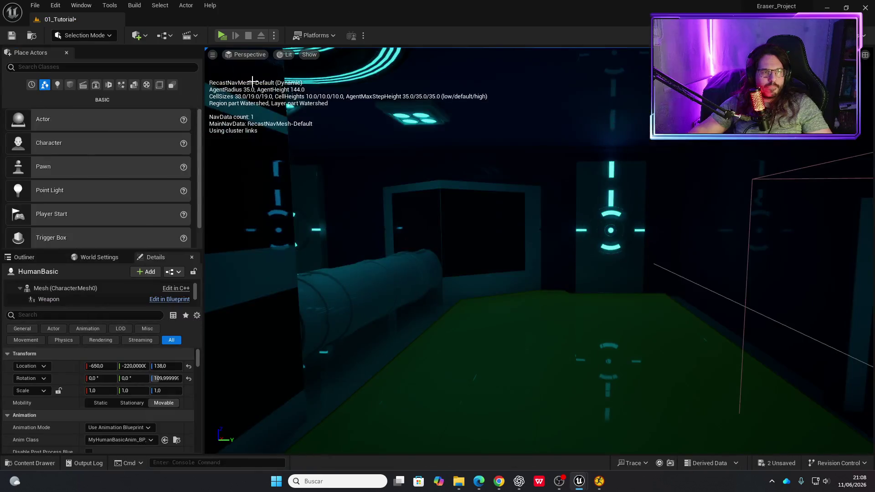
left_click(222, 36)
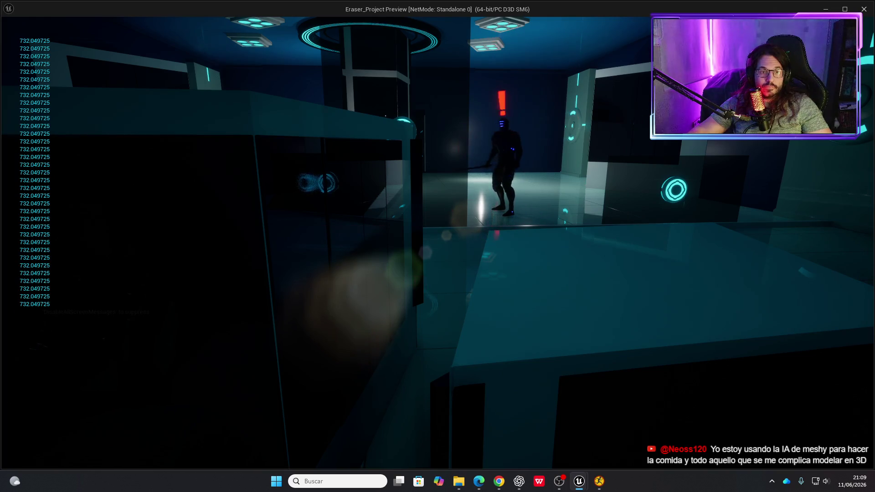
key("w")
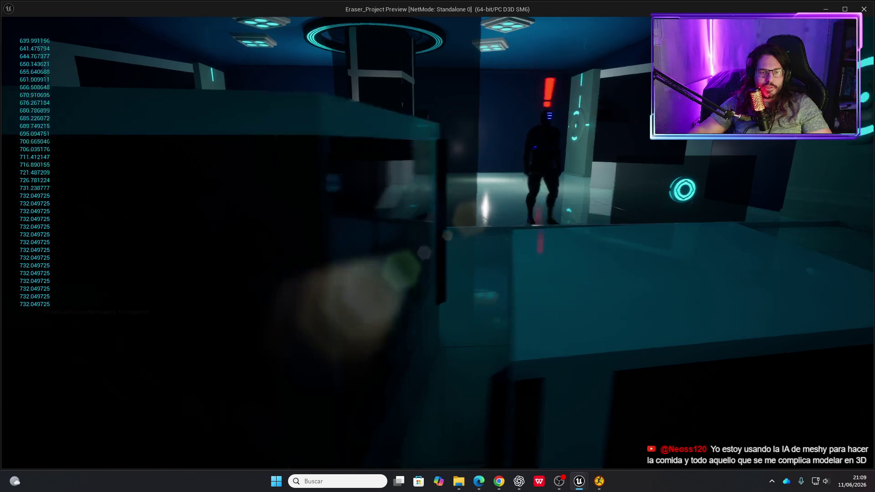
key("w")
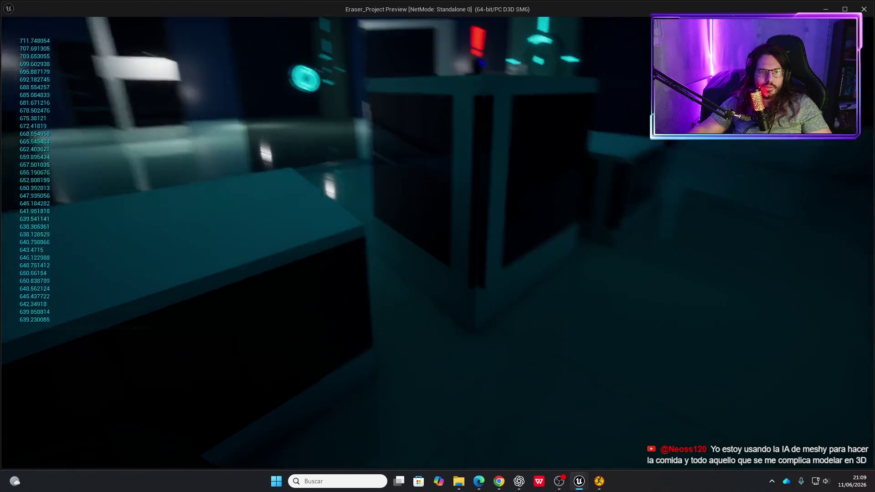
key("w")
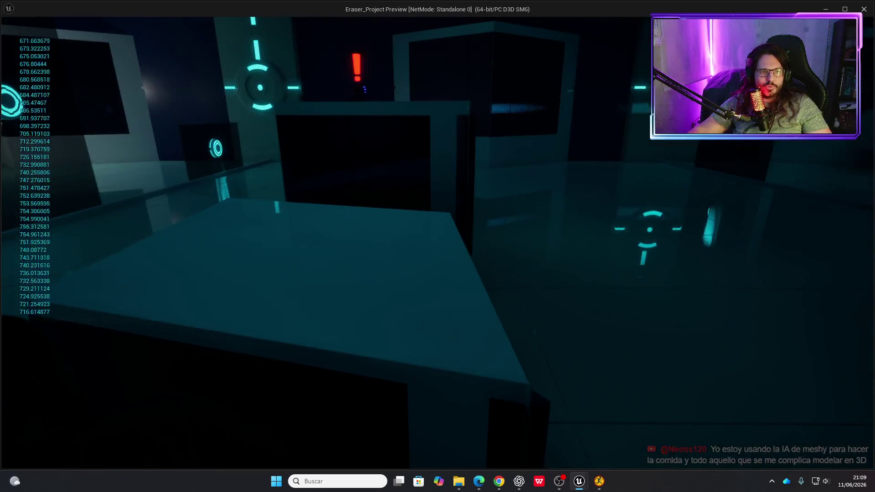
key("w")
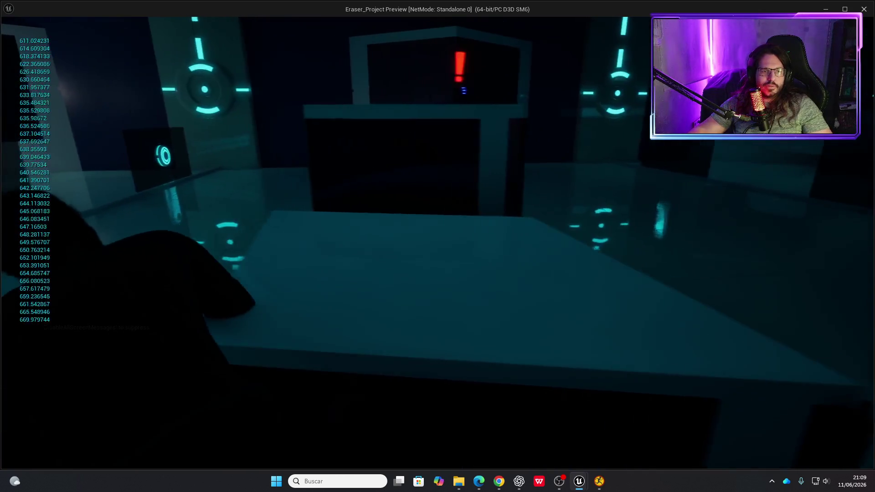
key("w")
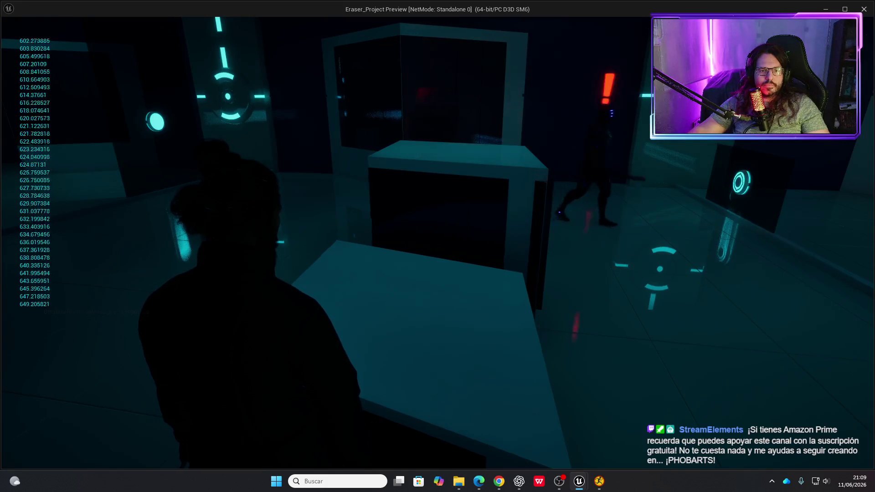
key("Escape")
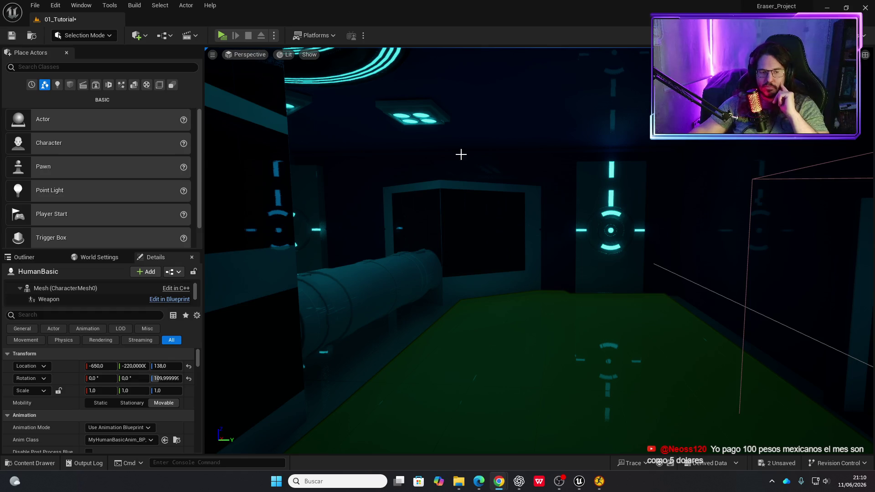
Fly the level viewport camera in close to the enemy character.
key("p")
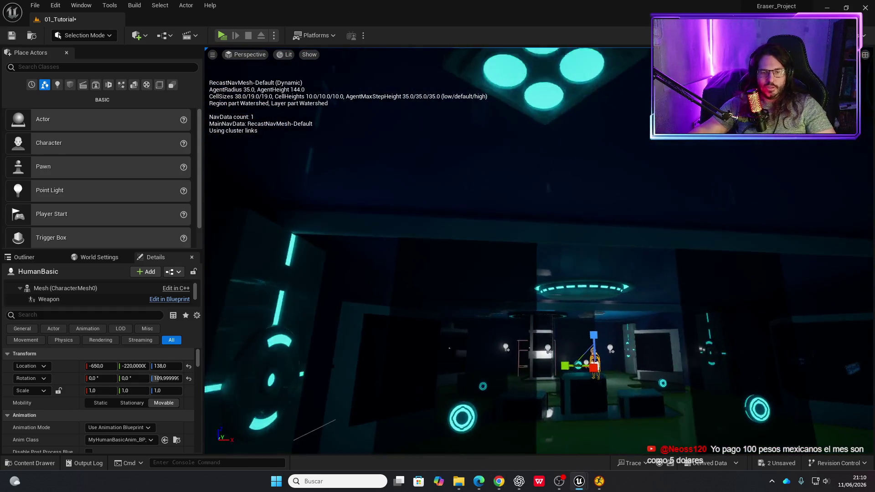
key("w")
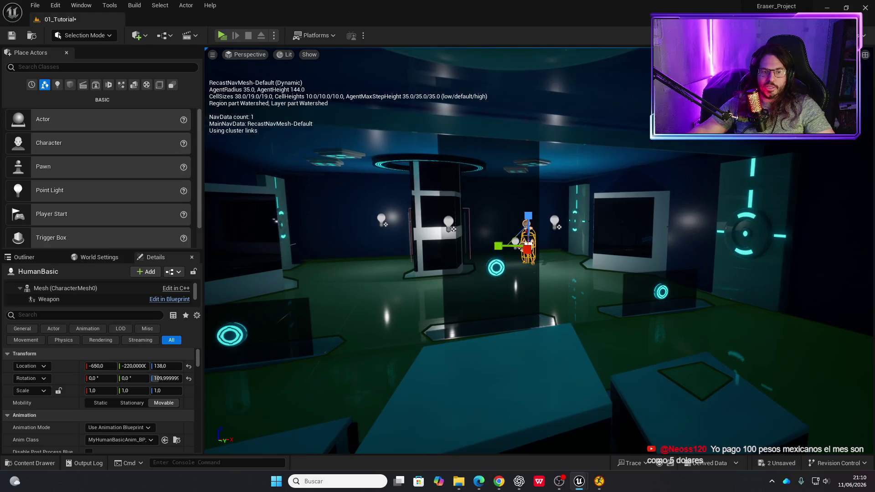
key("alt+Tab")
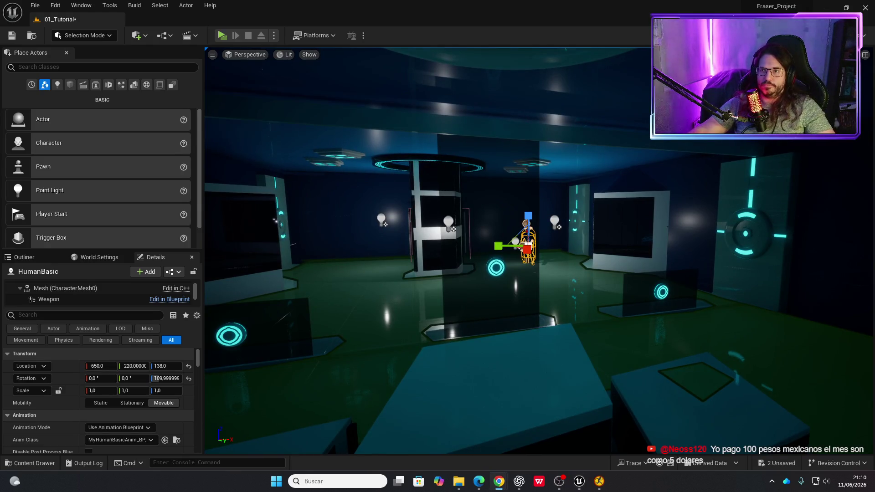
right_click(534, 306)
key("w")
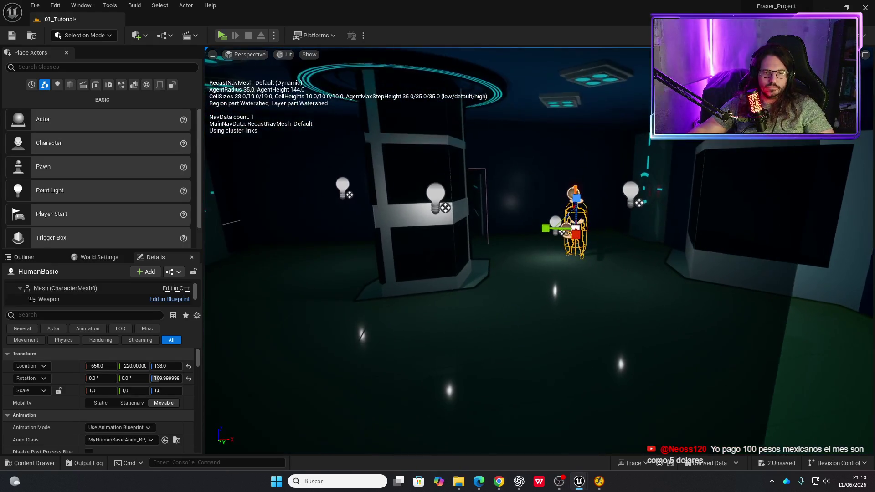
Run a quick play test, toggle the Content Drawer, and restore the HumanBasicBT window.
left_click(218, 35)
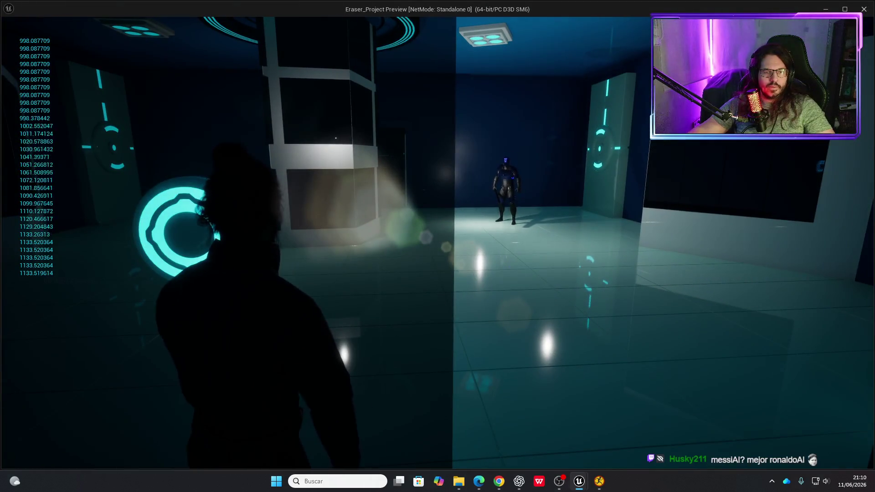
key("Escape")
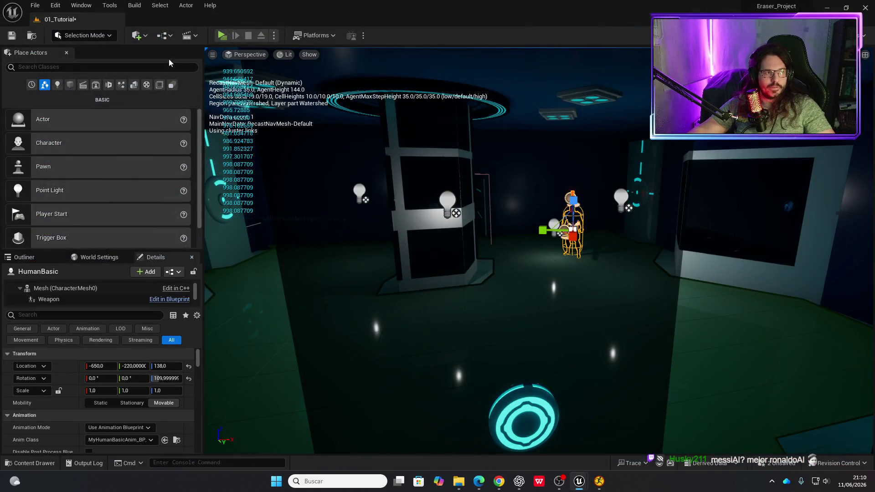
key("ctrl+space")
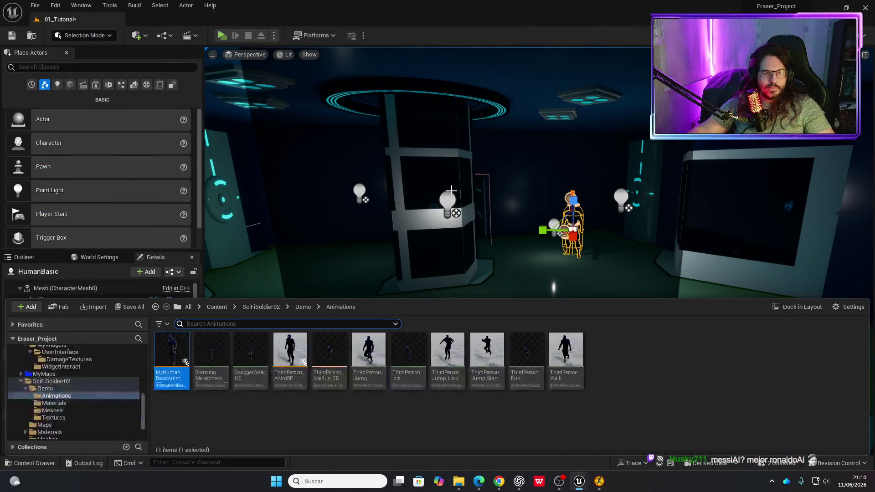
key("ctrl+space")
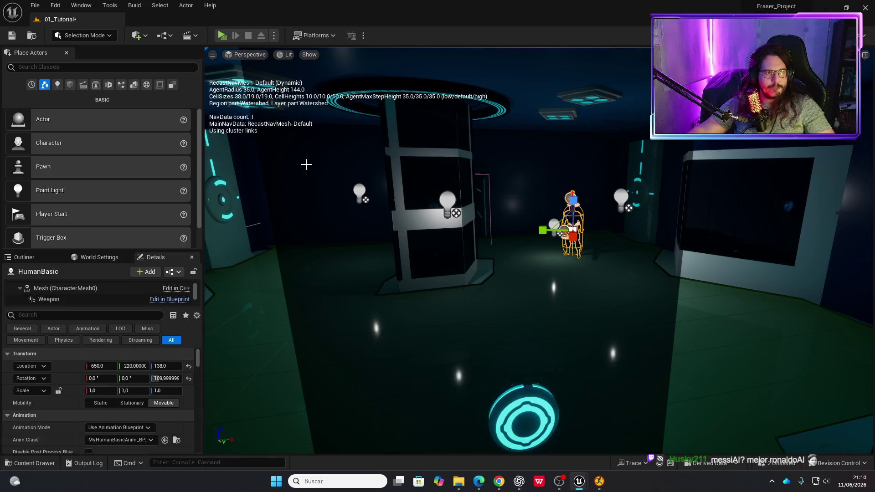
mouse_move(579, 481)
left_click(591, 411)
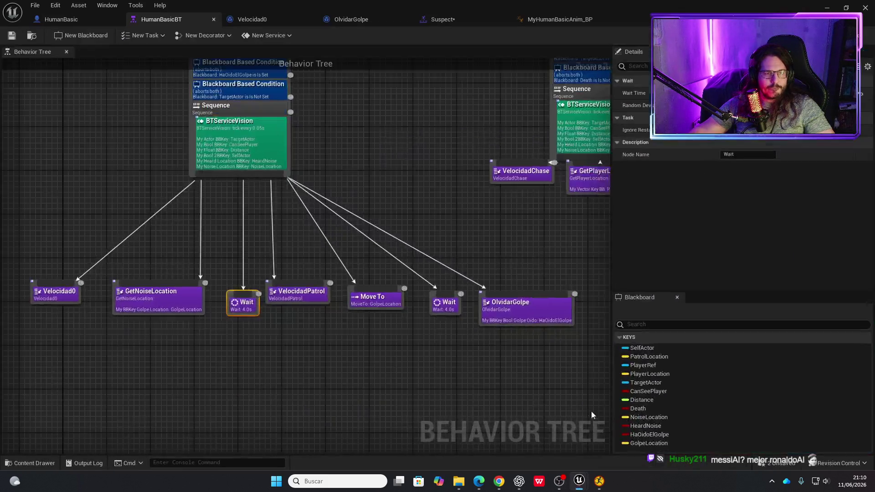
Open the OlvidarGolpe task, save the Suspect montage, and play-test from HumanBasic.
double_click(504, 306)
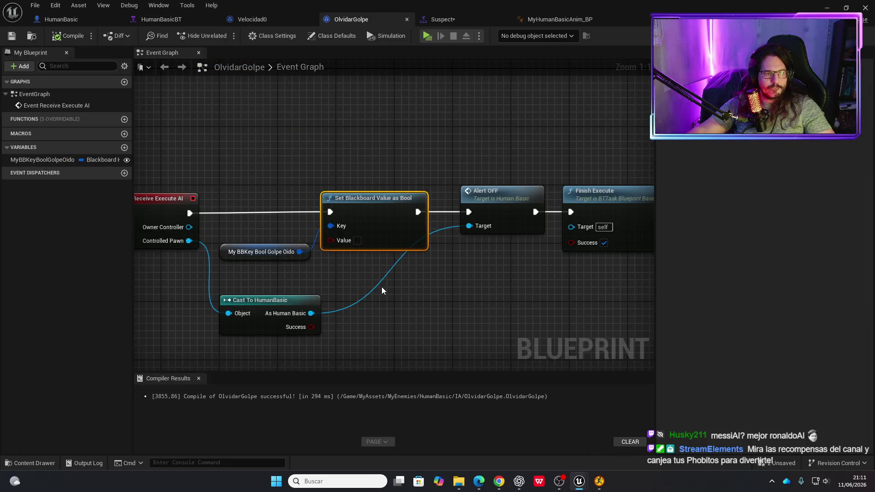
left_click(438, 23)
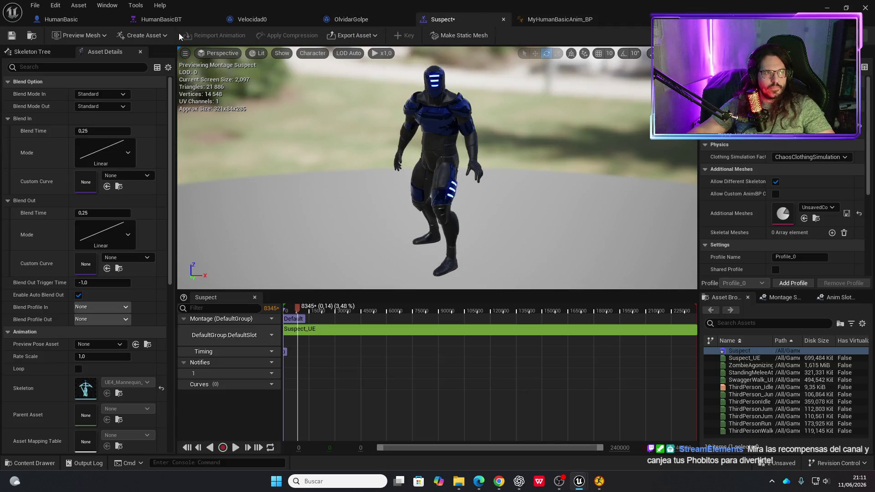
left_click(13, 38)
left_click(76, 23)
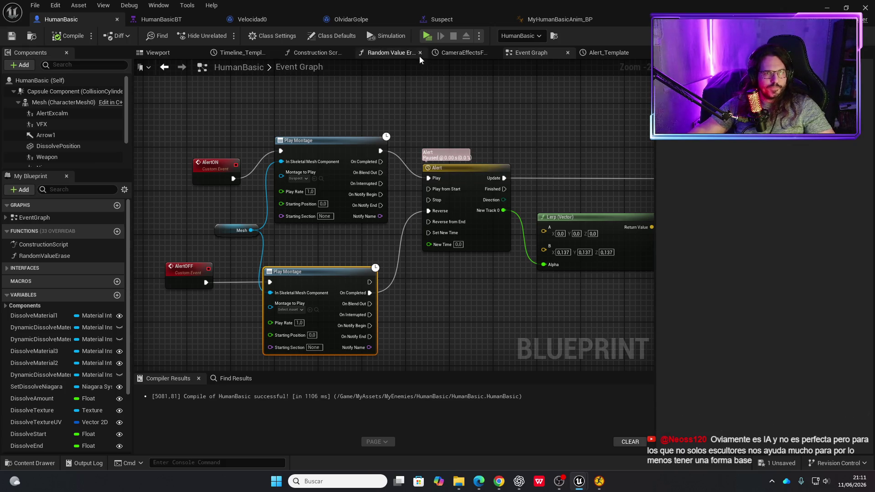
left_click(427, 36)
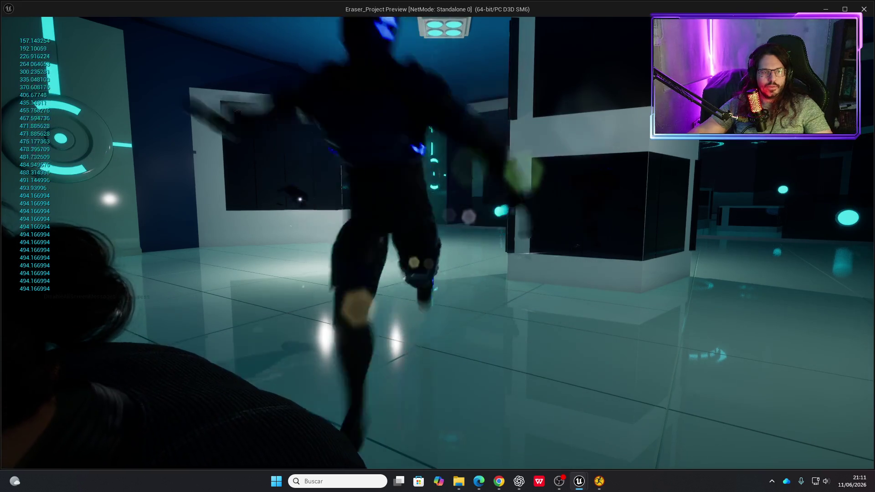
Make AlertOFF's Play Montage use Suspect, compile and save HumanBasic, and play again.
key("Escape")
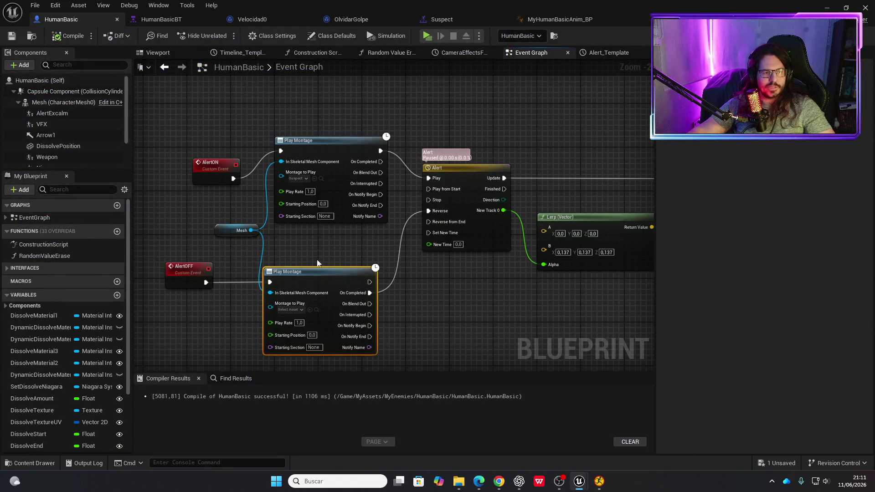
left_click(302, 310)
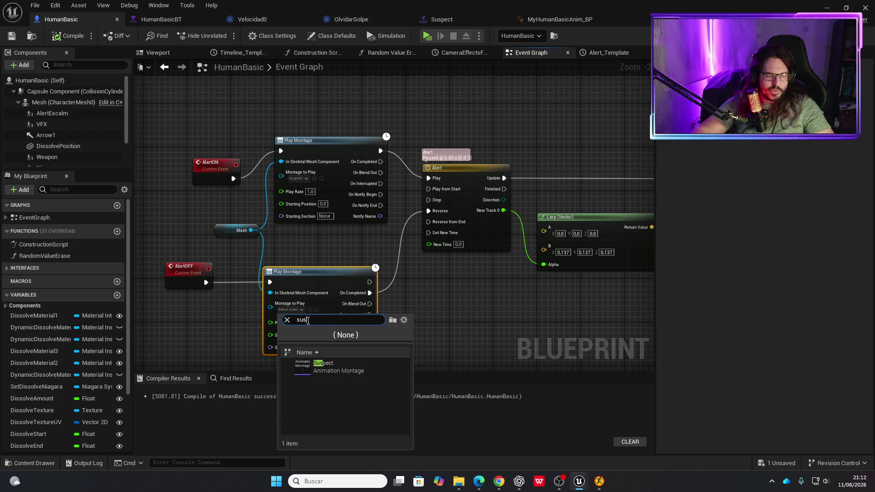
left_click(336, 370)
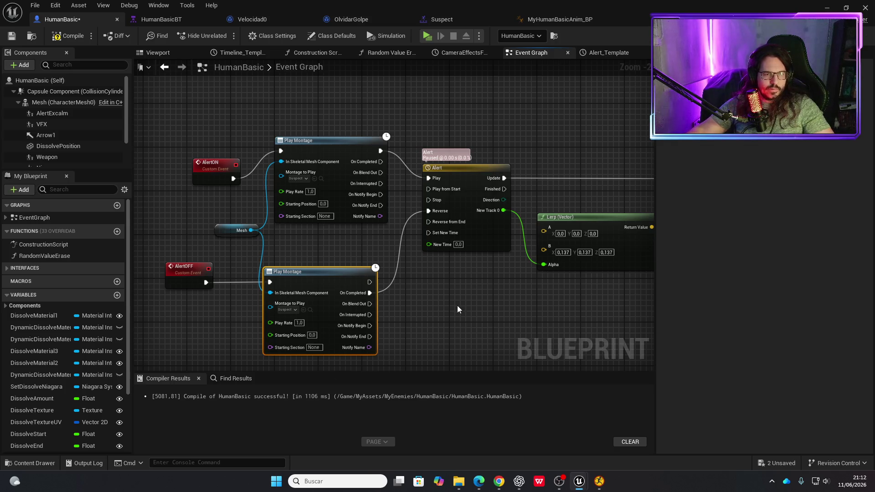
left_click_drag(457, 305, 318, 297)
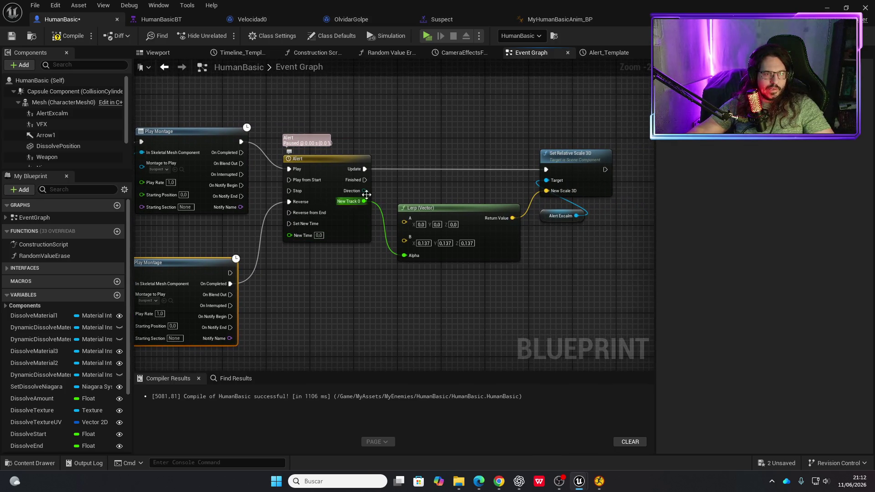
mouse_move(398, 280)
left_mouse_down()
mouse_move(406, 281)
mouse_move(264, 238)
left_mouse_up()
left_click(71, 43)
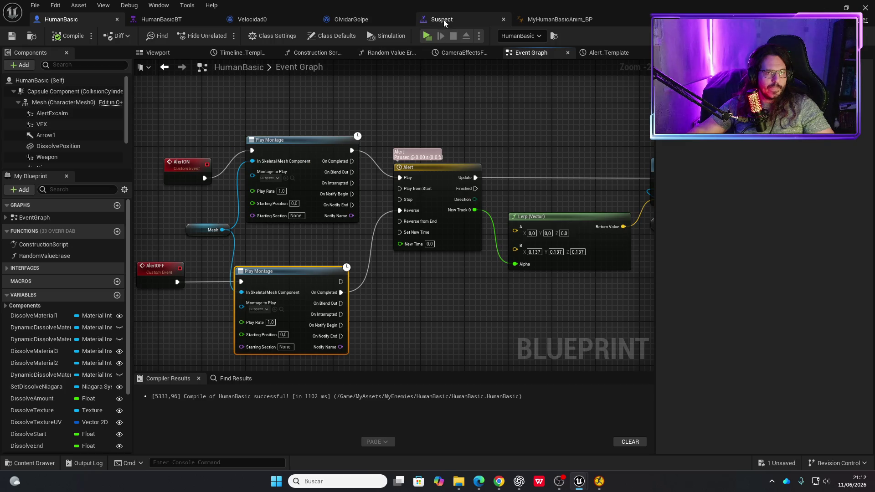
left_click(427, 36)
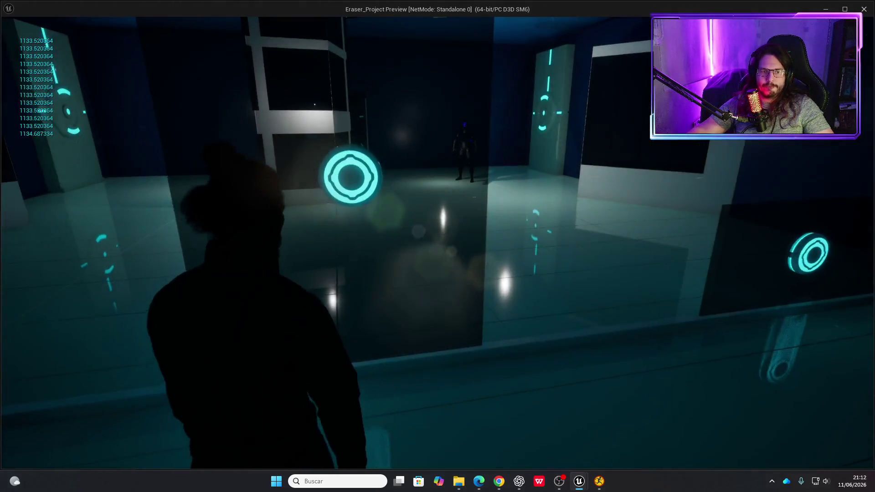
Walk the player up to the enemy until its alert triggers, then exit the preview.
key("w")
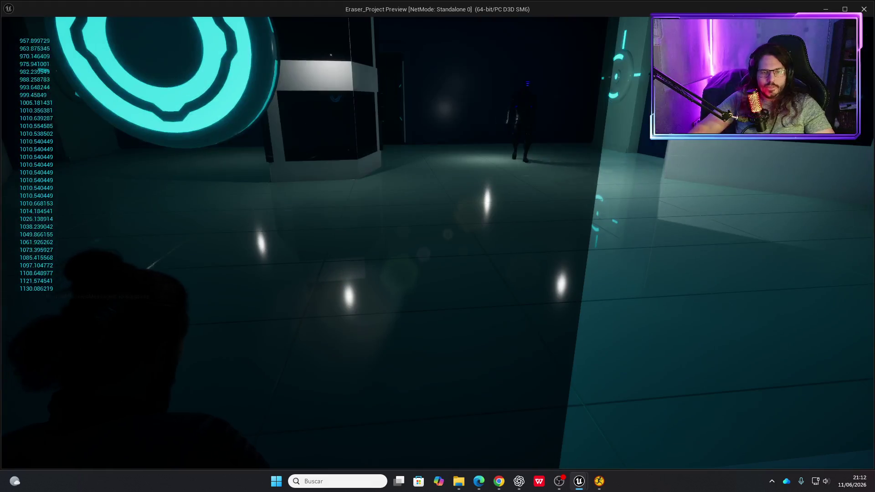
key("w")
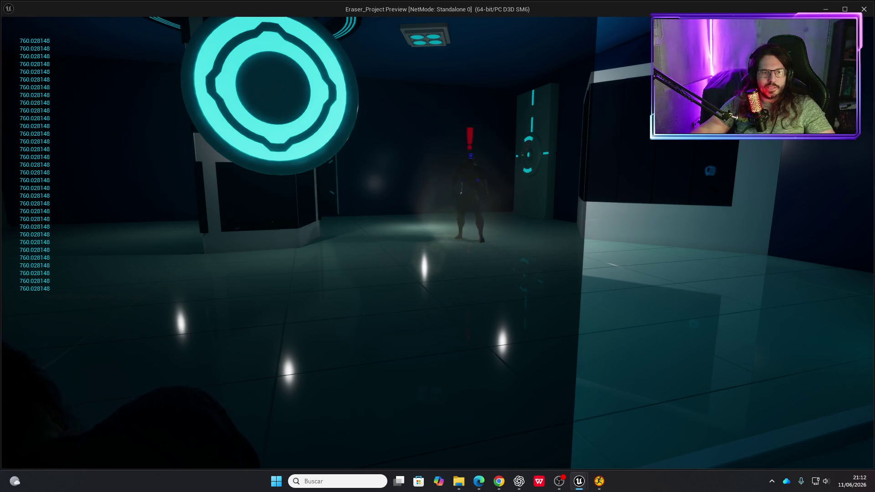
key("w")
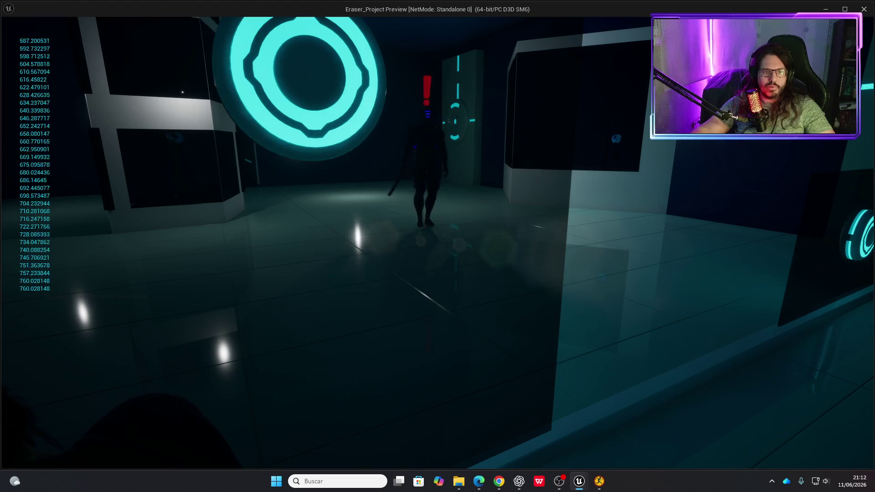
key("w")
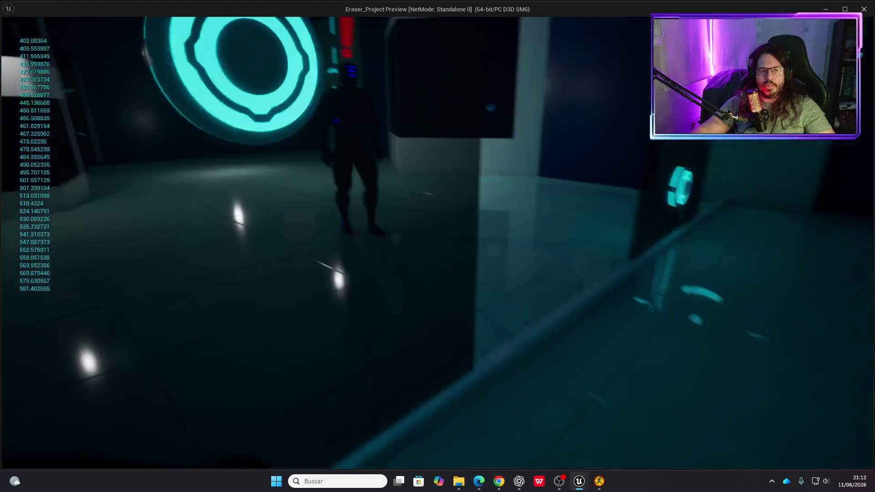
key("w")
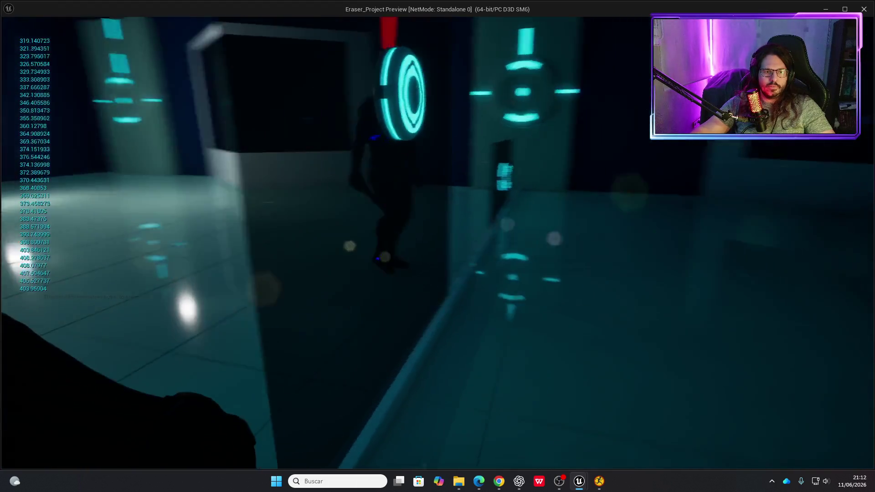
key("w")
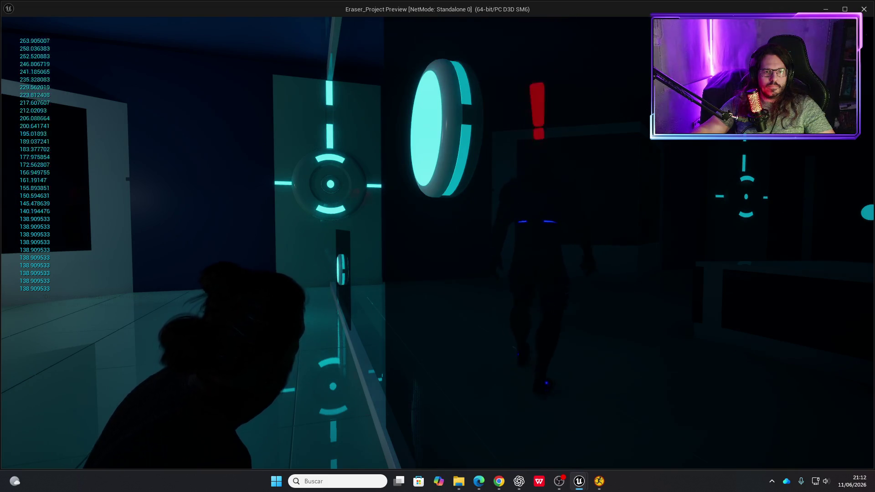
key("Escape")
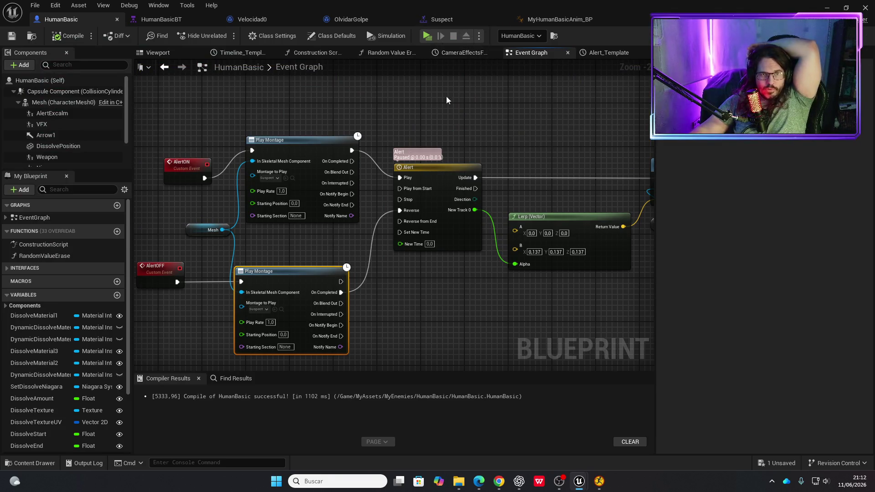
Open OlvidarGolpe from HumanBasicBT and move its blackboard nodes aside after Alert OFF.
left_click(161, 21)
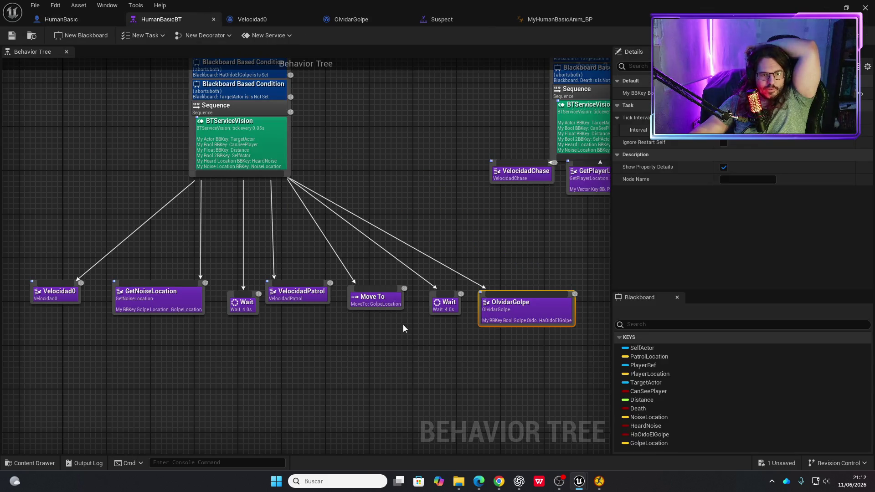
left_click(448, 308)
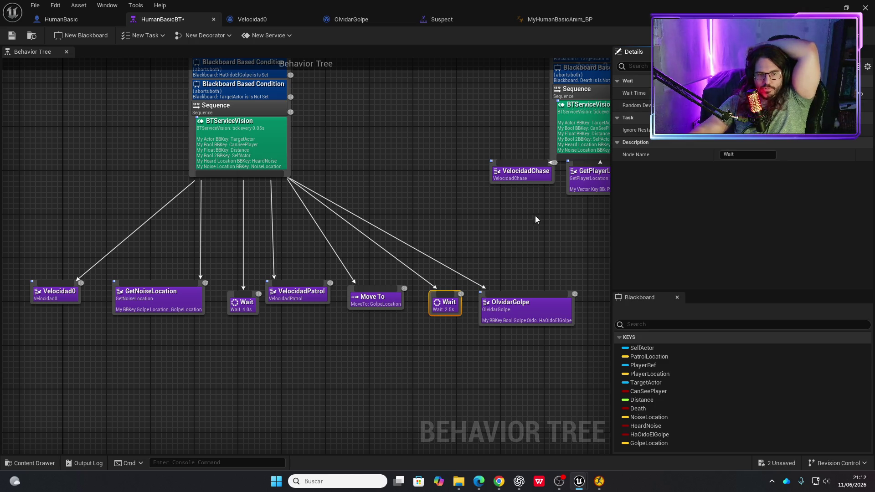
double_click(520, 312)
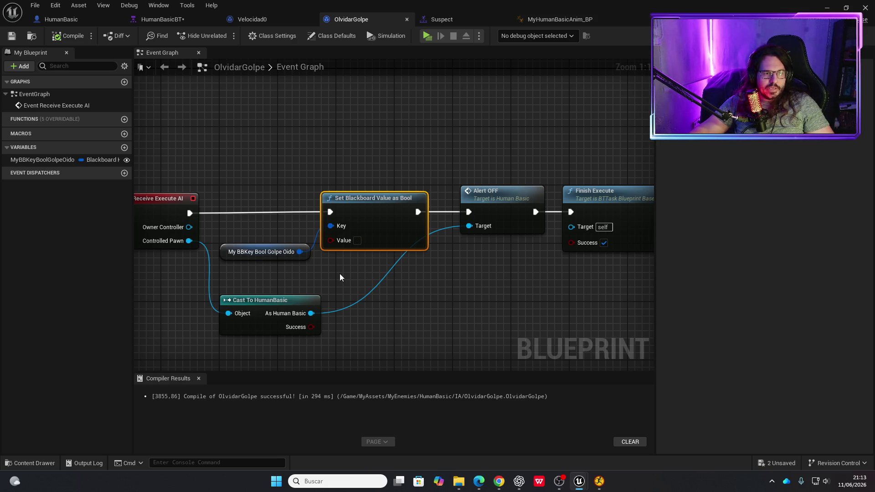
left_click_drag(344, 273, 276, 221)
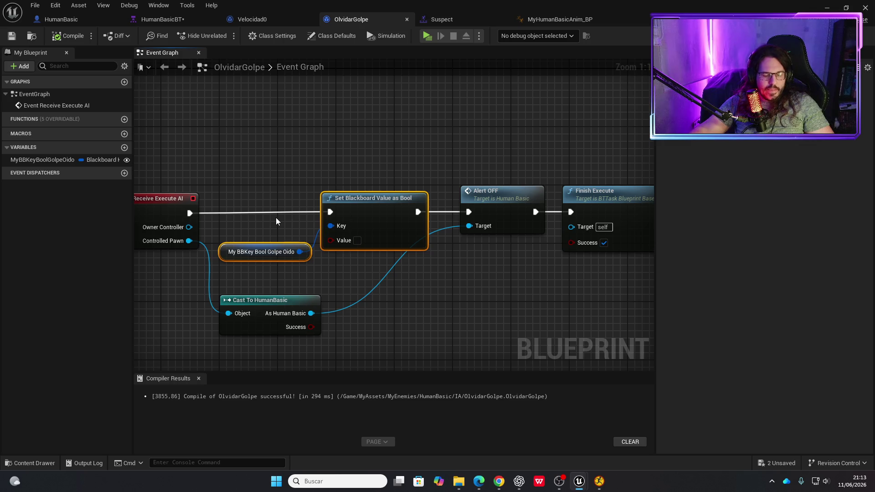
key("Delete")
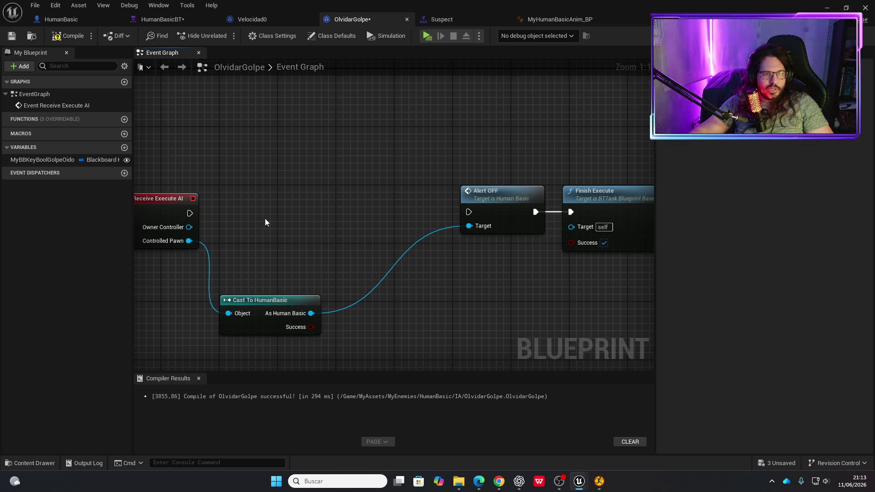
mouse_move(463, 217)
left_mouse_down()
mouse_move(469, 212)
mouse_move(272, 187)
mouse_move(264, 195)
left_mouse_up()
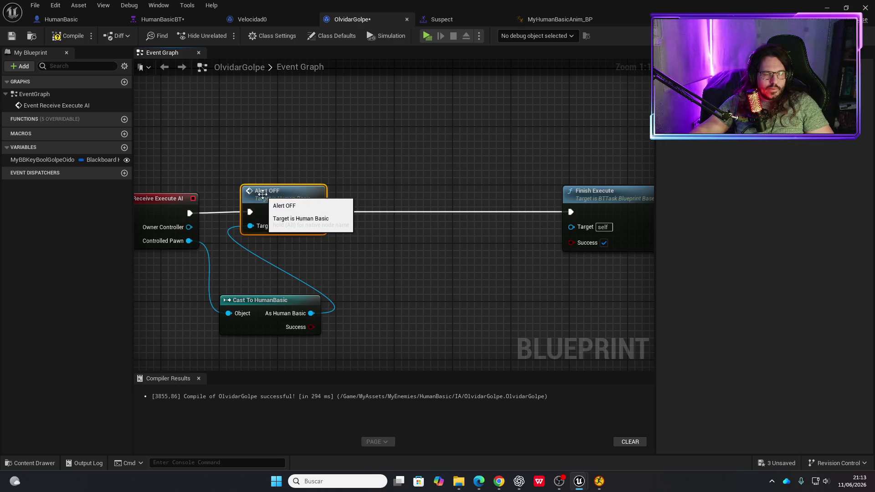
key("ctrl+z")
key("ctrl+z")
left_click_drag(481, 194, 465, 197)
Insert a 4.0-second Delay between Alert OFF and the blackboard setter, then play-test.
left_click_drag(324, 214, 345, 212)
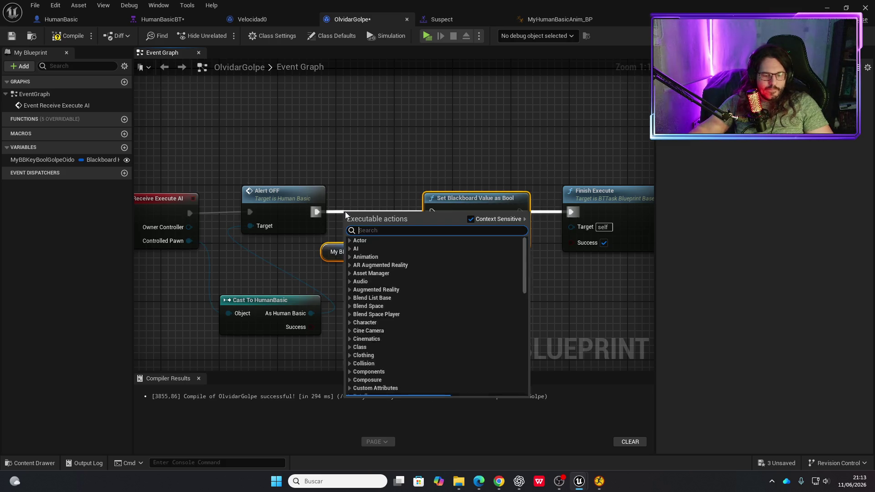
type("delay")
key("Return")
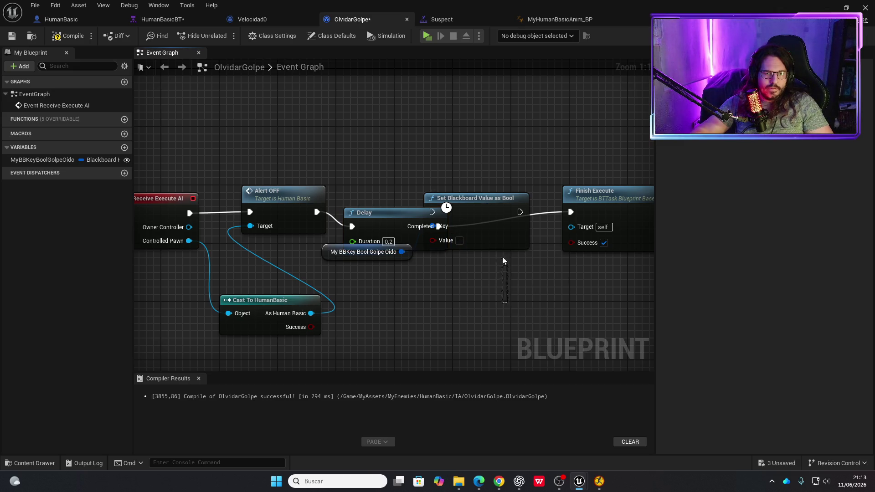
left_click_drag(601, 195, 653, 195)
mouse_move(257, 258)
left_mouse_down()
mouse_move(301, 283)
mouse_move(417, 287)
mouse_move(491, 266)
left_mouse_up()
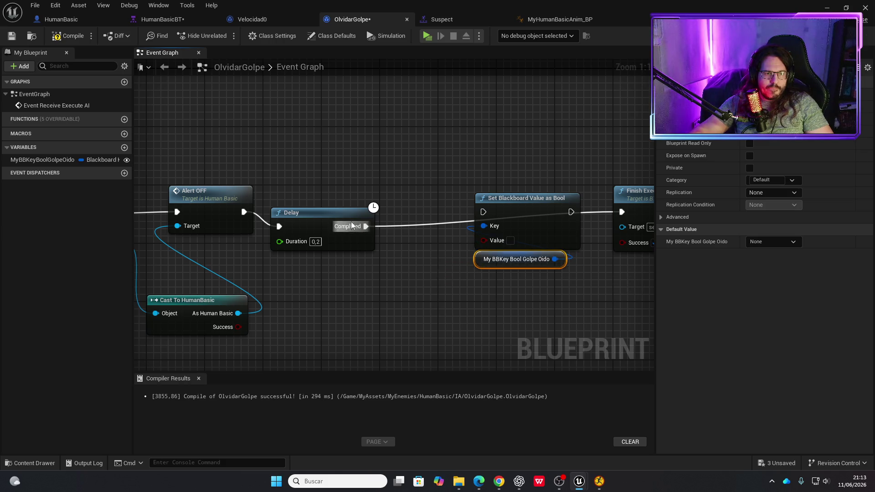
mouse_move(351, 221)
left_mouse_down()
mouse_move(373, 203)
mouse_move(462, 216)
left_mouse_up()
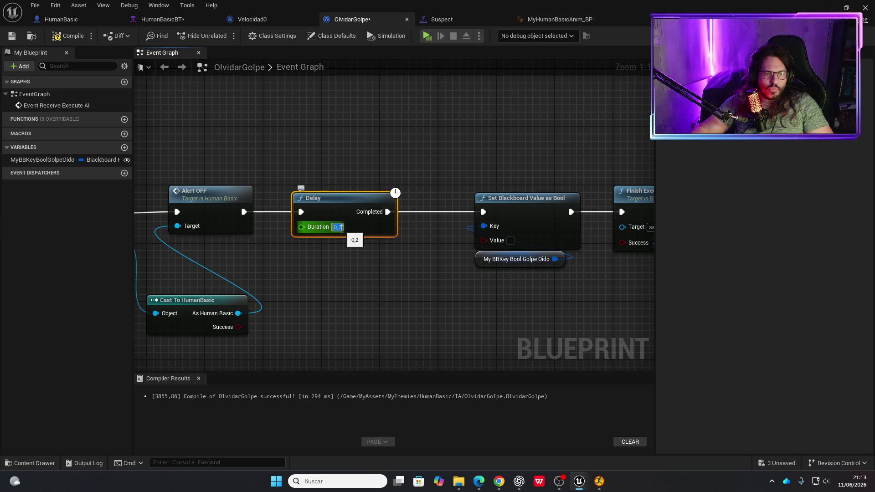
type("4")
key("Return")
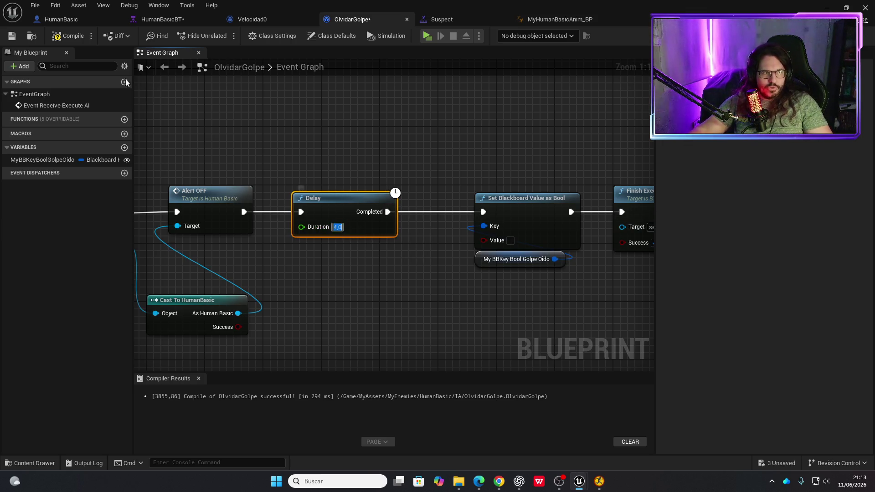
left_click(428, 36)
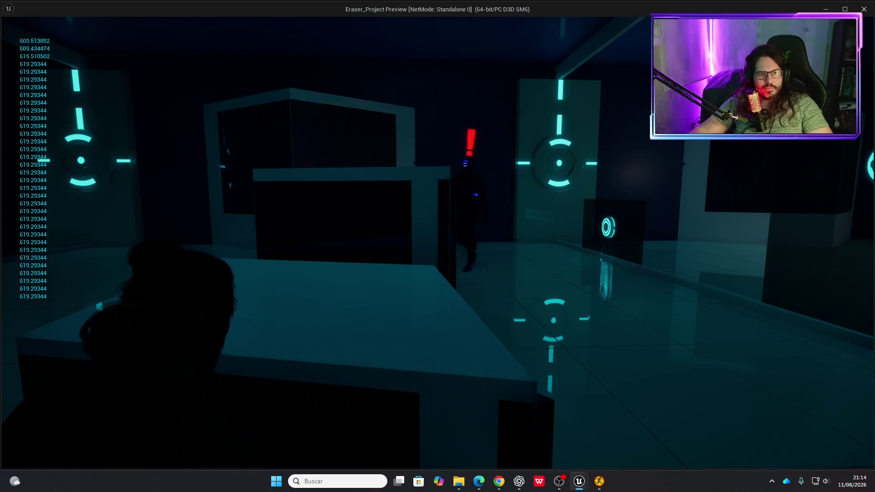
Walk the player across the room toward the enemy, then leave the preview.
key("w")
key("w")
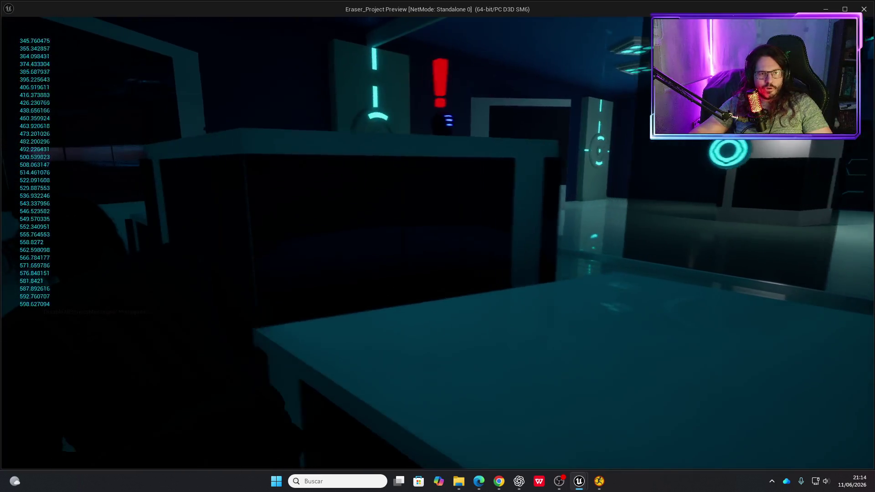
key("w")
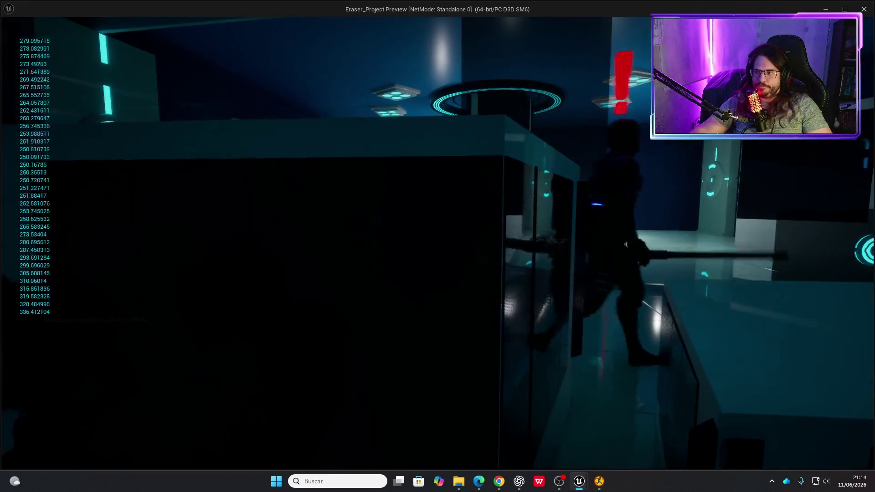
key("w")
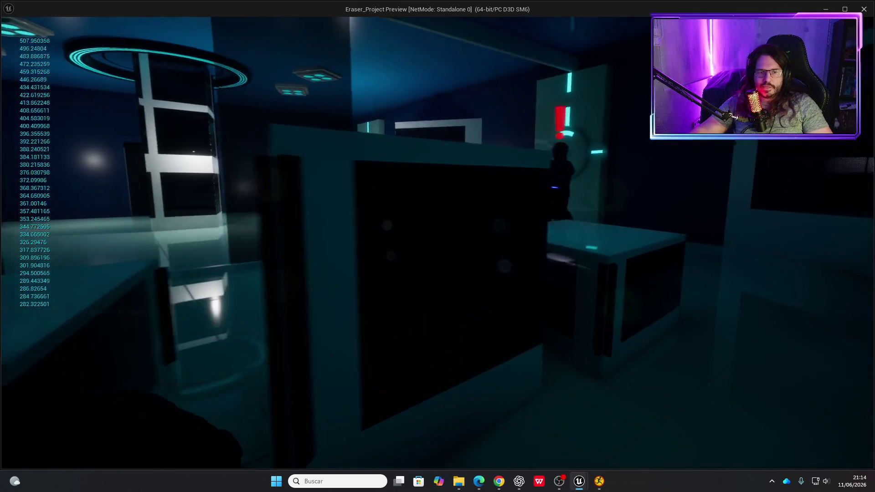
key("w")
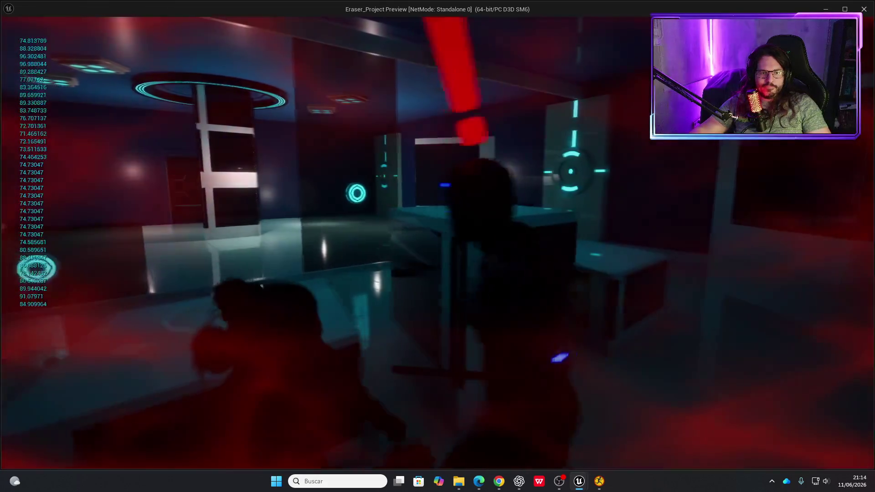
key("alt+Tab")
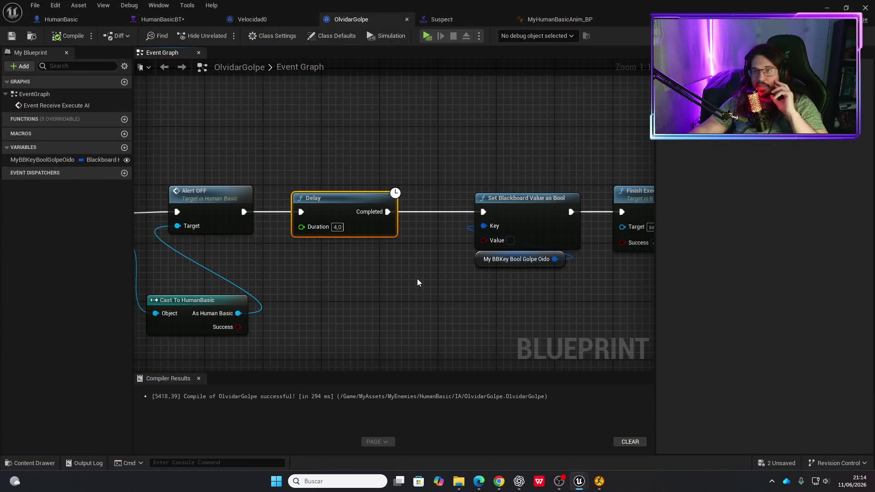
In HumanBasic's Event Graph, select and nudge the upper Suspect Play Montage node.
mouse_move(418, 282)
left_mouse_down()
mouse_move(434, 293)
mouse_move(417, 283)
mouse_move(479, 257)
left_mouse_up()
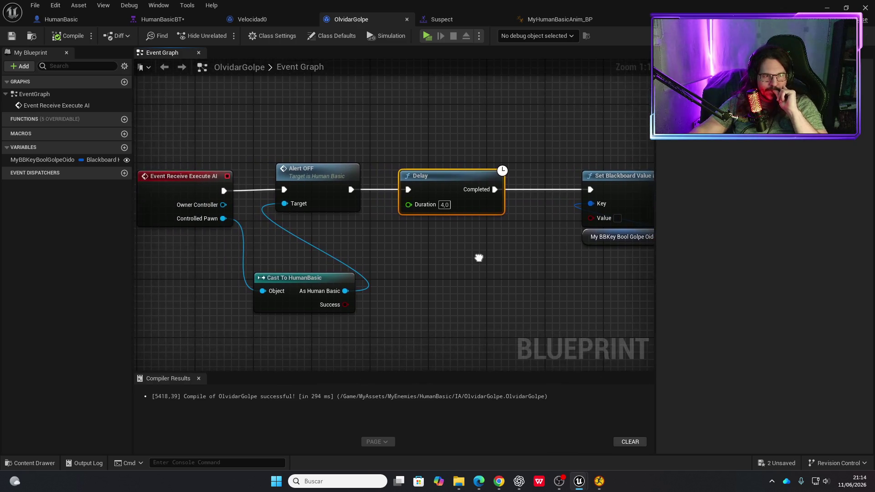
left_click(97, 16)
scroll(361, 188, "up", 1)
scroll(361, 188, "up", 1)
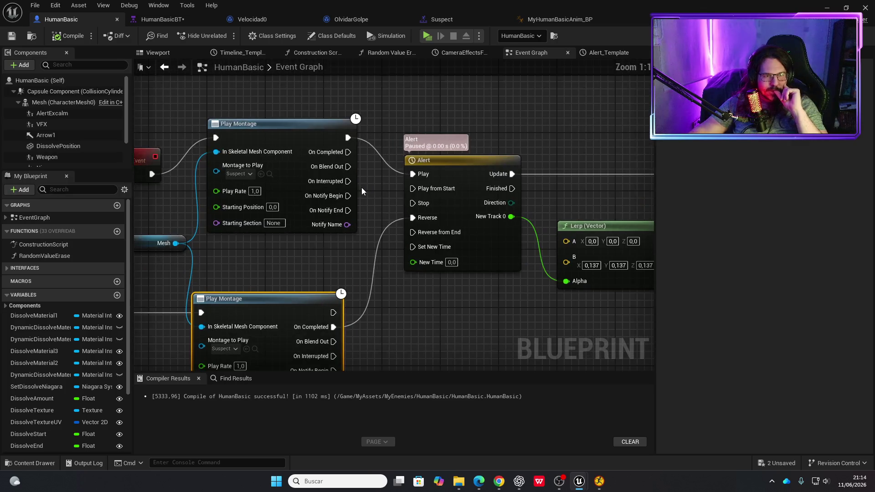
left_click(287, 123)
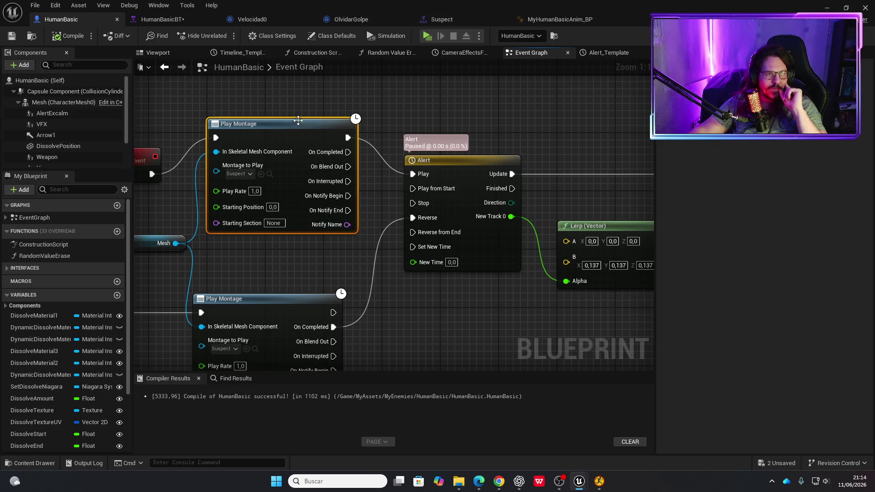
left_click_drag(294, 125, 286, 124)
Wire a Print String reading INTERRUMPIDO to On Interrupted, then open BTServiceVision from HumanBasicBT.
mouse_move(337, 180)
left_mouse_down()
mouse_move(350, 190)
mouse_move(381, 291)
mouse_move(417, 333)
left_mouse_up()
type("print")
key("Return")
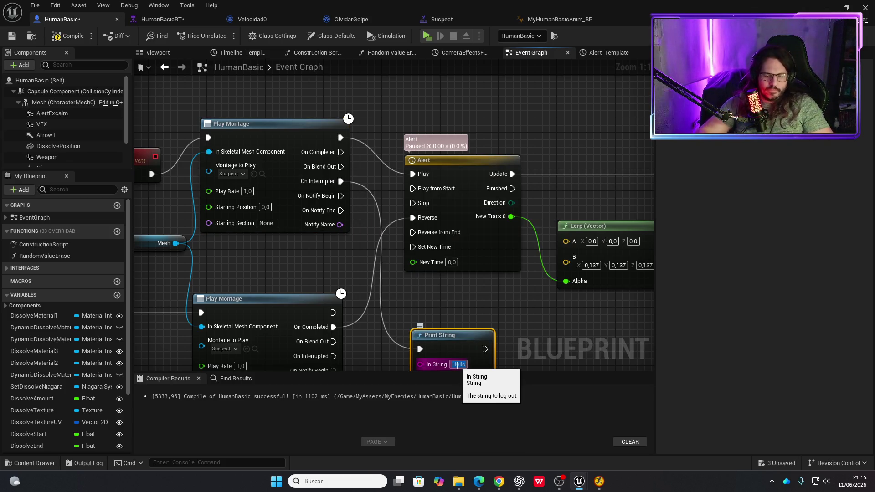
type("H")
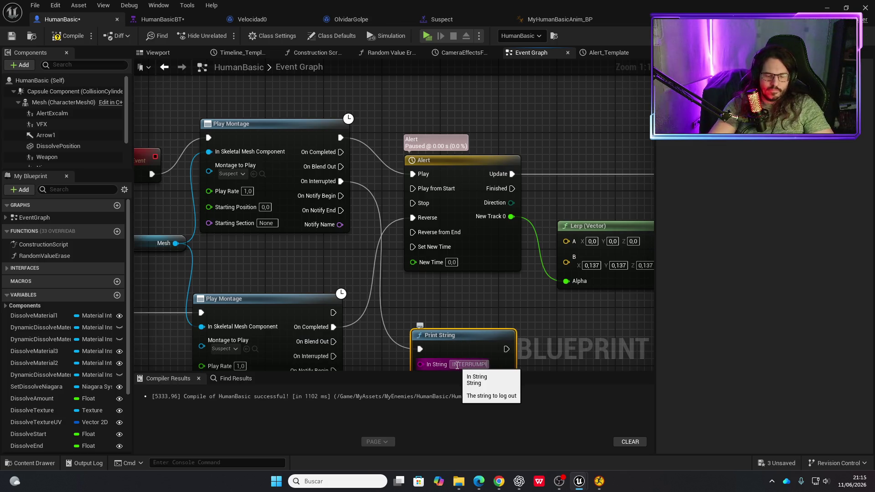
type("DO")
key("Return")
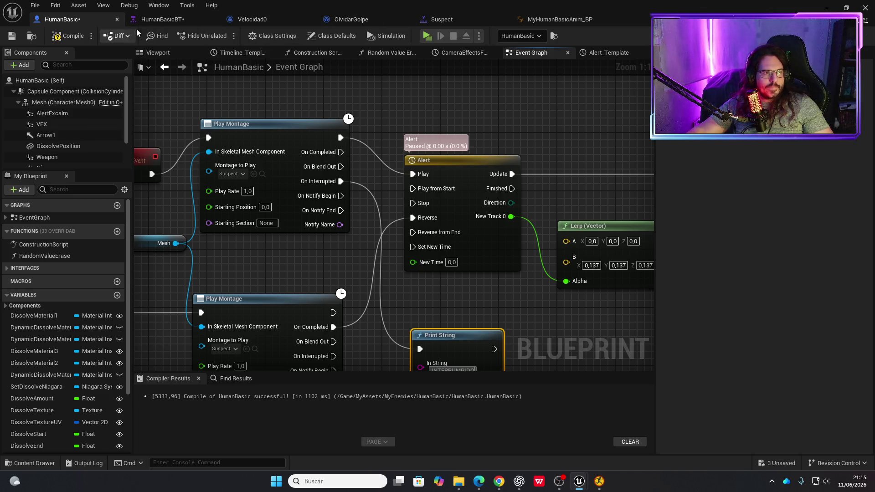
left_click(162, 19)
double_click(252, 144)
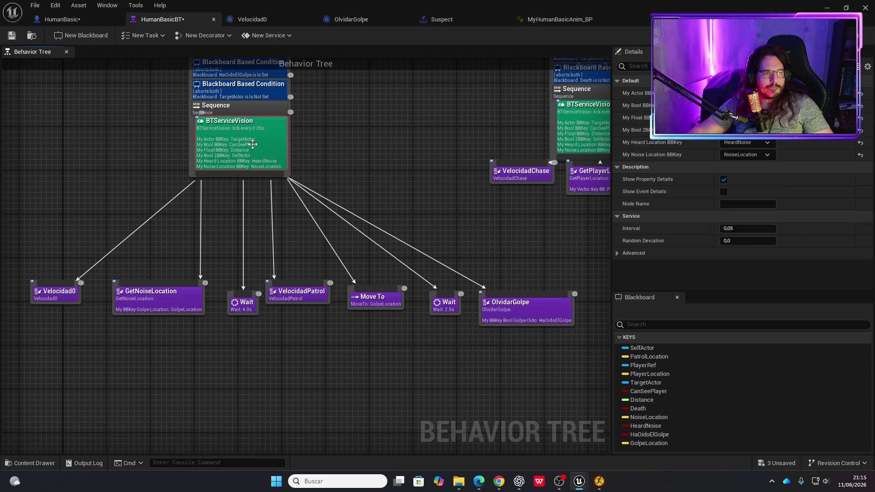
Compile BTServiceVision and launch a play test.
scroll(308, 131, "down", 1)
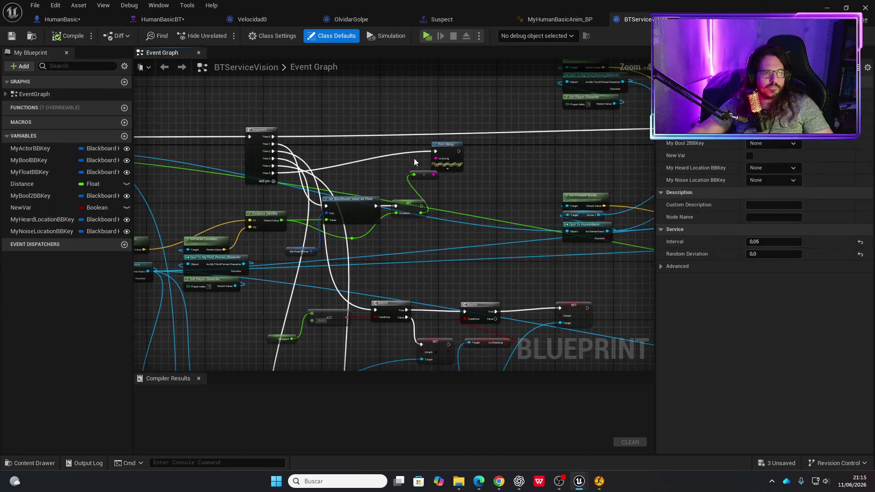
left_click(68, 35)
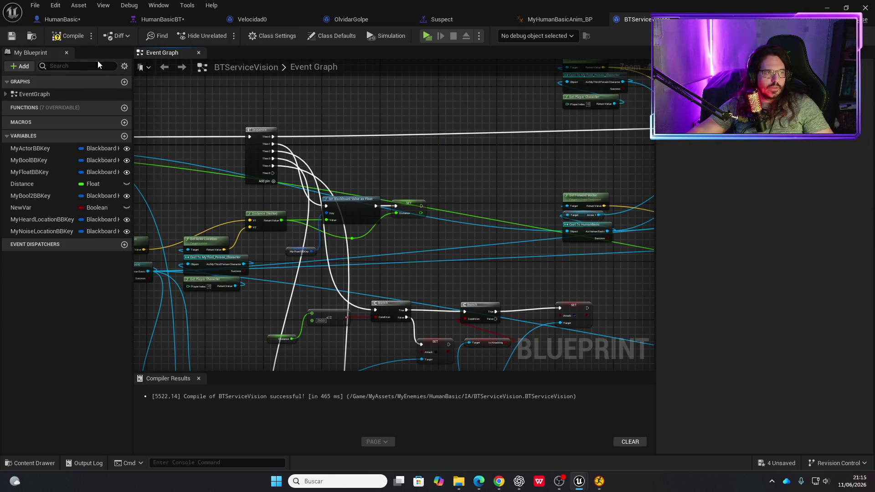
left_click(72, 37)
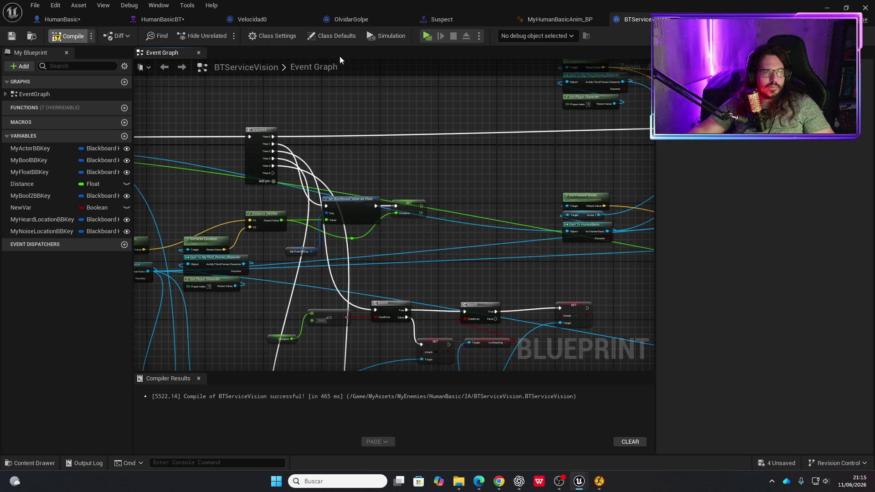
left_click(427, 37)
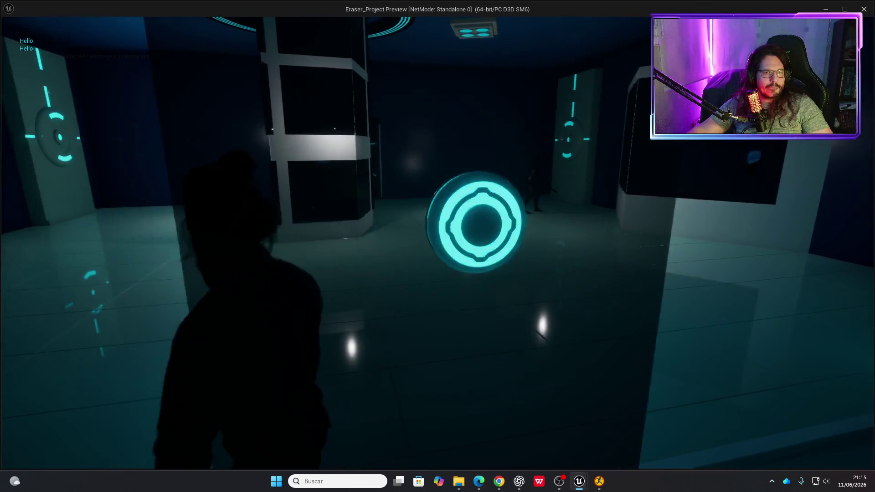
Run to the white pillar, sneak along the wall, and round the corner into the enemy's view.
key("w")
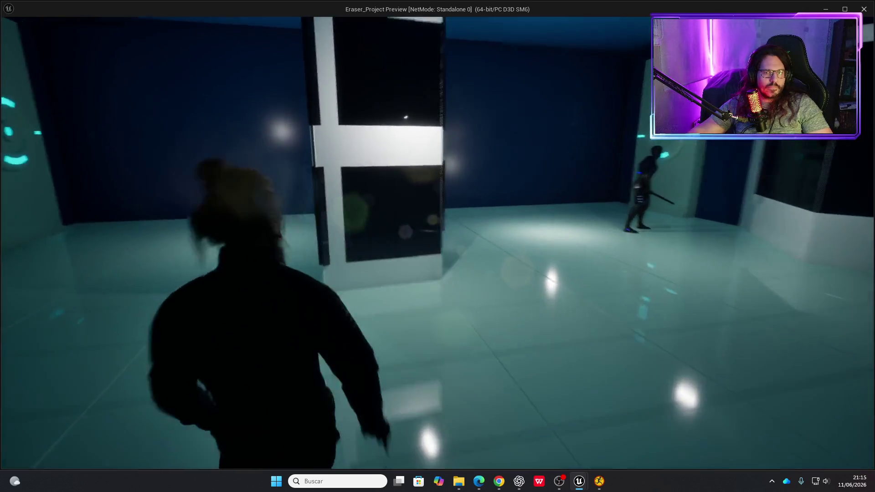
key("w")
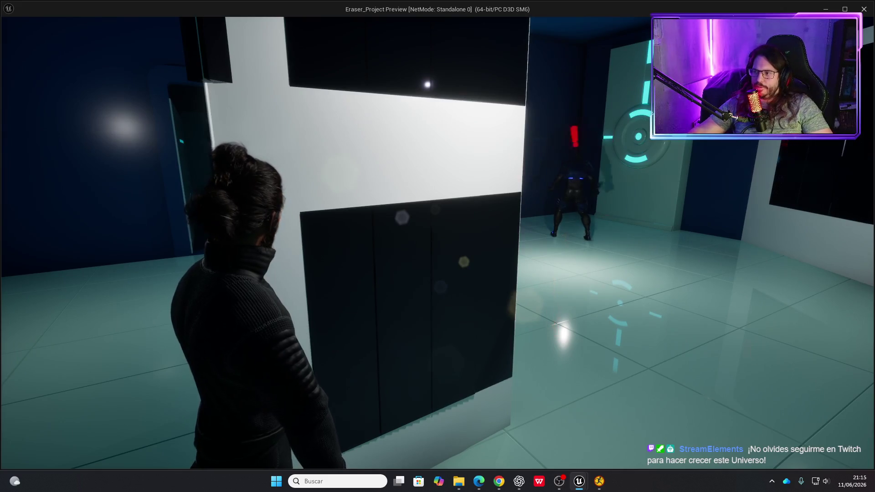
key("a")
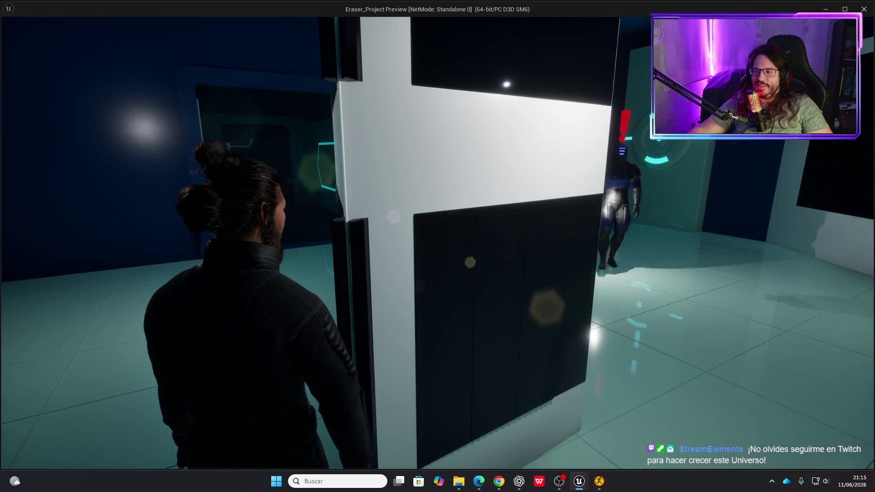
key("a")
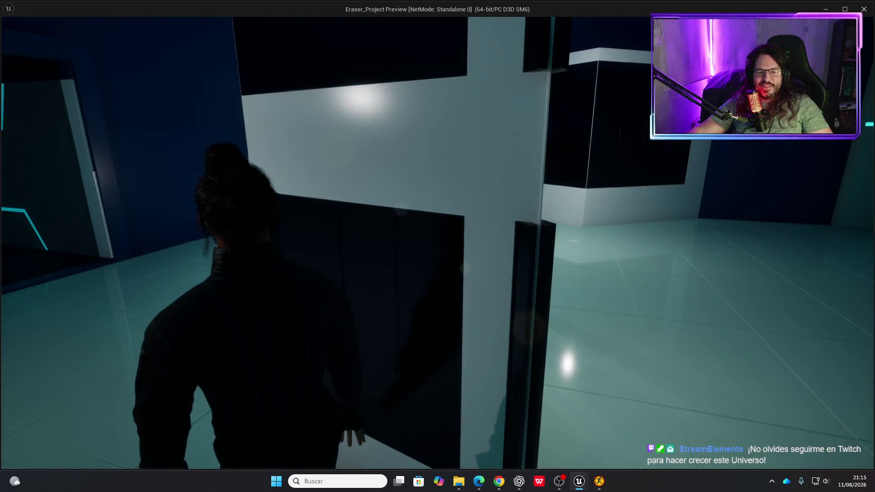
key("a")
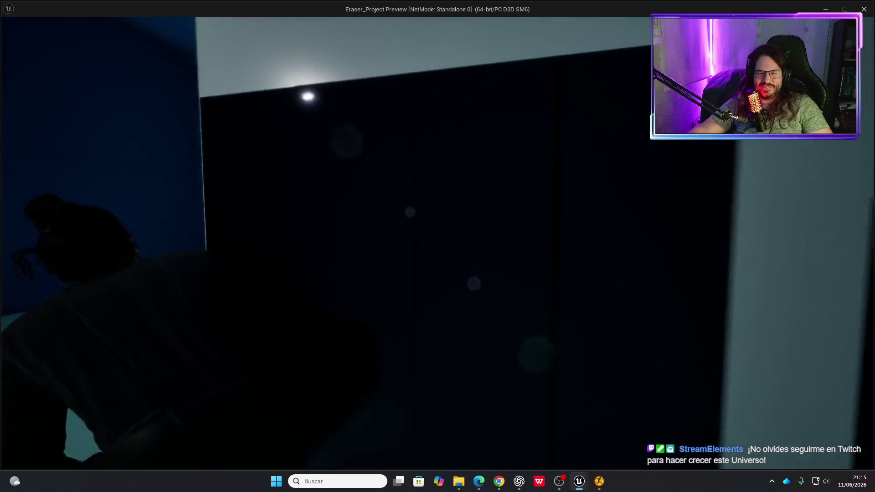
key("w")
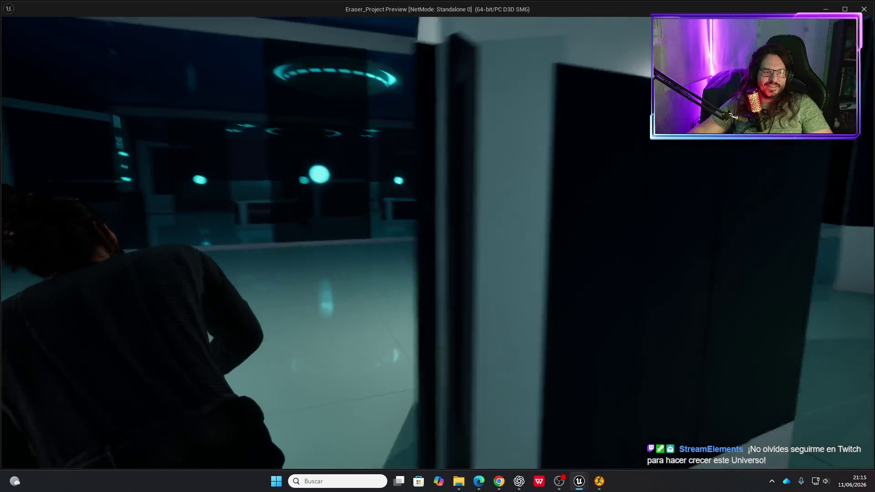
key("w")
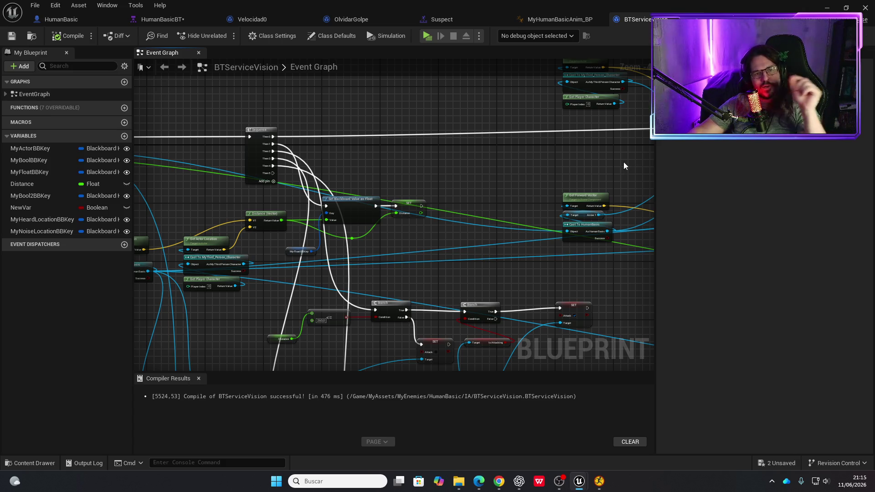
Bring up the Suspect animation montage tab.
scroll(388, 157, "up", 2)
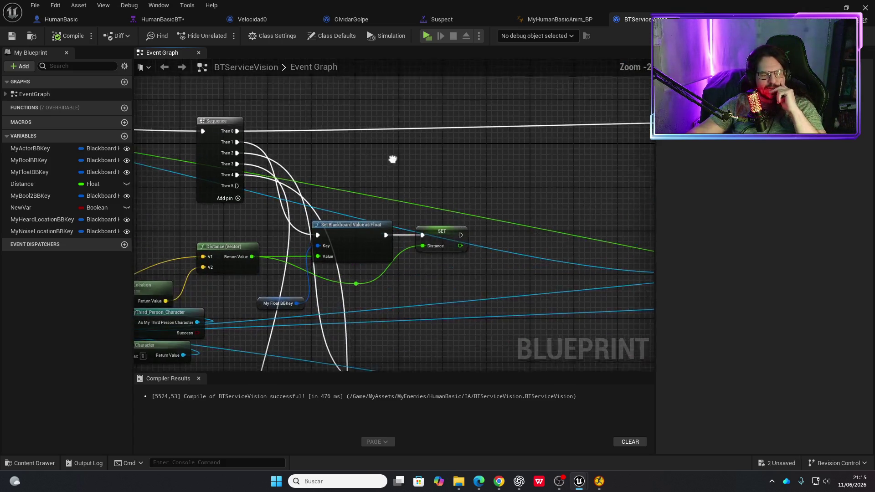
scroll(410, 168, "down", 3)
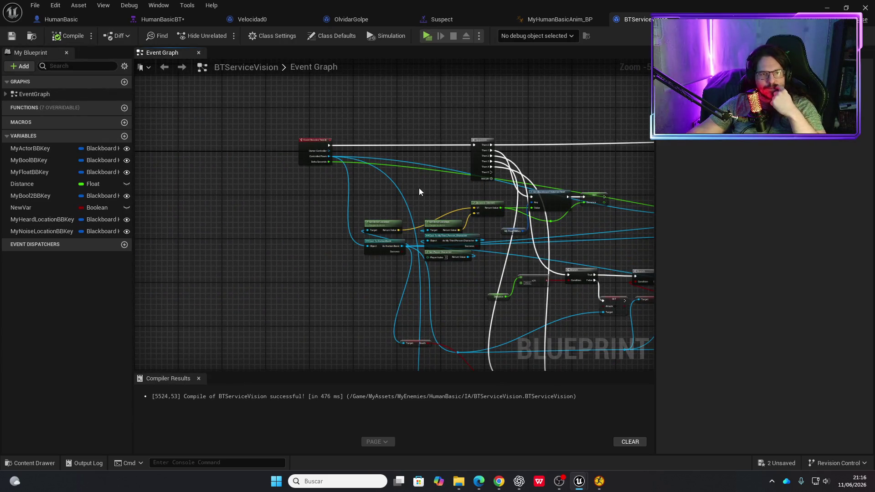
left_click(452, 21)
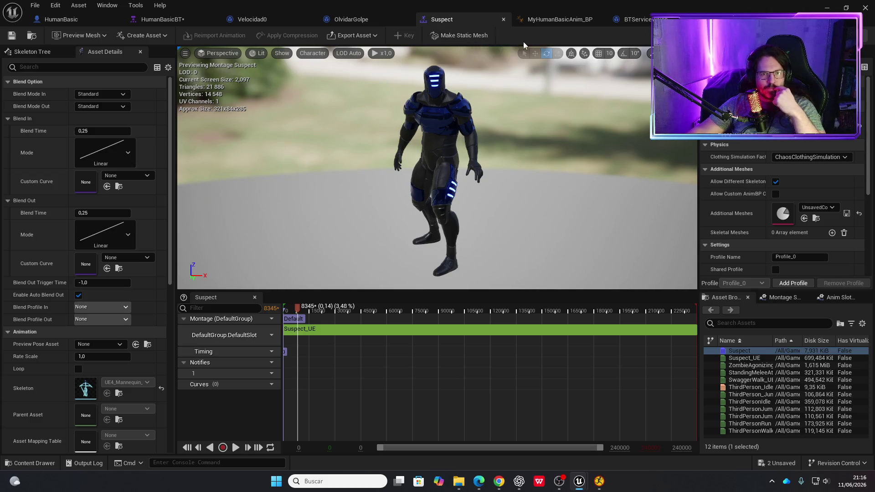
Open MyHumanBasicAnim_BP's Default state machine, then return to HumanBasicBT.
left_click(559, 22)
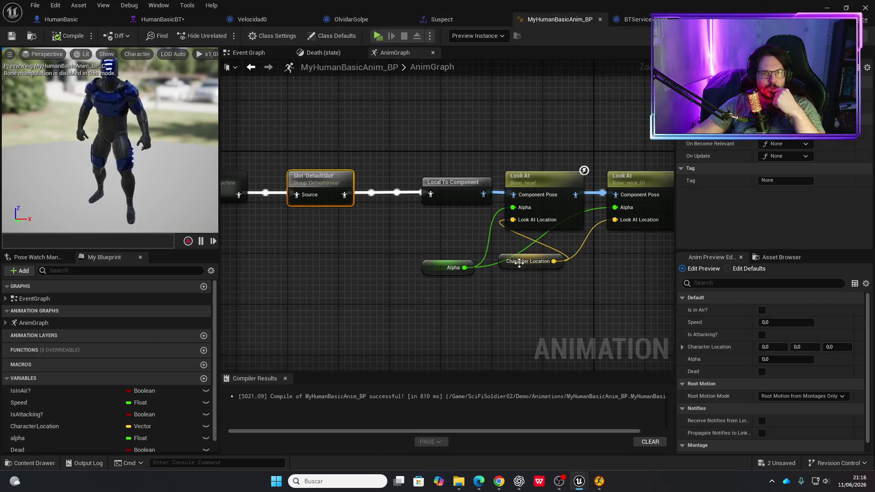
left_click_drag(228, 180, 390, 182)
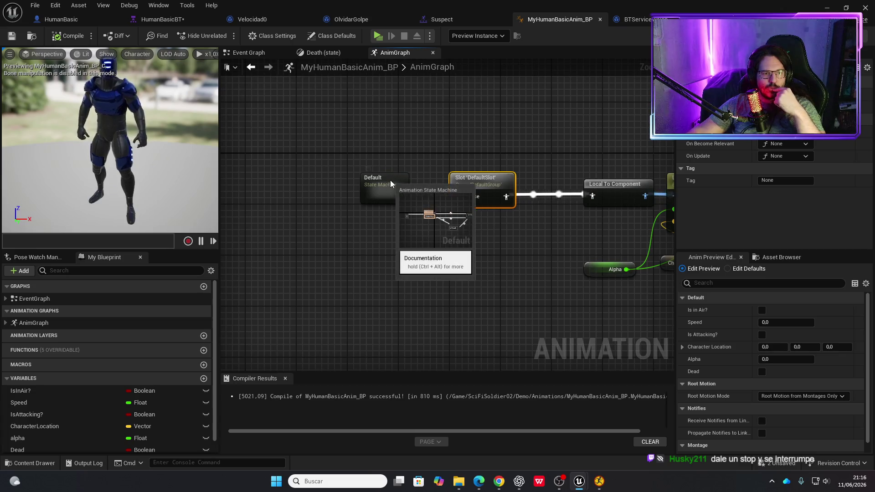
double_click(390, 182)
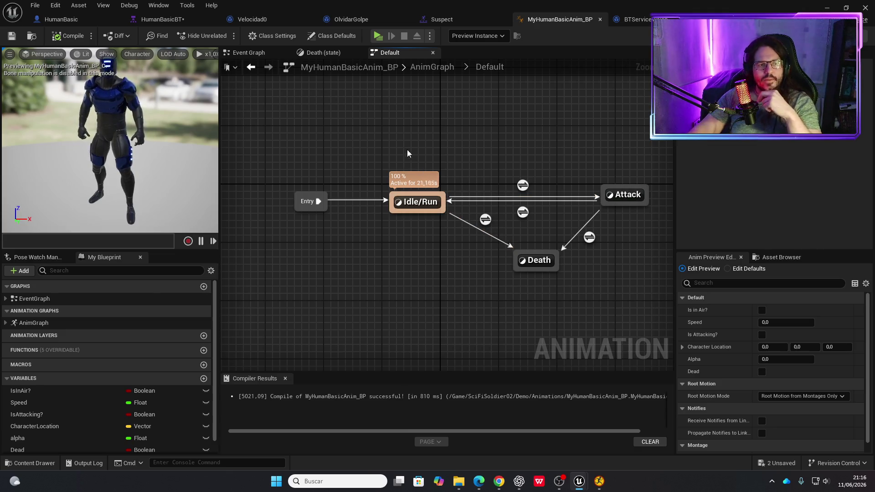
left_click(163, 20)
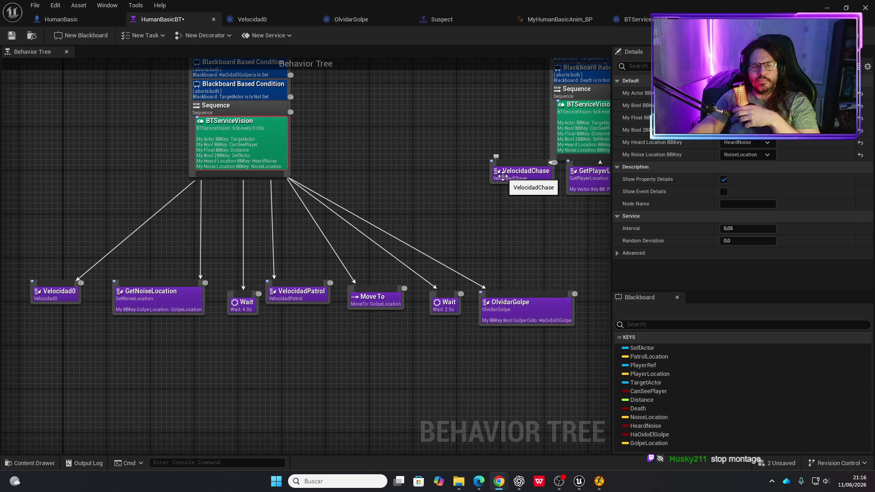
Look through the MyHumanBasicAnim_BP, BTServiceVision and OlvidarGolpe graphs before returning to HumanBasicBT.
left_click(529, 21)
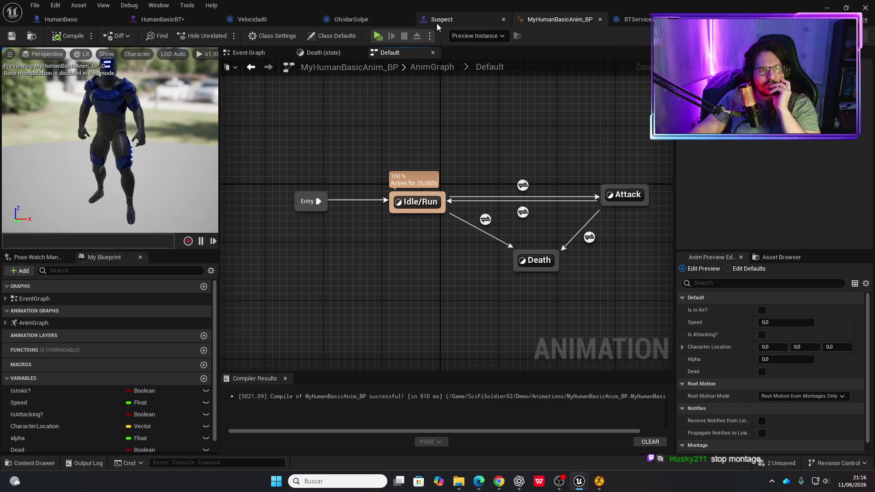
left_click(636, 19)
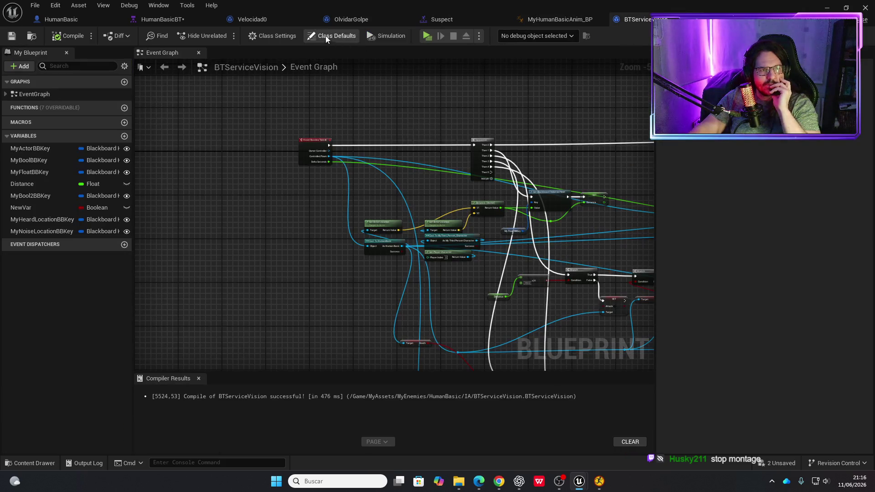
left_click(262, 24)
left_click(362, 21)
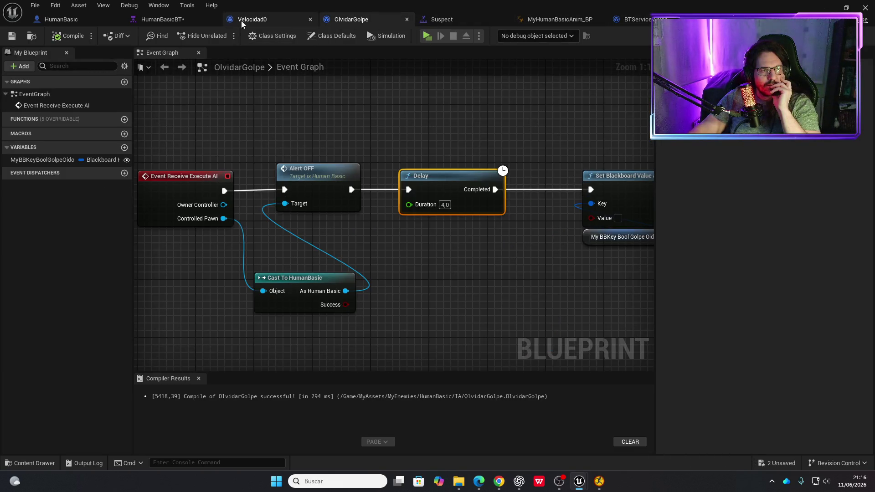
left_click(190, 20)
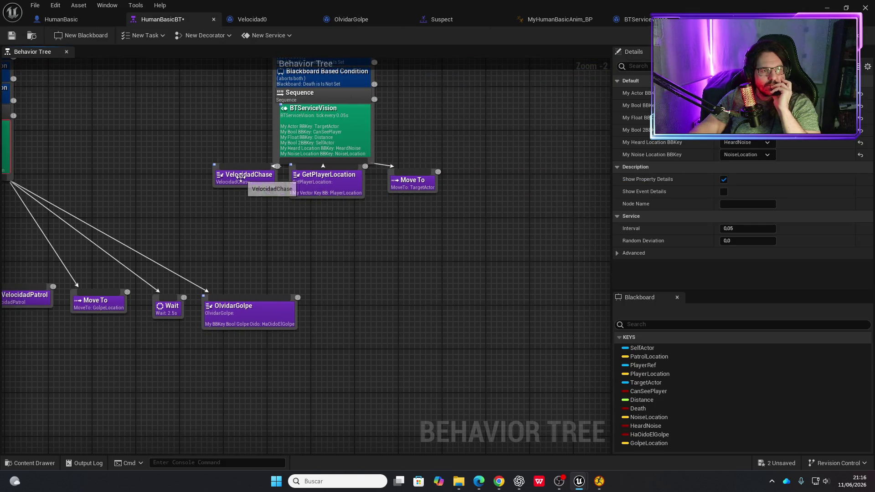
Inspect the VelocidadChase task's graph in HumanBasicBT's chase branch.
mouse_move(241, 178)
left_mouse_down()
mouse_move(508, 211)
mouse_move(326, 234)
left_mouse_up()
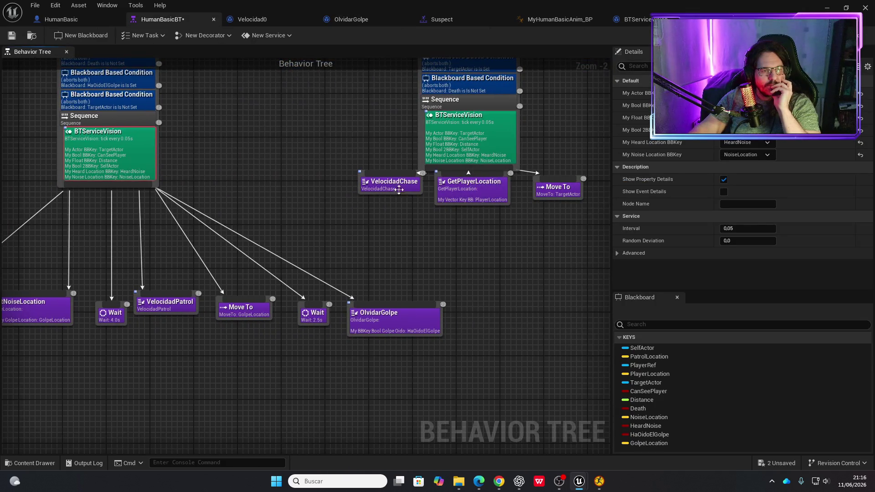
double_click(398, 189)
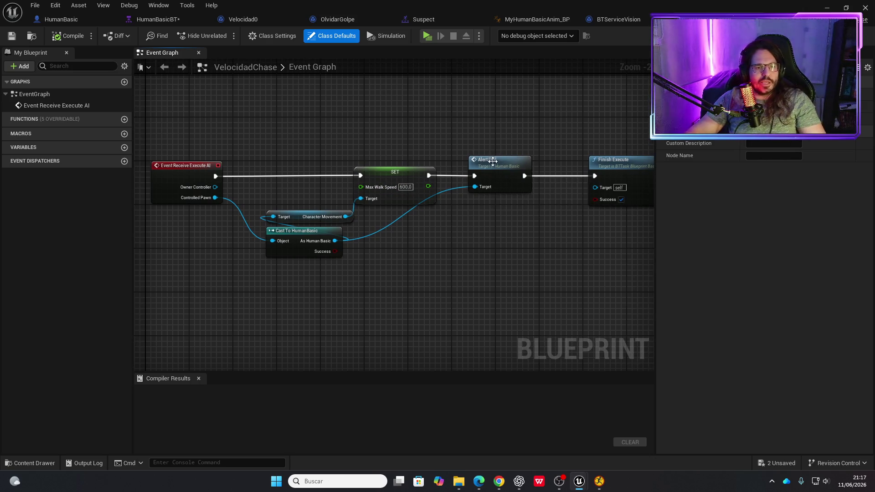
left_click(160, 24)
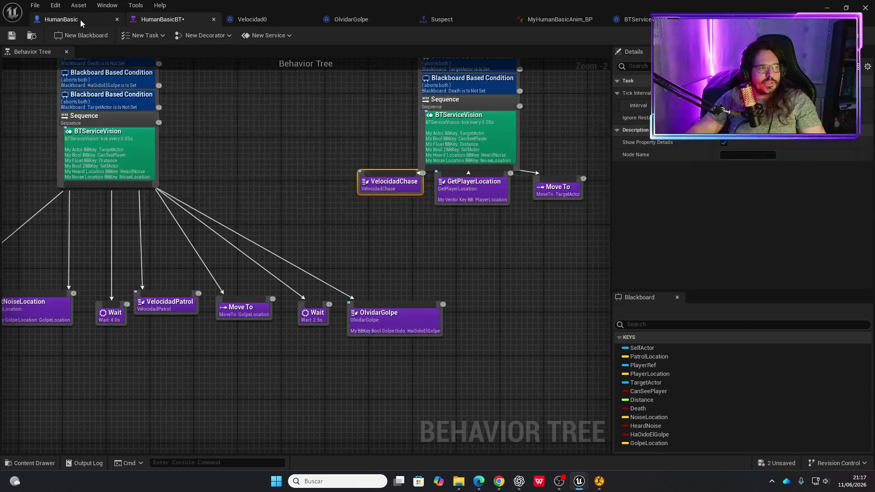
left_click(81, 20)
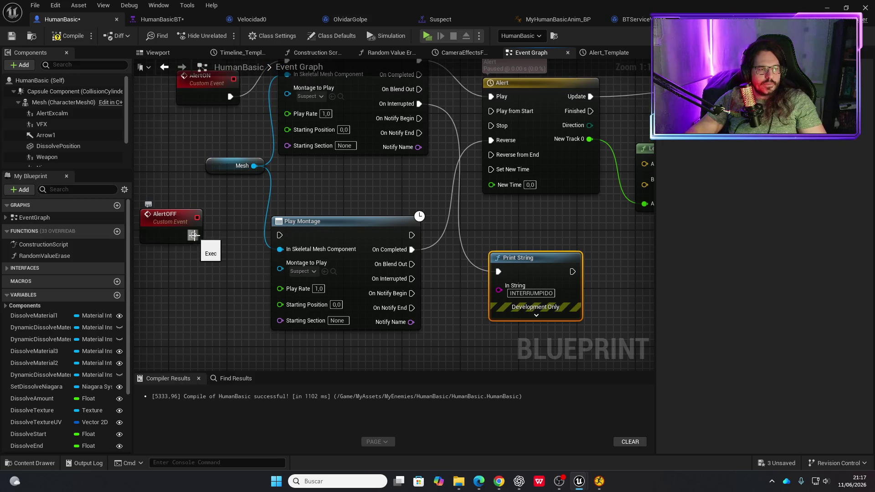
Make AlertOFF reverse the Alert timeline, add a FinalSuspect event driving the Suspect Play Montage, and compile.
left_click_drag(194, 235, 483, 139)
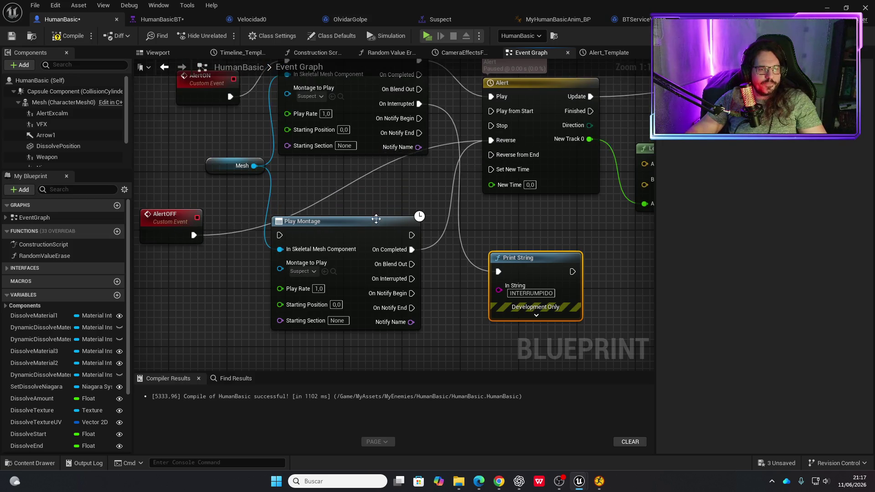
mouse_move(367, 224)
left_mouse_down()
mouse_move(309, 257)
mouse_move(352, 296)
left_mouse_up()
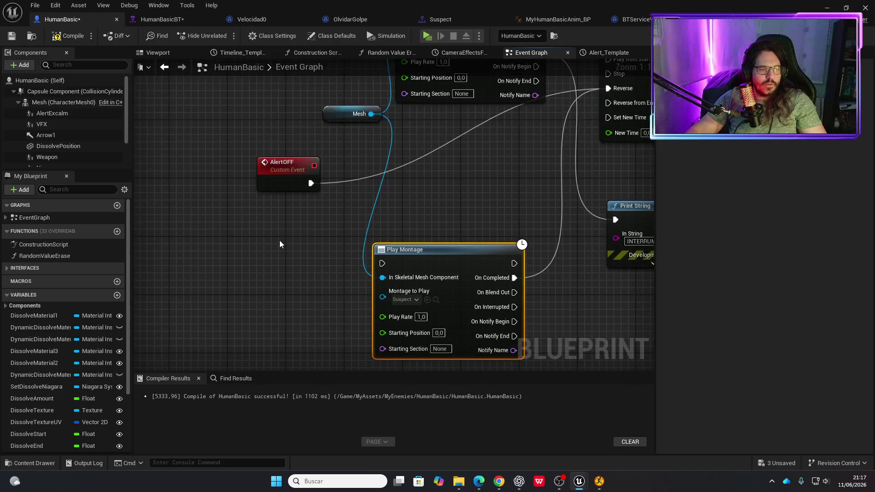
right_click(280, 241)
type("custom even")
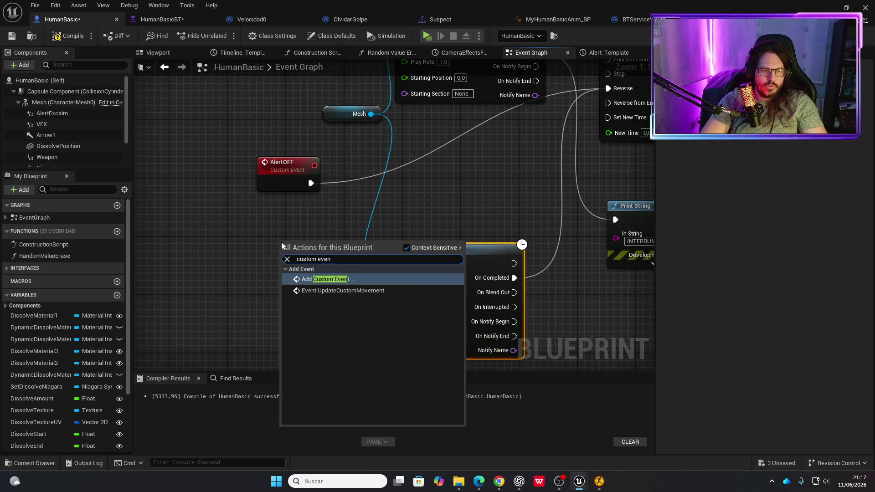
key("Return")
type("Final")
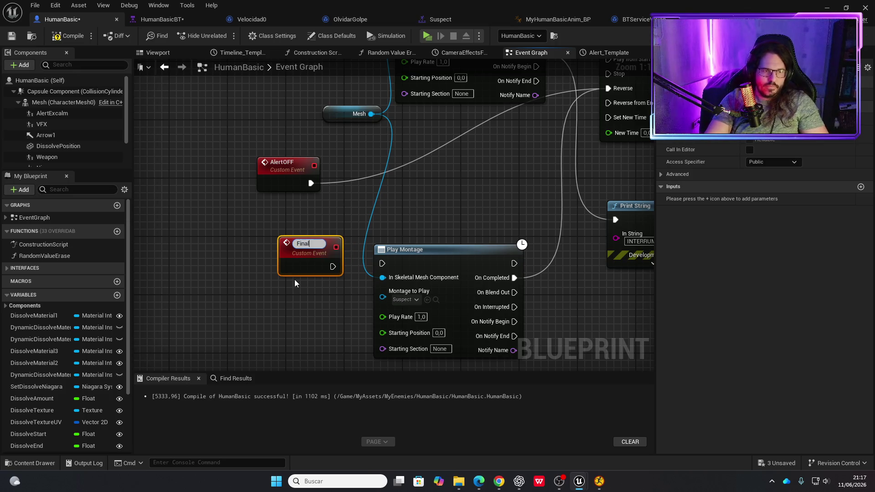
type("Suspect")
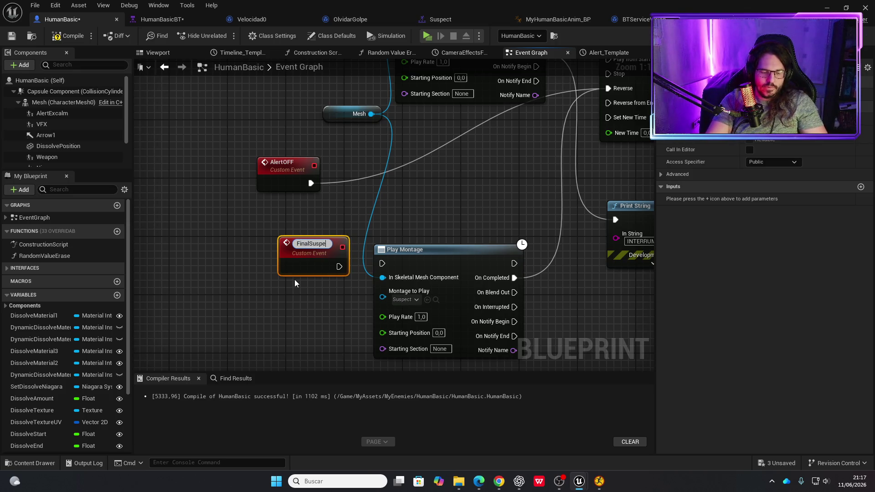
key("Return")
mouse_move(299, 267)
left_mouse_down()
mouse_move(270, 288)
mouse_move(308, 288)
mouse_move(382, 264)
left_mouse_up()
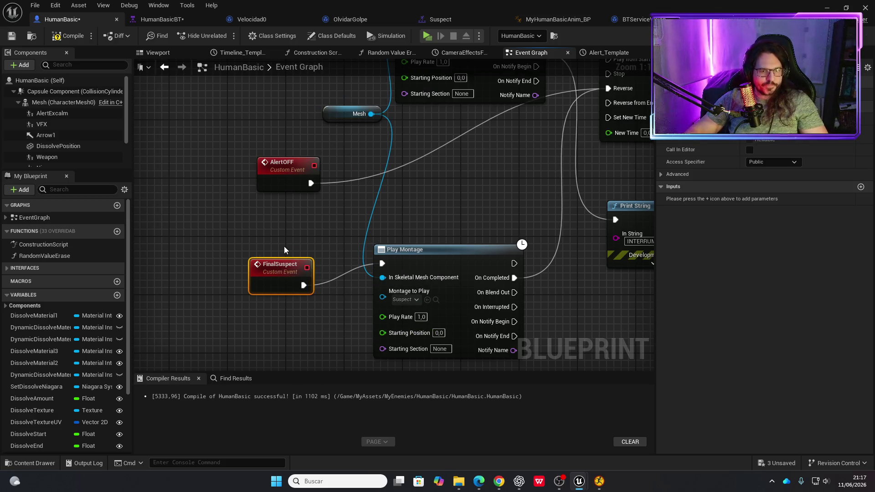
left_click(72, 32)
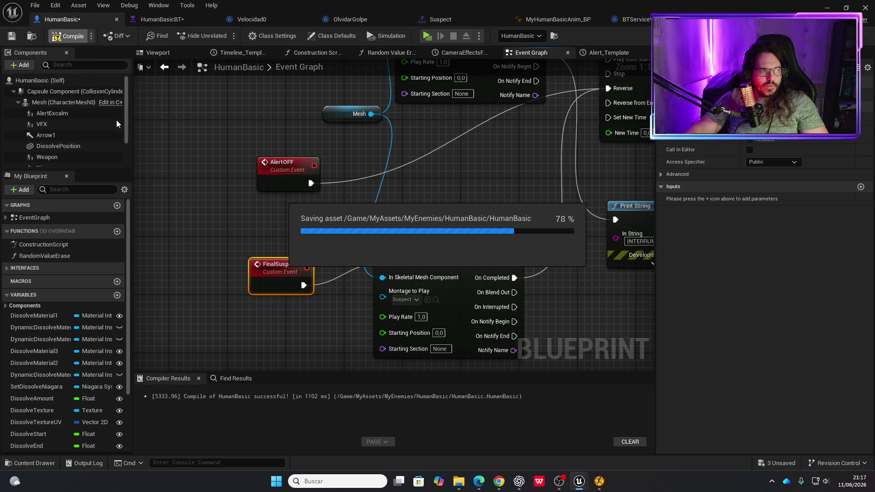
left_click(188, 21)
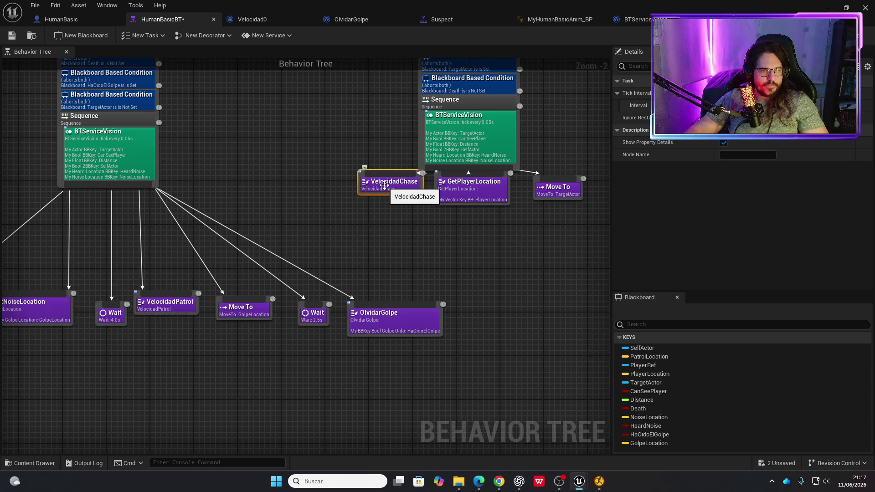
In OlvidarGolpe, add a Final Suspect call on HumanBasic and delete the Alert OFF call.
double_click(387, 316)
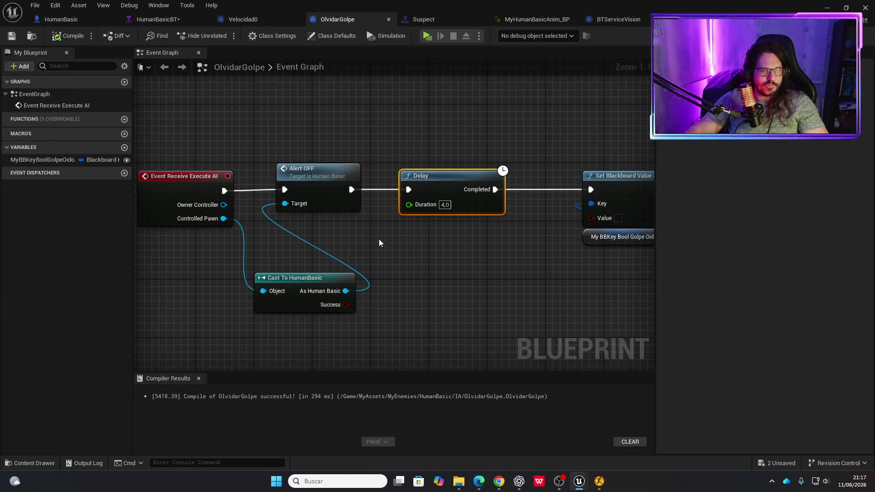
left_click_drag(346, 291, 349, 246)
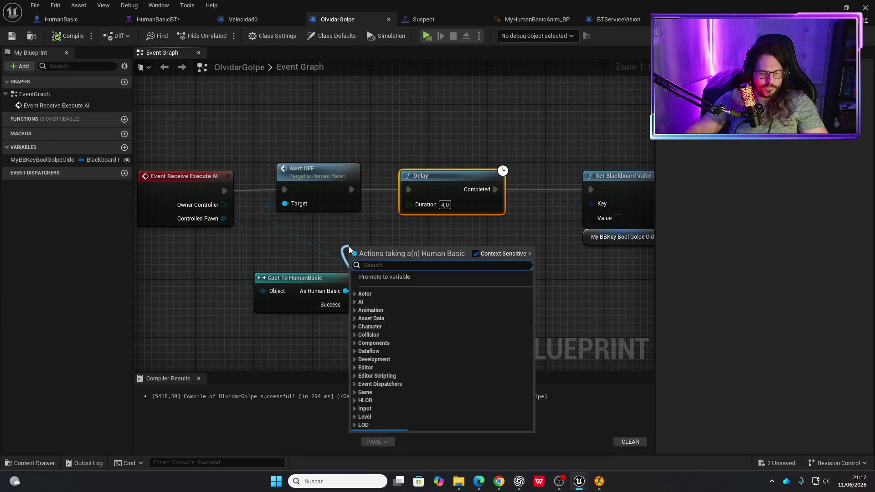
type("final")
key("Return")
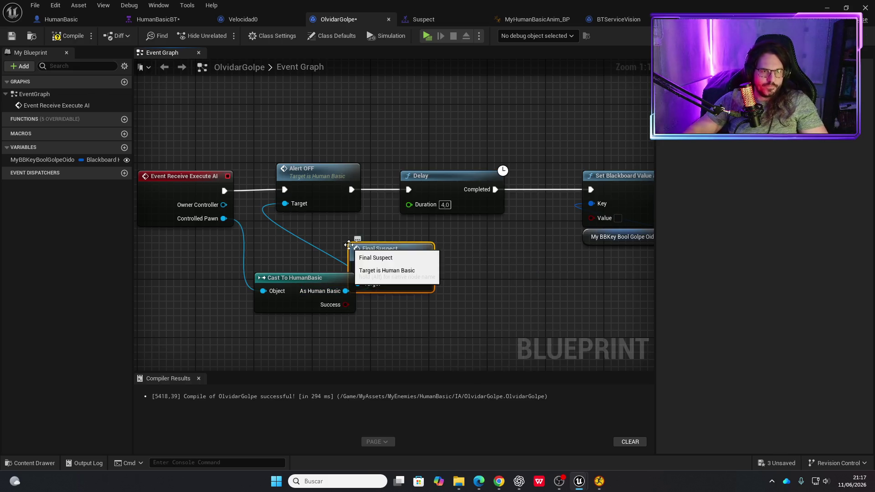
left_click(329, 183)
key("Delete")
Wire Final Suspect between the execute event and the 4.0-second Delay, then compile.
left_click_drag(391, 259, 325, 179)
left_click_drag(225, 191, 292, 190)
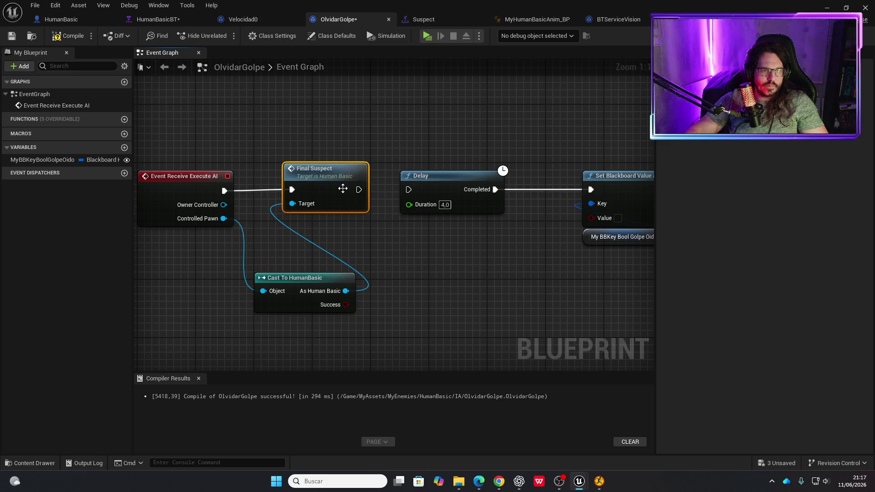
left_click_drag(359, 190, 412, 190)
left_click(67, 36)
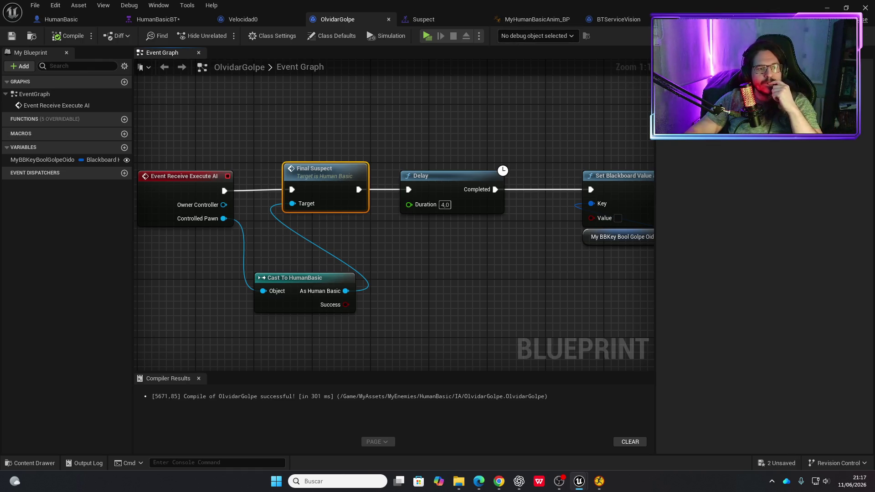
left_click(843, 19)
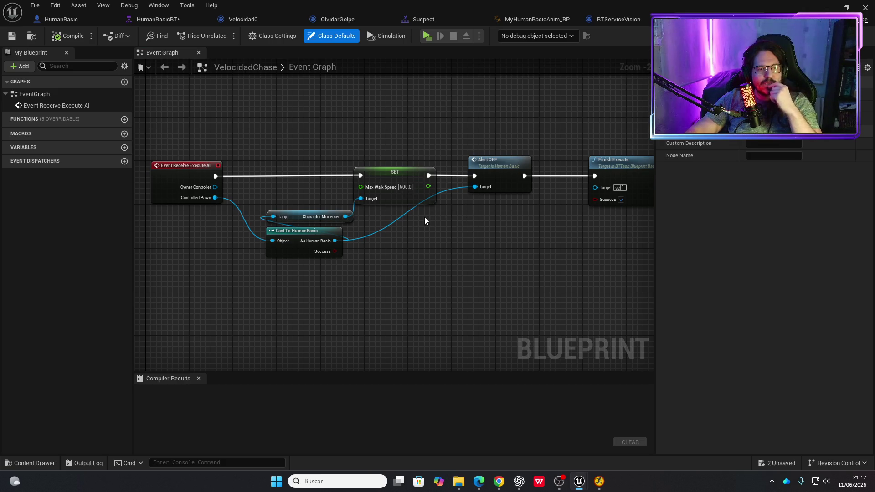
Insert a Stop Anim Montage node in VelocidadChase between the SET speed node and Alert OFF.
left_click_drag(400, 173, 305, 173)
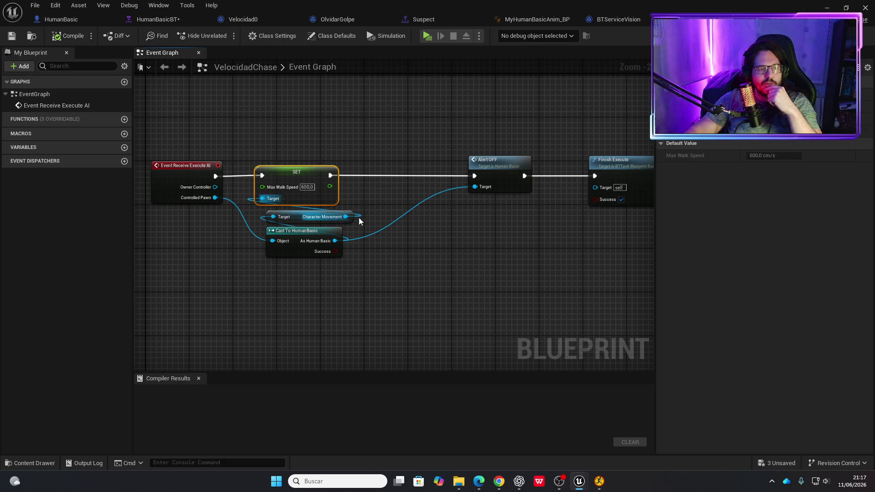
left_click_drag(410, 236, 412, 236)
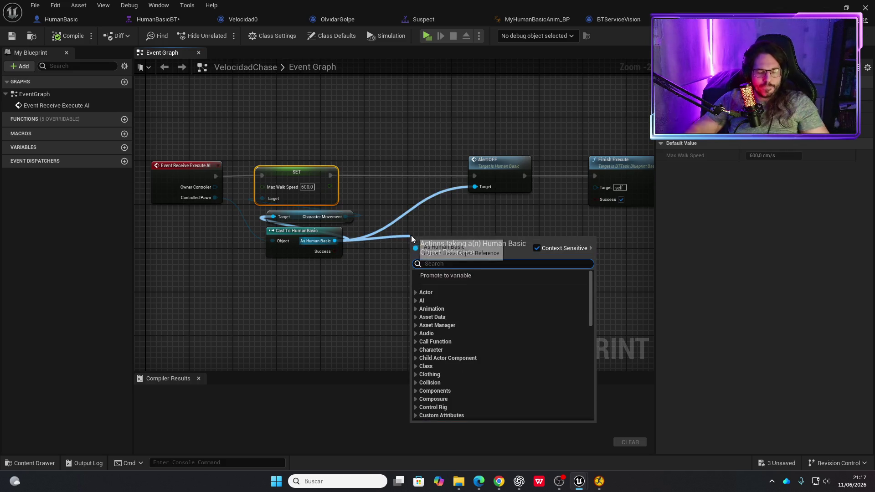
type("stop")
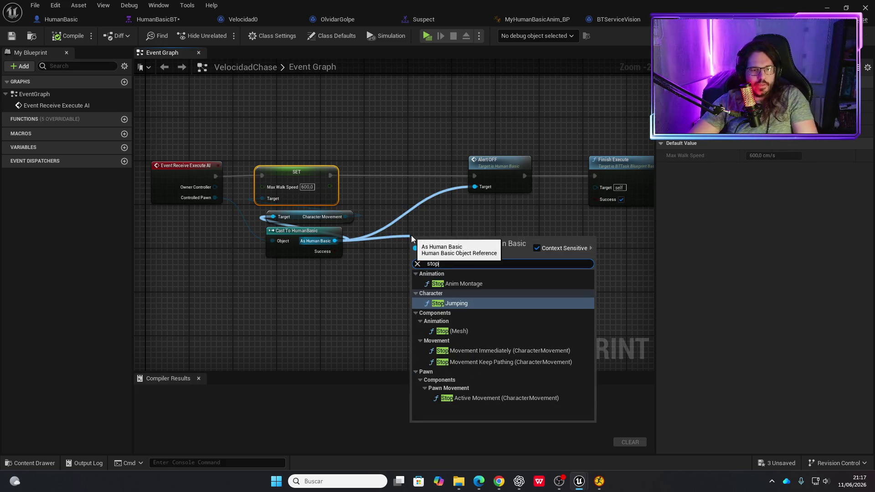
key("Up")
key("Return")
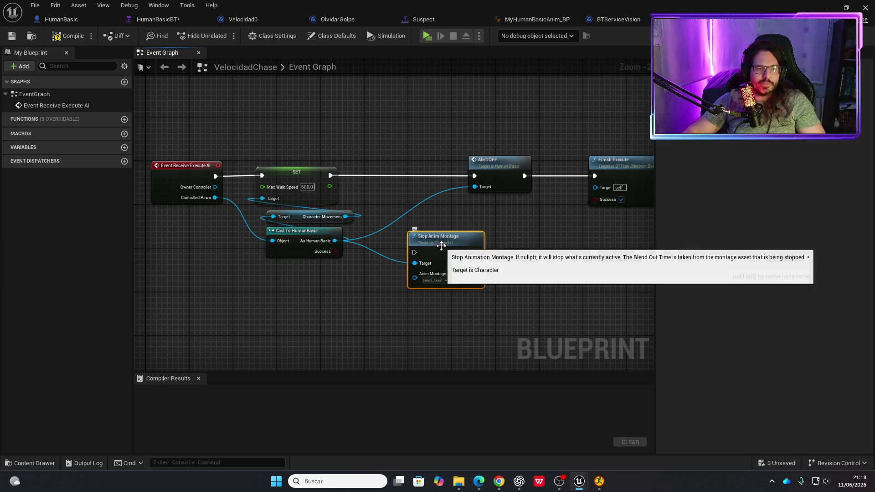
mouse_move(442, 245)
left_mouse_down()
mouse_move(404, 178)
mouse_move(410, 159)
left_mouse_up()
left_click_drag(331, 175, 382, 171)
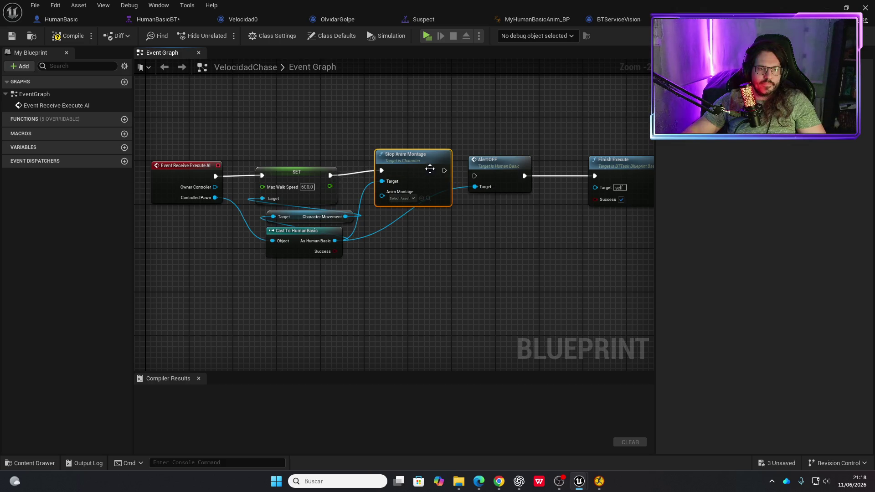
left_click_drag(444, 170, 475, 176)
left_click_drag(412, 157, 412, 162)
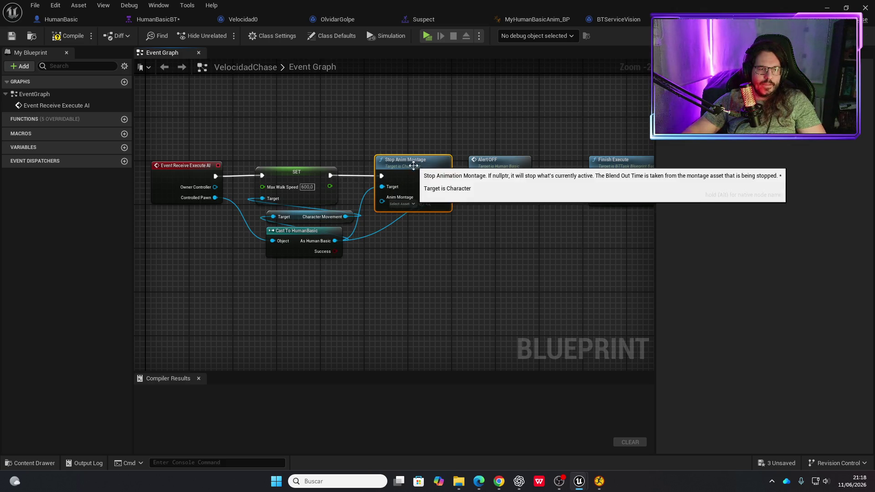
Set Stop Anim Montage to the Suspect montage, compile, and start a play test.
left_click(411, 204)
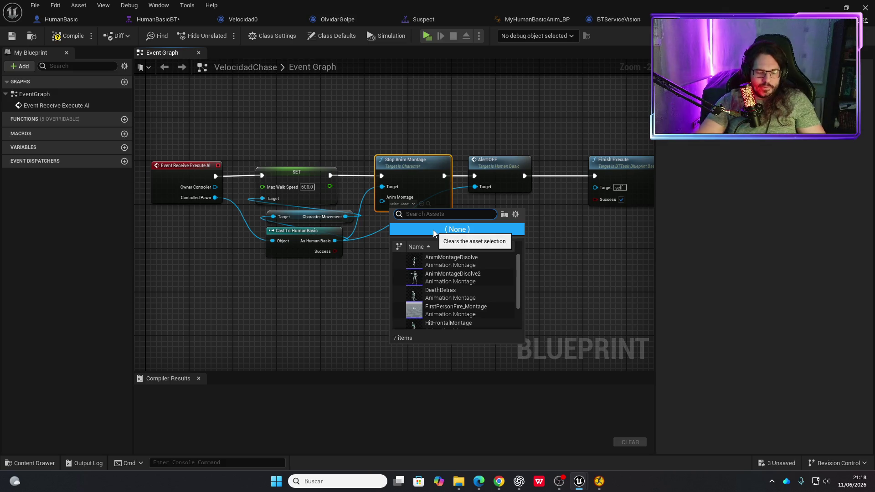
type("susp")
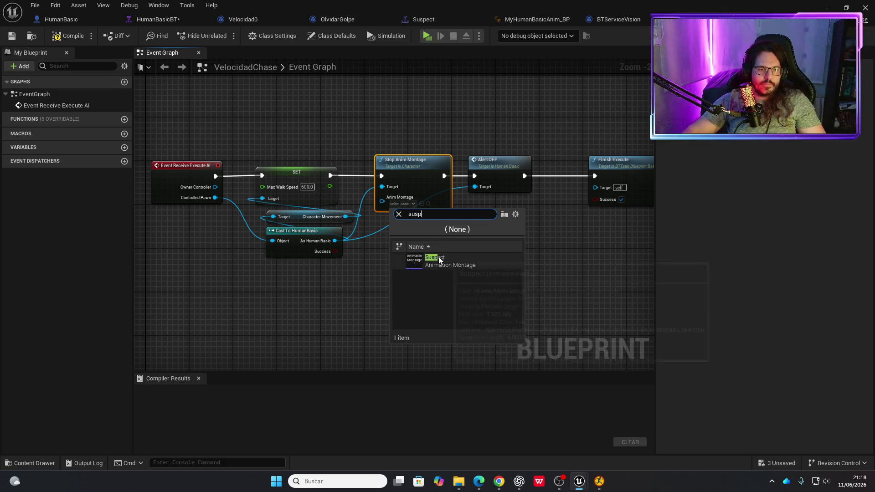
left_click(438, 261)
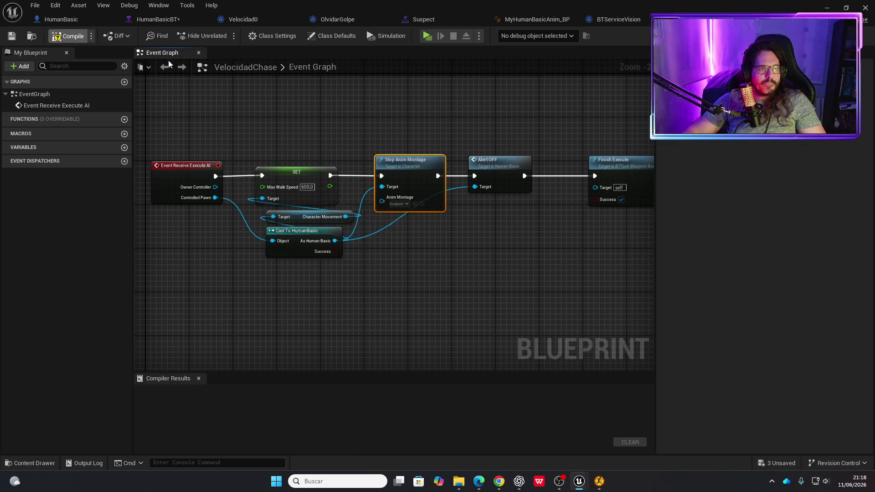
left_click(69, 36)
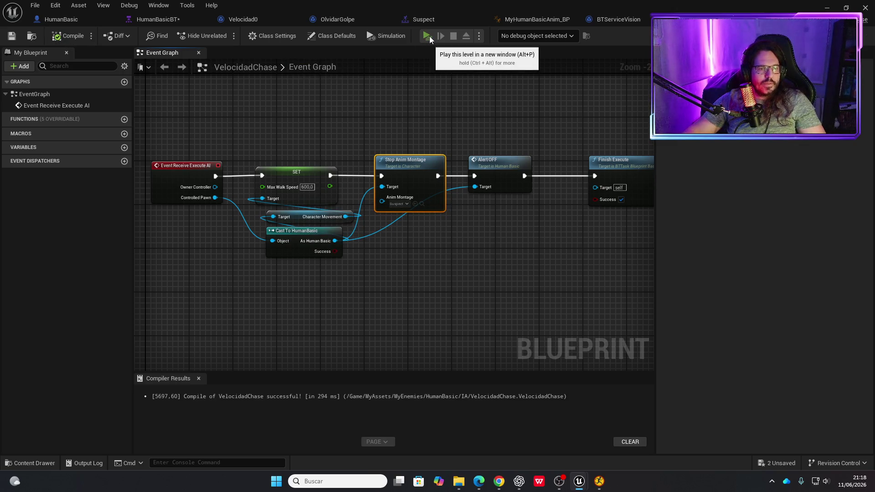
left_click(430, 38)
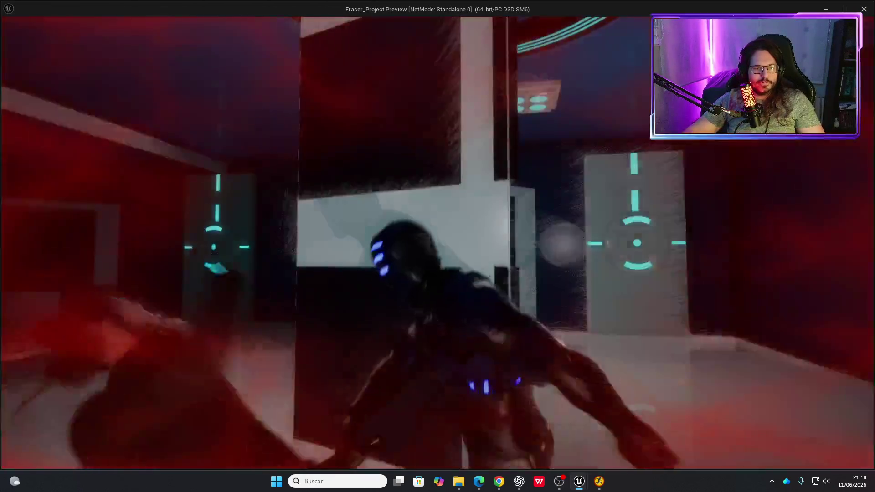
End the standalone play test and return to VelocidadChase's Event Graph.
key("Escape")
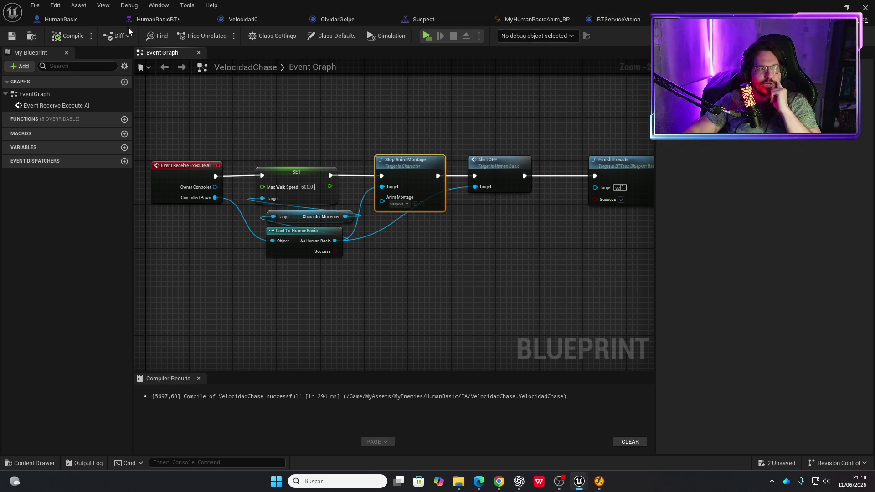
In HumanBasic, widen the Death Erase comment and shift the Death_Erase and Do Once nodes left.
left_click(62, 19)
scroll(310, 244, "down", 5)
scroll(395, 266, "up", 6)
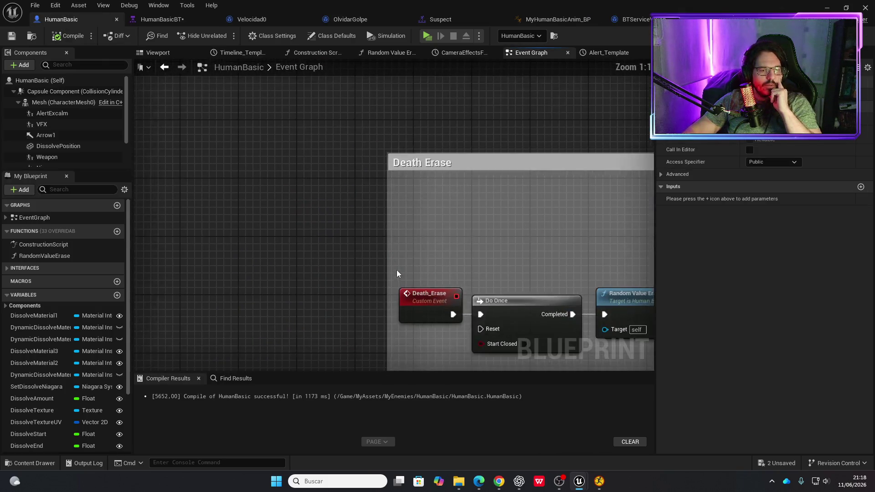
left_click_drag(395, 269, 330, 176)
left_click_drag(321, 238, 166, 237)
mouse_move(451, 285)
left_mouse_down()
mouse_move(374, 205)
mouse_move(226, 196)
mouse_move(239, 206)
left_mouse_up()
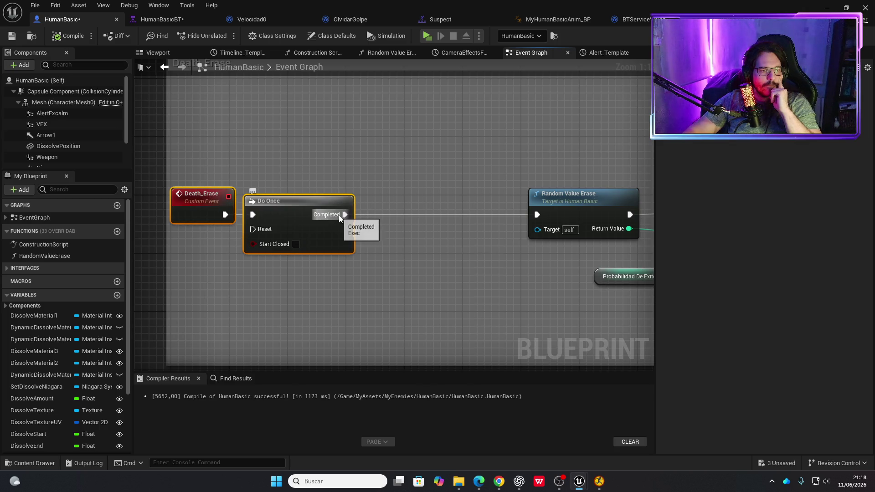
Add a Mesh reference node to the Death Erase graph.
scroll(330, 274, "down", 2)
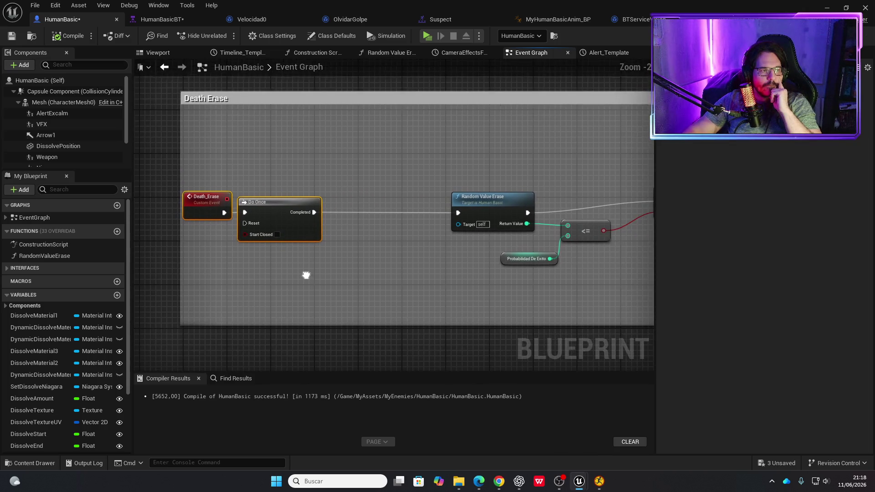
mouse_move(69, 102)
left_mouse_down()
mouse_move(289, 257)
mouse_move(335, 275)
mouse_move(351, 248)
left_mouse_up()
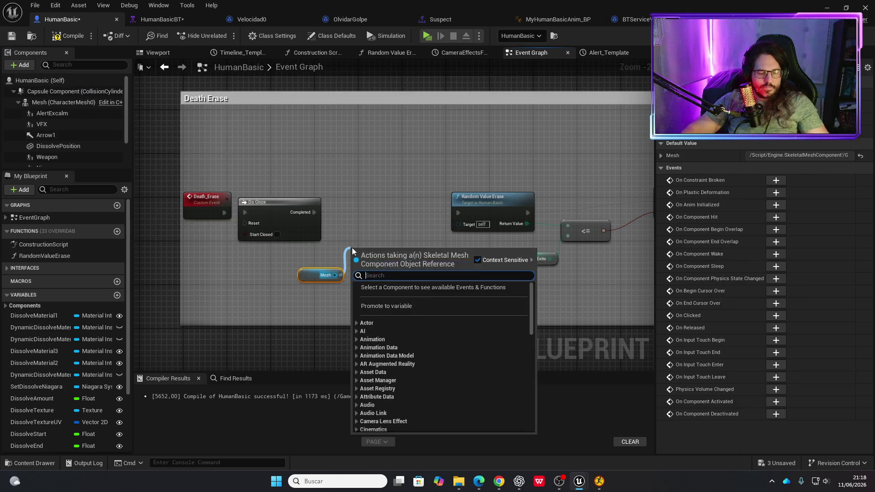
type("stop")
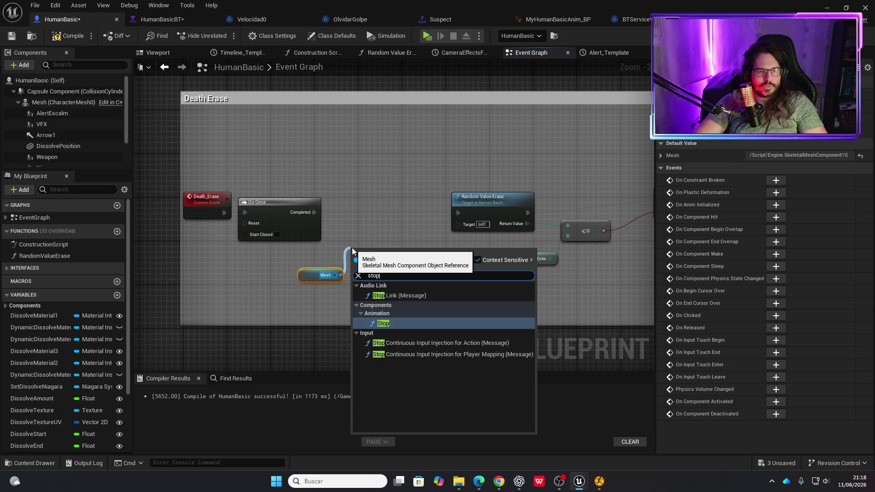
type(" mon")
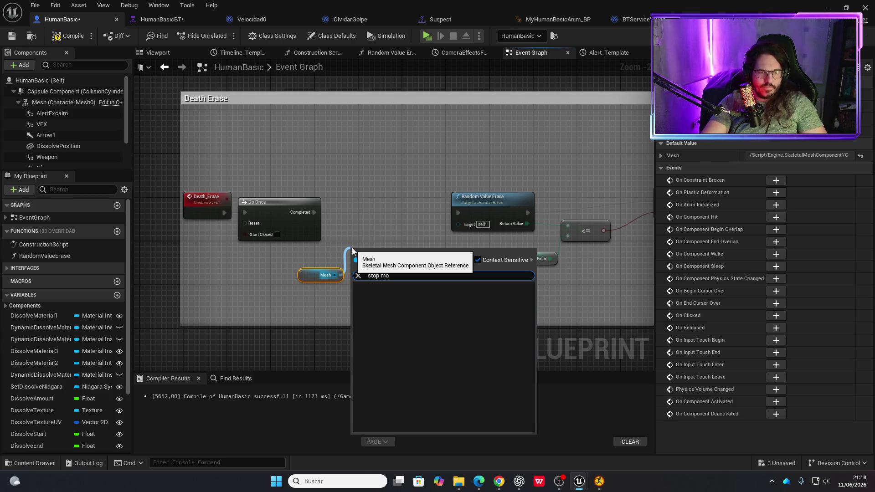
left_click(373, 199)
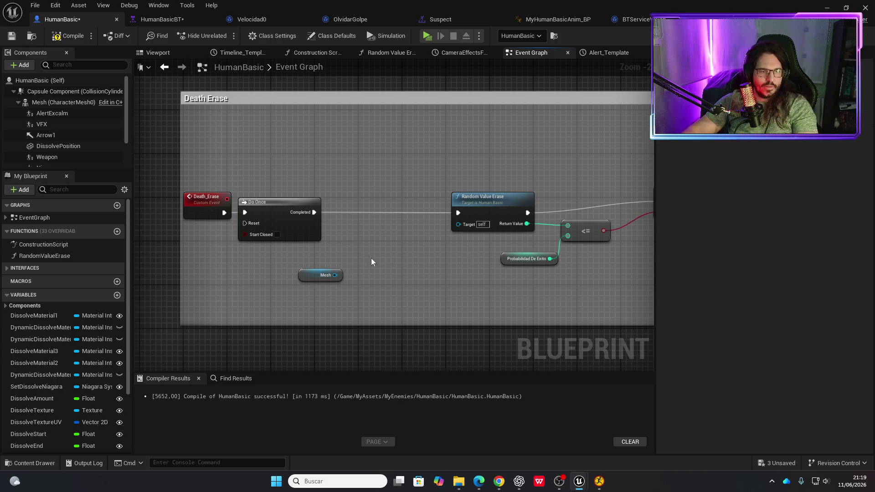
scroll(371, 254, "down", 3)
scroll(310, 252, "up", 3)
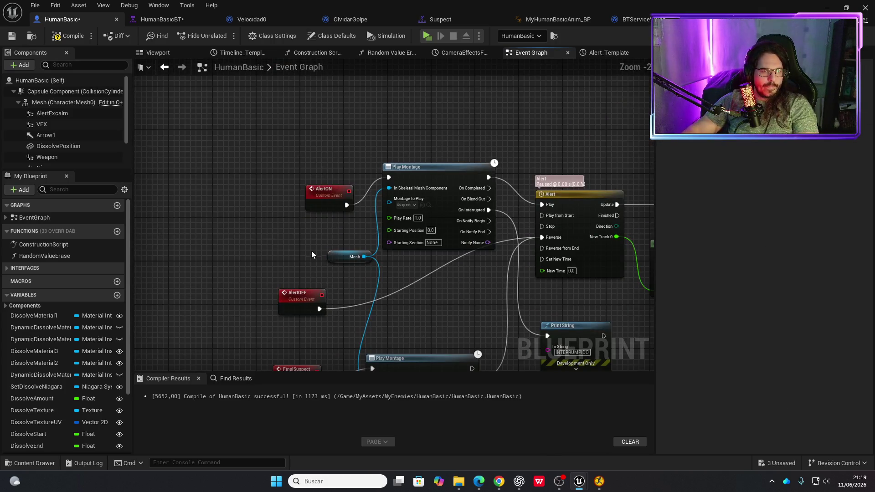
mouse_move(223, 111)
left_mouse_down()
mouse_move(234, 259)
mouse_move(281, 214)
mouse_move(260, 364)
left_mouse_up()
Try a montage node from Mesh, then delete the unwanted Play Montage.
left_click_drag(273, 304, 293, 278)
type("mon")
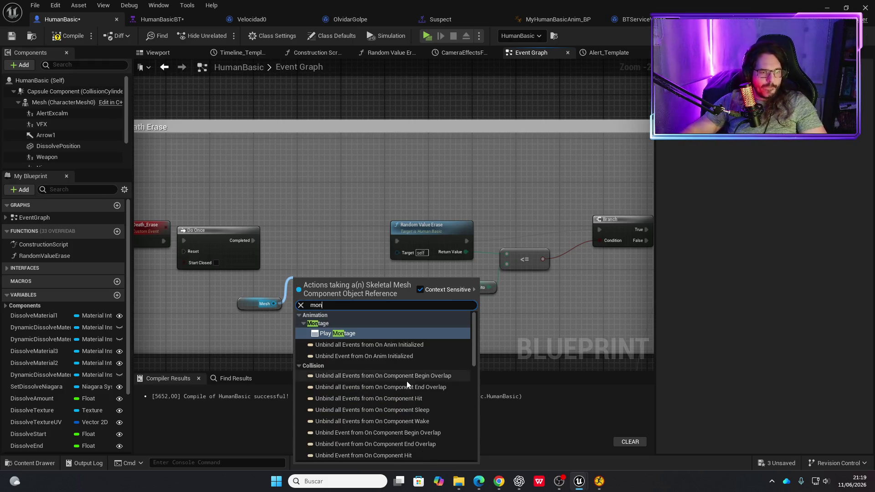
scroll(396, 381, "down", 5)
scroll(395, 381, "down", 2)
scroll(395, 383, "up", 10)
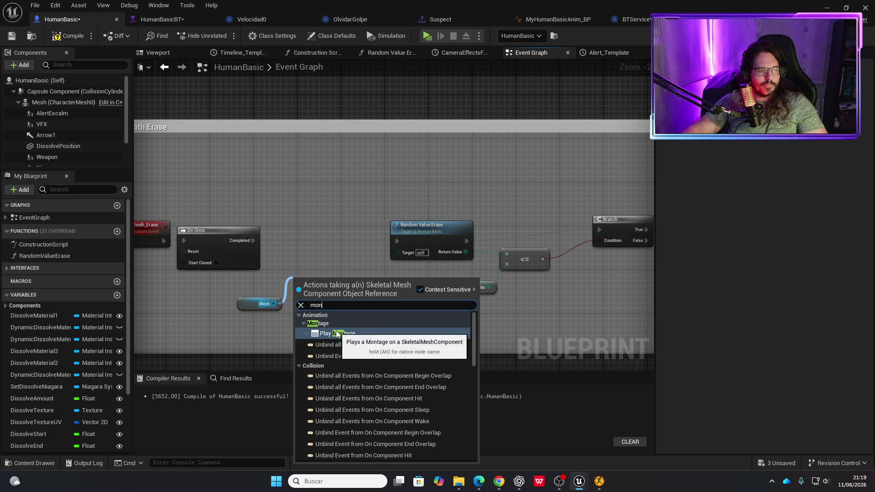
left_click(338, 333)
key("Delete")
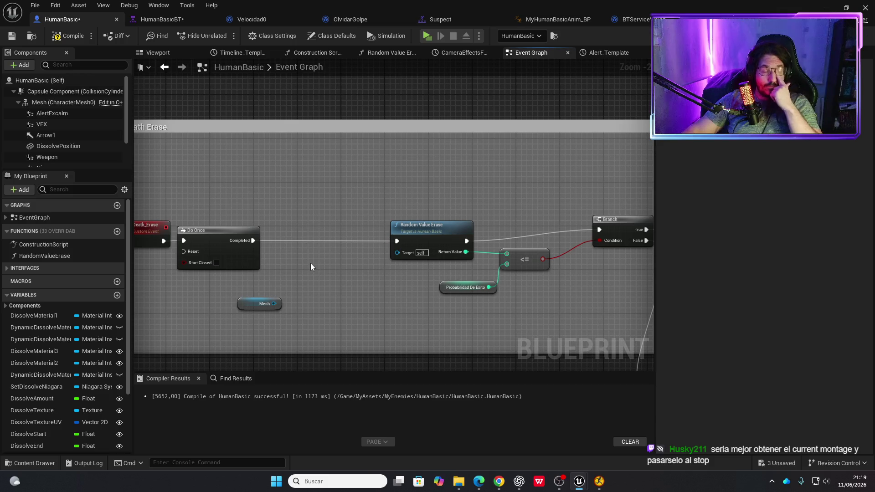
Search Mesh actions for 'get curren' without adding one, and move the Mesh node lower.
left_click_drag(274, 303, 299, 297)
type("get cu")
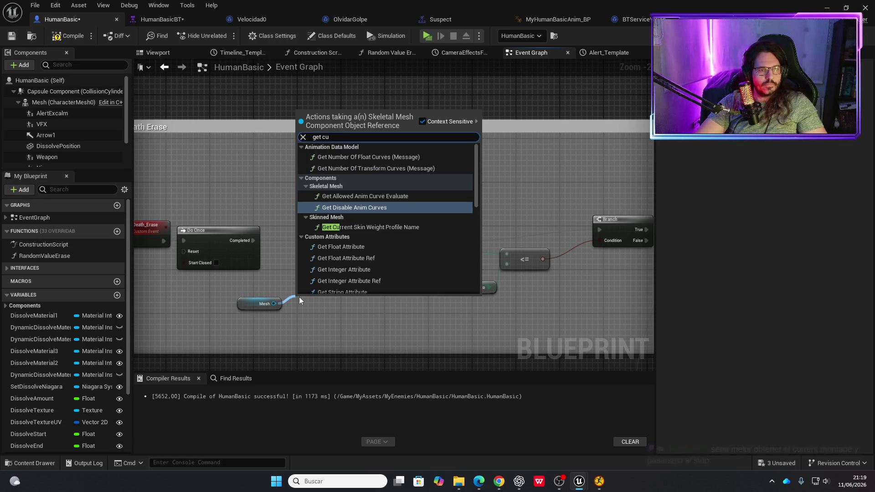
type("rren")
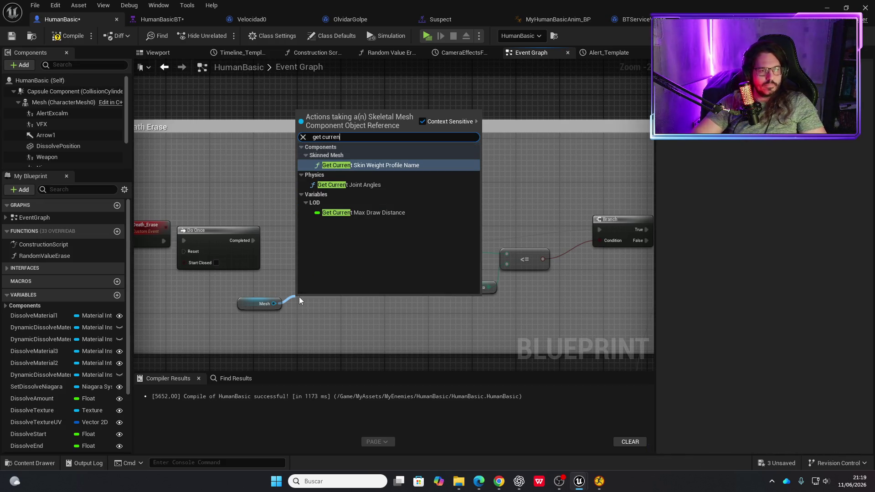
key("Escape")
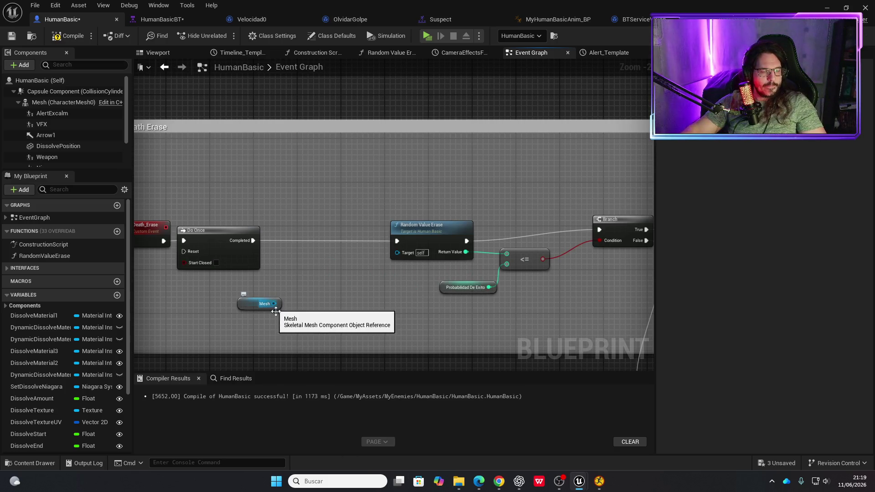
scroll(306, 336, "down", 1)
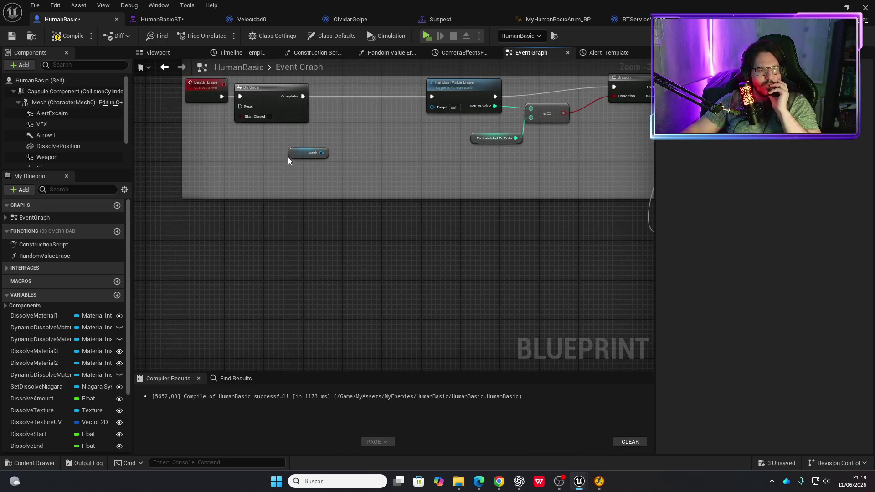
left_click_drag(296, 152, 268, 177)
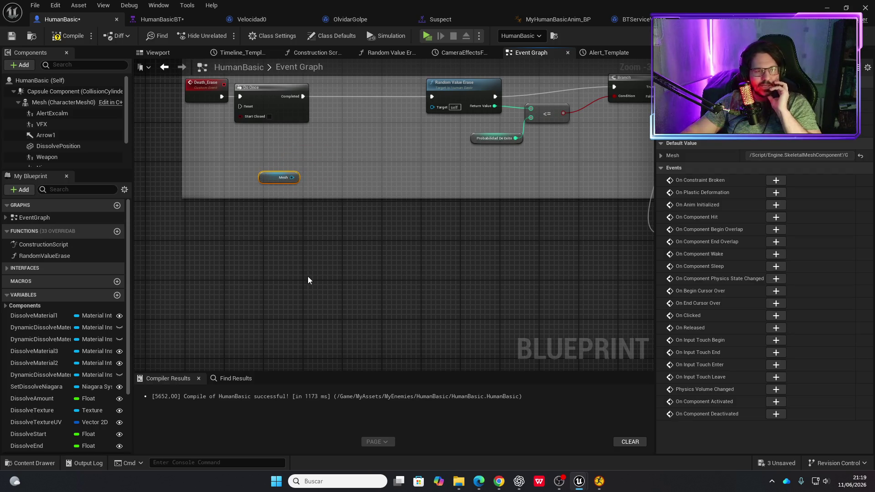
scroll(323, 226, "down", 3)
scroll(339, 147, "up", 3)
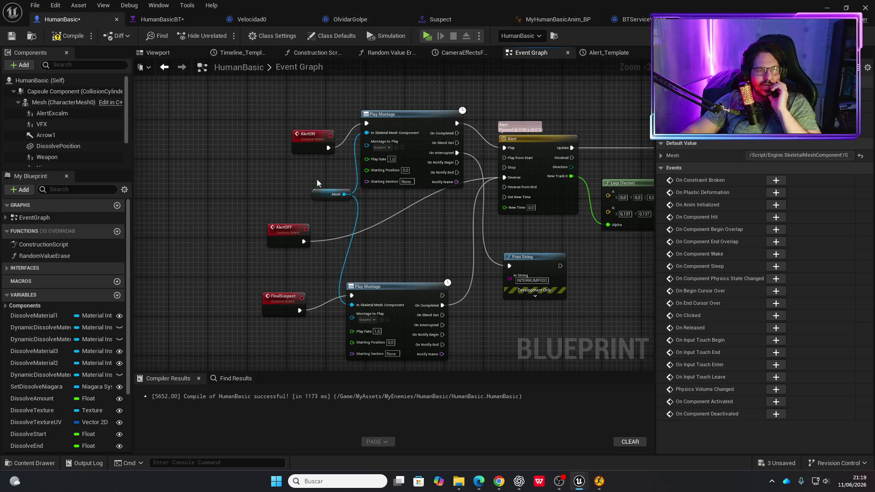
Check BTServiceVision and VelocidadChase, then move HumanBasic's Mesh node further left.
left_click(627, 21)
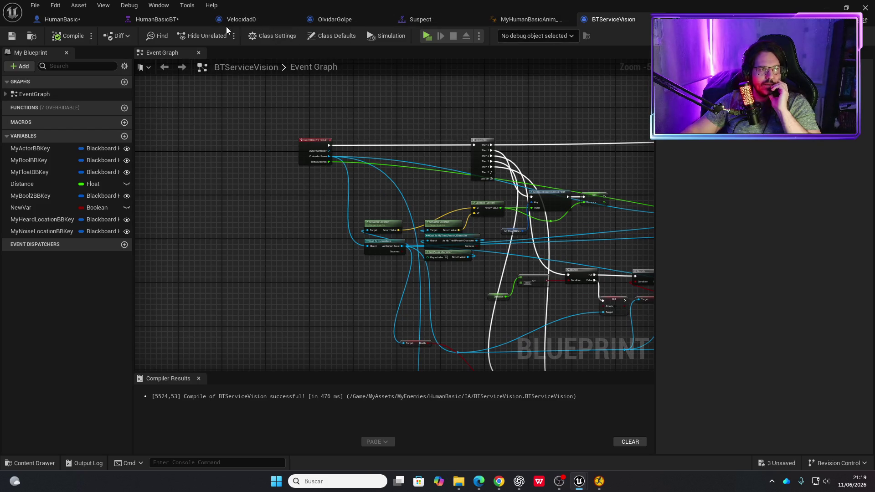
left_click(261, 21)
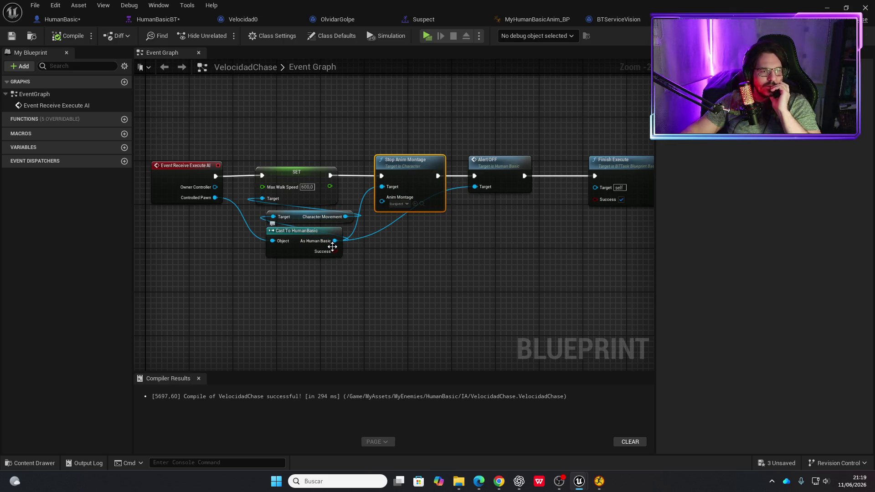
left_click(80, 21)
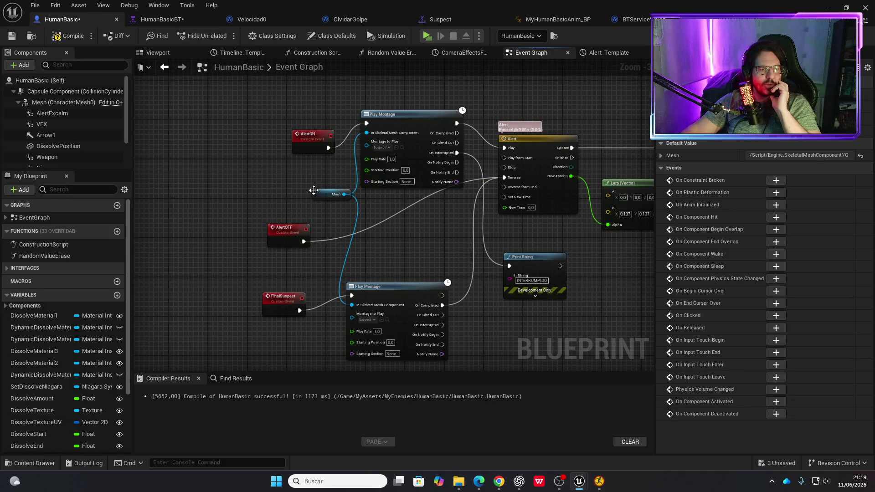
mouse_move(314, 191)
left_mouse_down()
mouse_move(269, 191)
mouse_move(289, 322)
mouse_move(281, 359)
left_mouse_up()
Insert a Stop node from Mesh between Do Once and Random Value Erase, then undo it.
left_click_drag(322, 245, 338, 217)
type("stop")
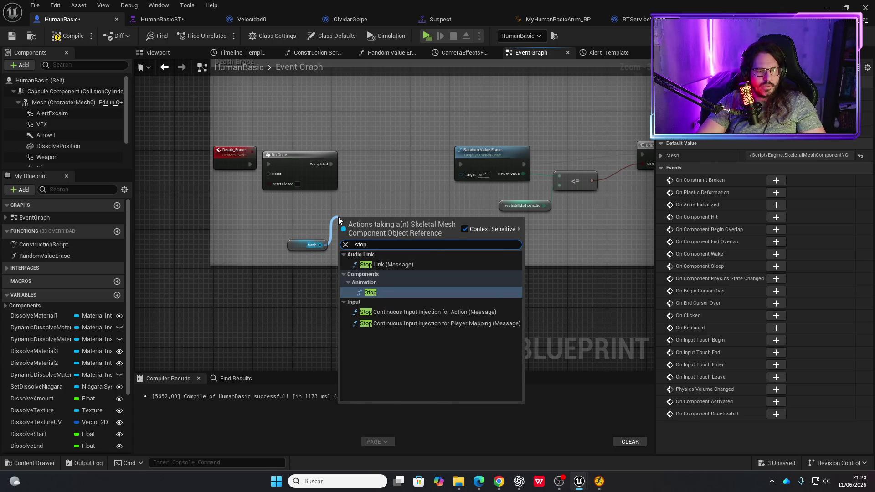
key("Return")
left_click_drag(383, 237, 401, 166)
left_click_drag(330, 164, 358, 164)
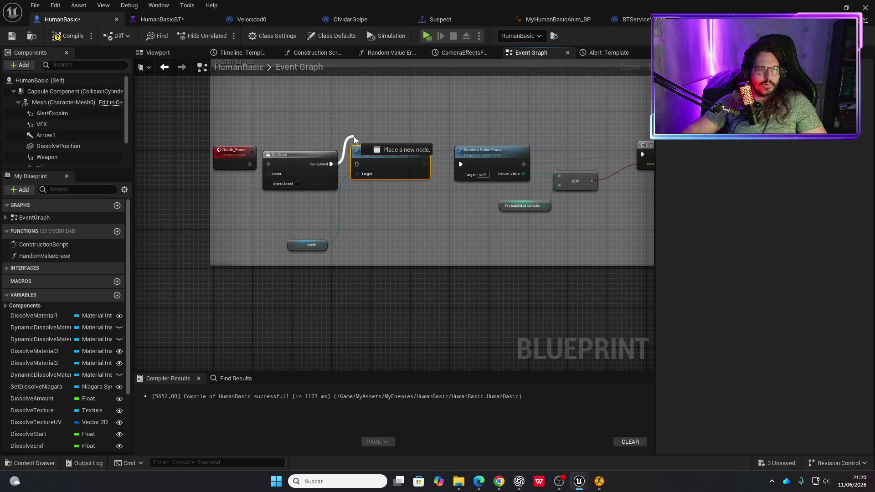
key("ctrl+z")
key("ctrl+z")
key("ctrl+z")
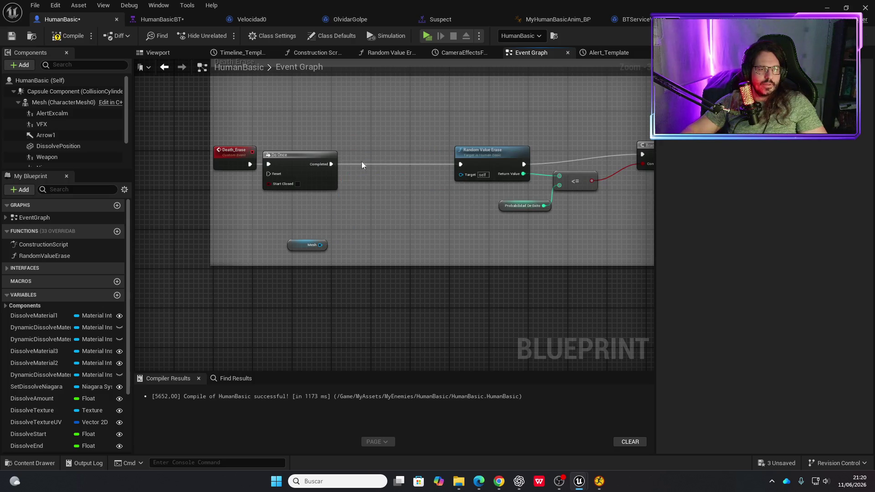
Search Mesh actions for 'stop an' again, cancel, and delete the leftover Mesh node.
left_click_drag(320, 244, 345, 221)
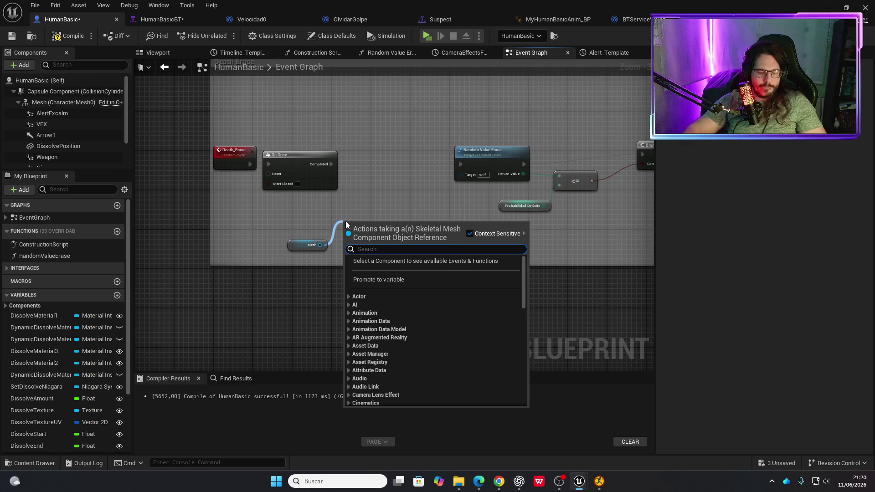
type("stop")
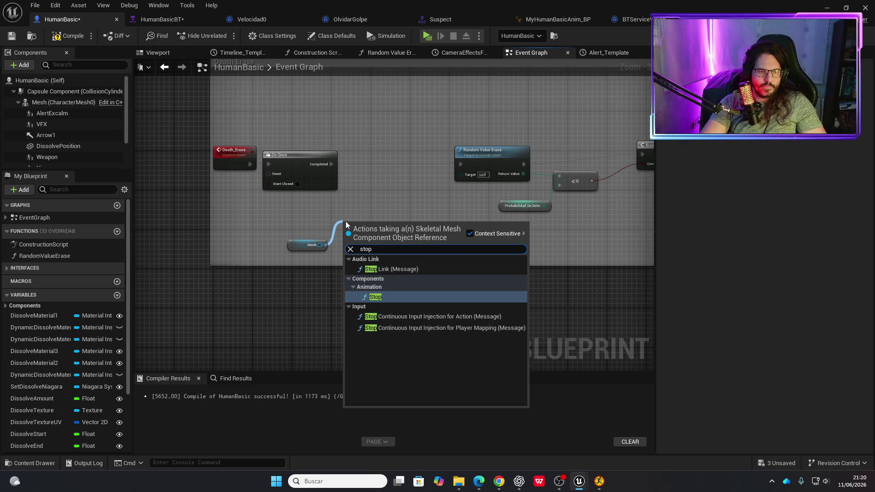
type(" a")
key("BackSpace")
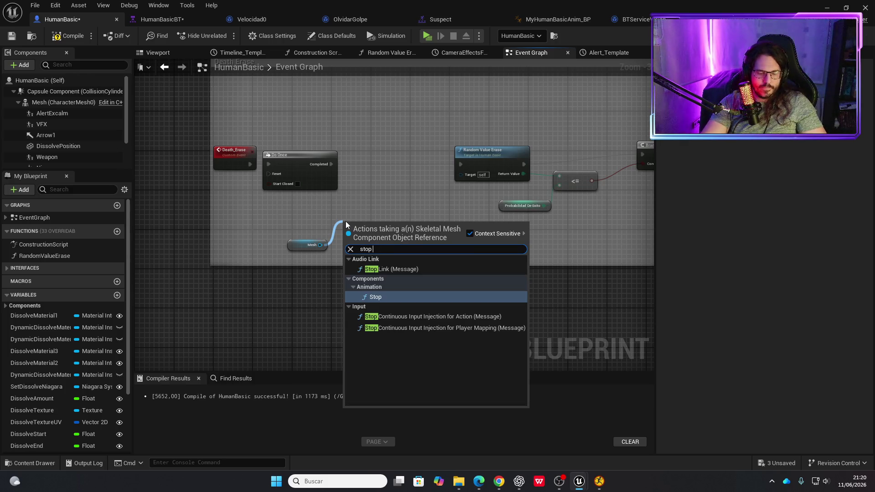
type("an")
key("BackSpace")
key("BackSpace")
key("BackSpace")
key("BackSpace")
key("BackSpace")
key("BackSpace")
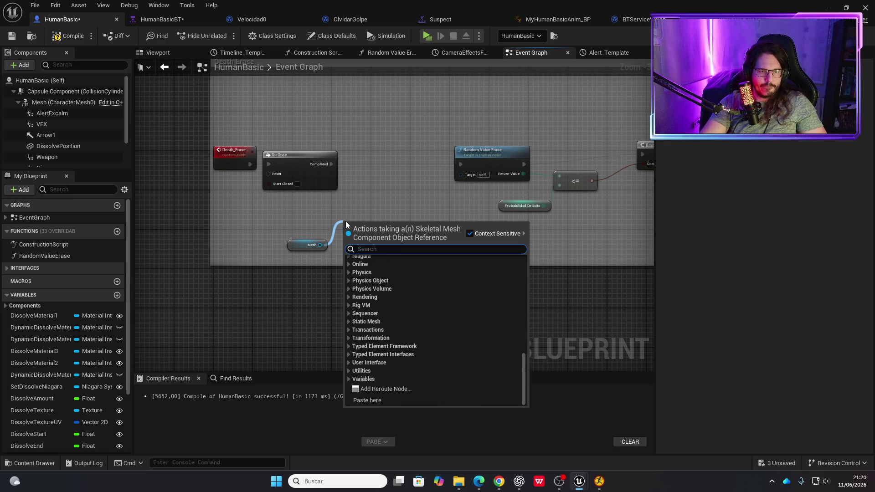
key("Escape")
left_click(312, 245)
key("Delete")
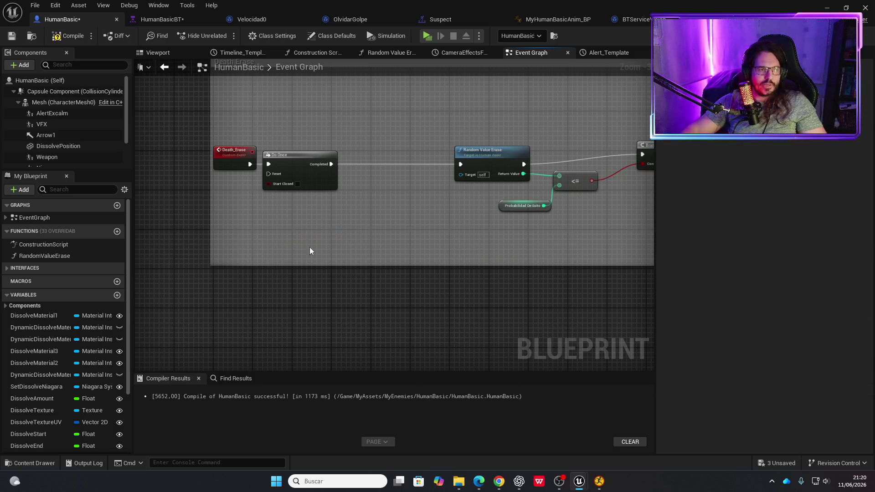
Save HumanBasic, sneak around the pillar in play mode, erase the alerted enemy, and exit.
key("ctrl+s")
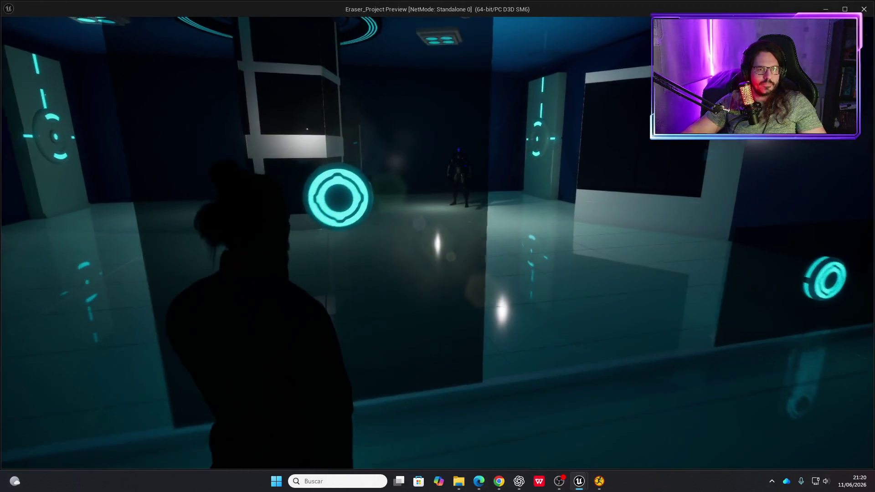
key("w")
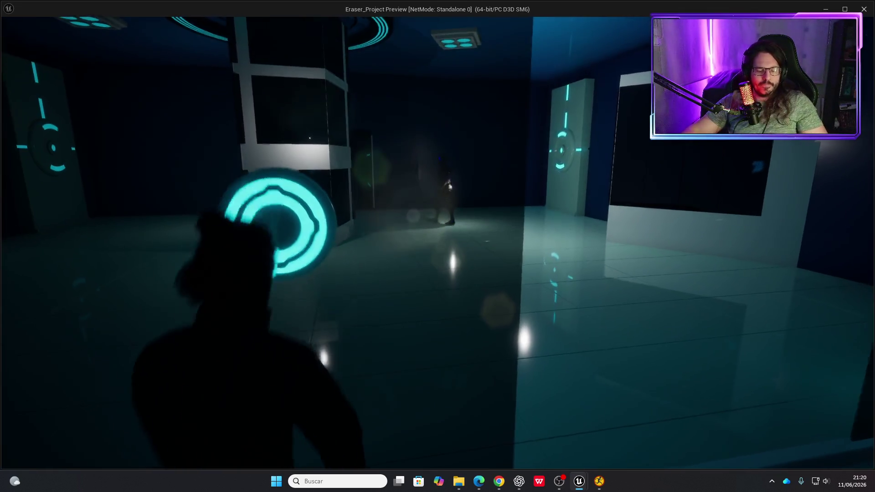
key("w")
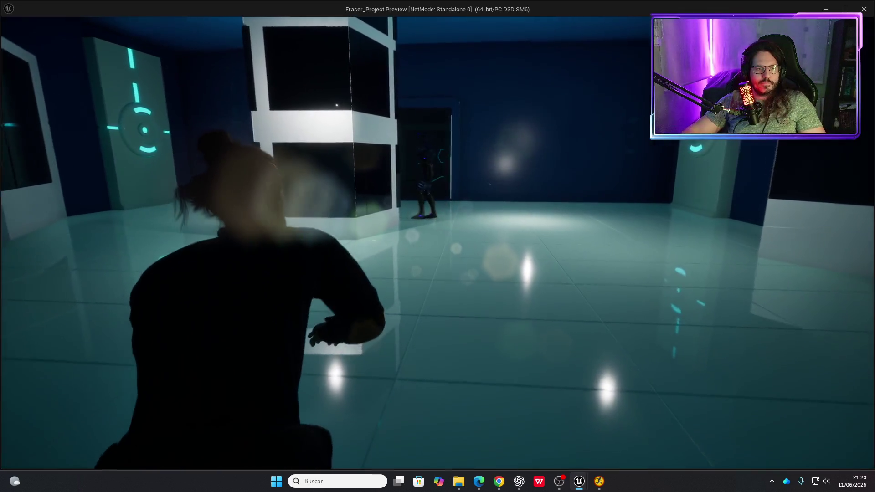
key("w")
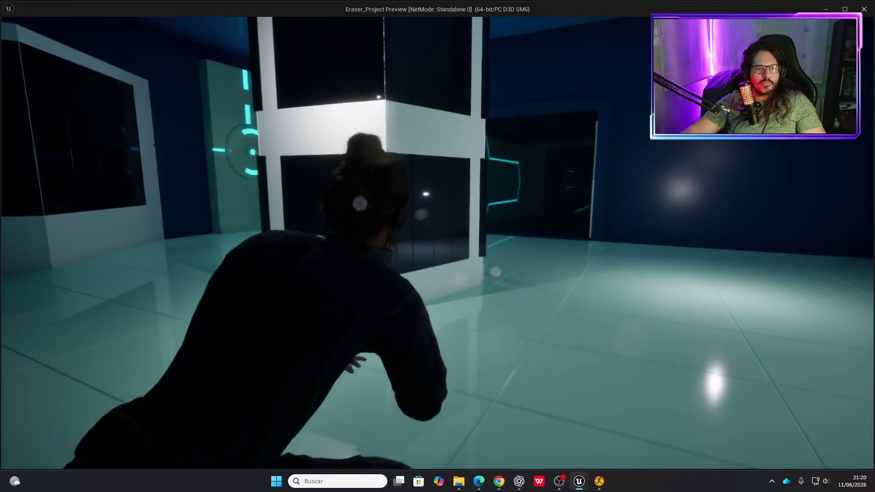
key("w")
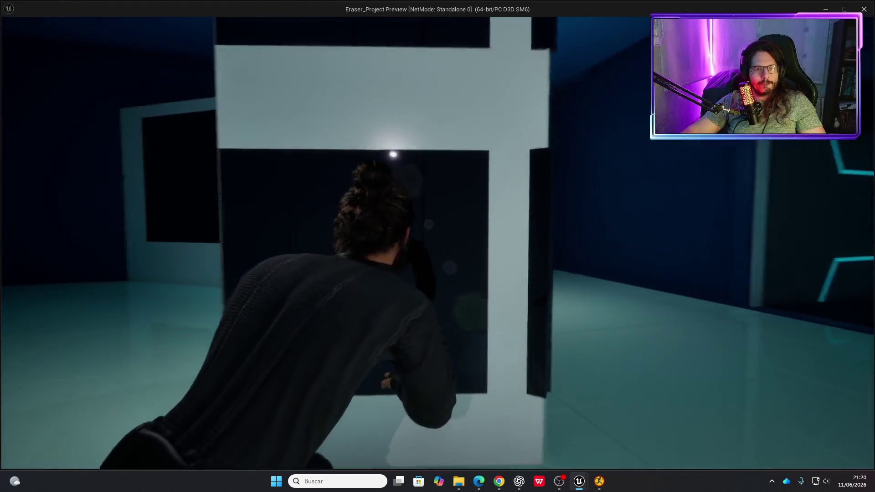
key("w")
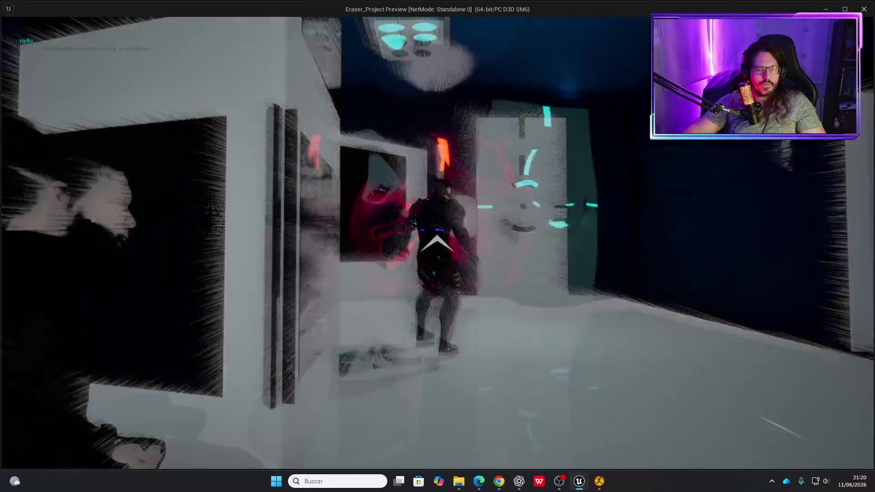
key("e")
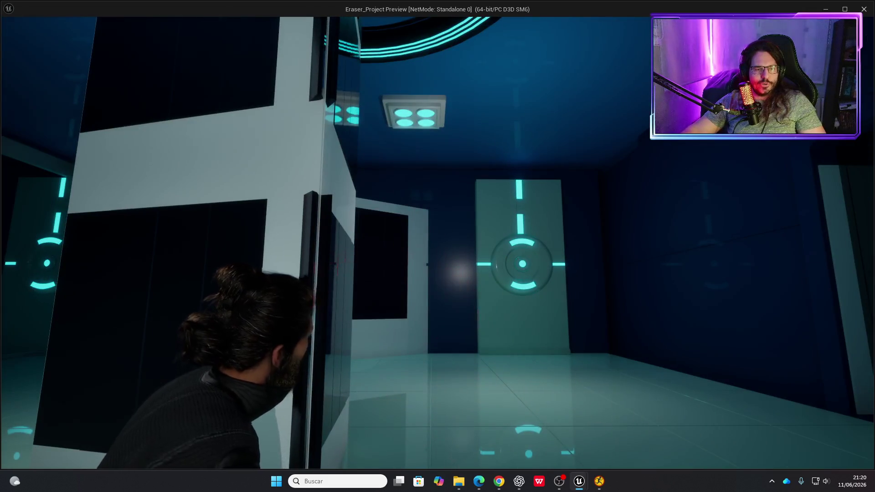
key("Escape")
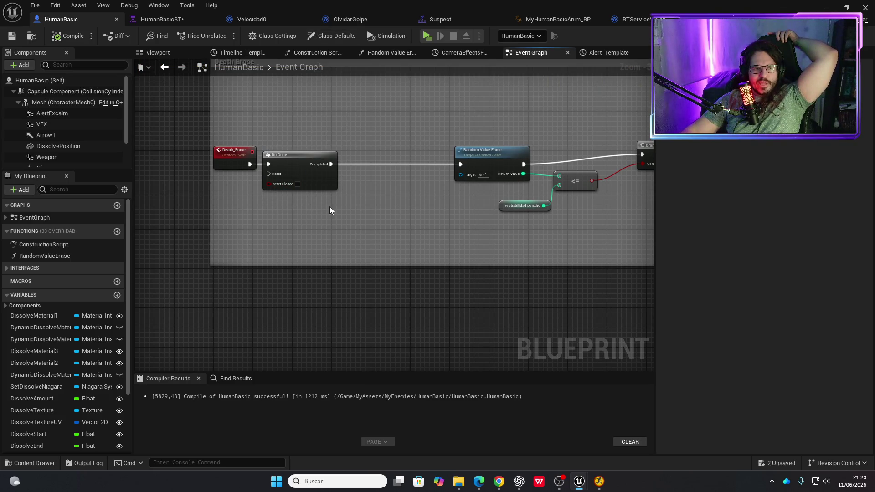
Add a Self reference node to HumanBasic's Death Erase graph.
scroll(330, 247, "down", 5)
scroll(319, 146, "up", 5)
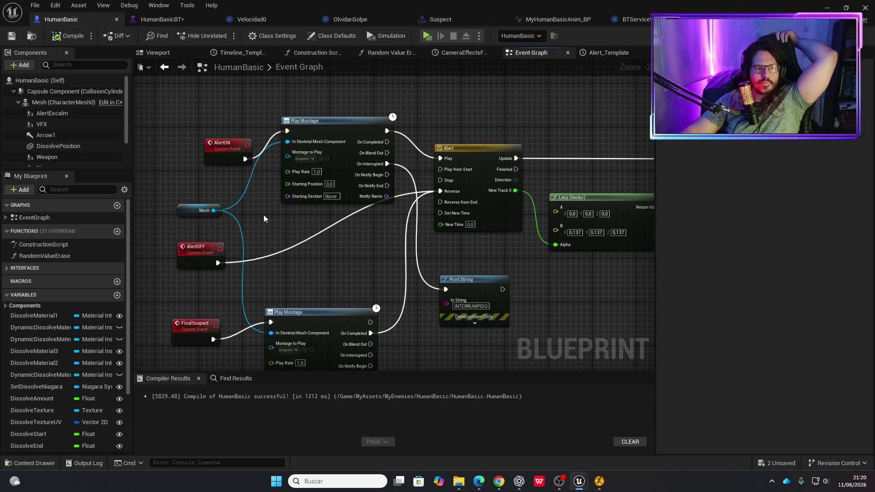
scroll(297, 262, "down", 8)
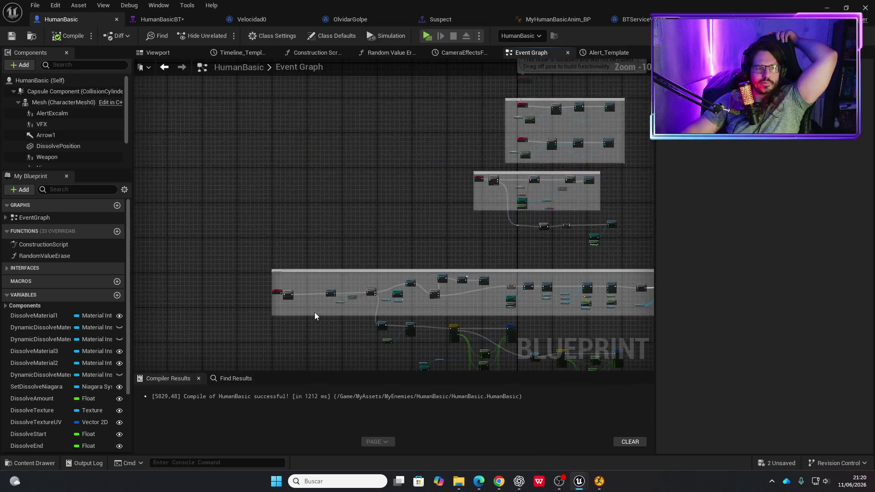
scroll(316, 313, "up", 8)
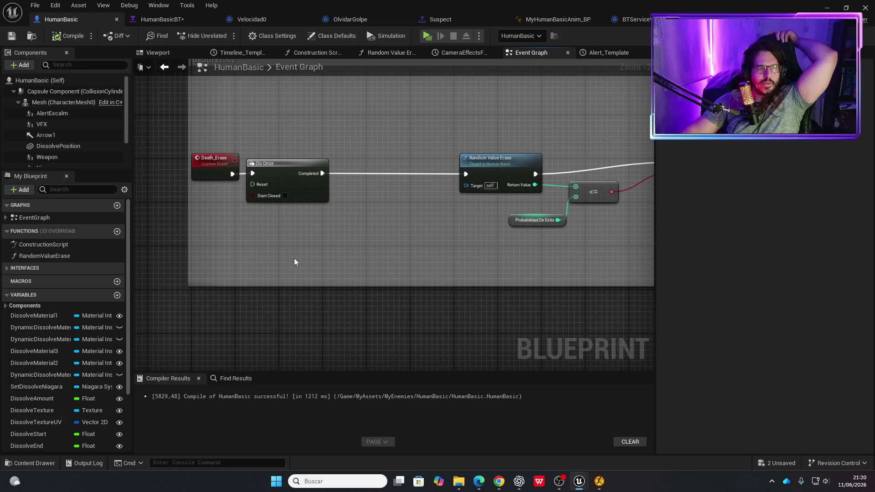
left_click(40, 84)
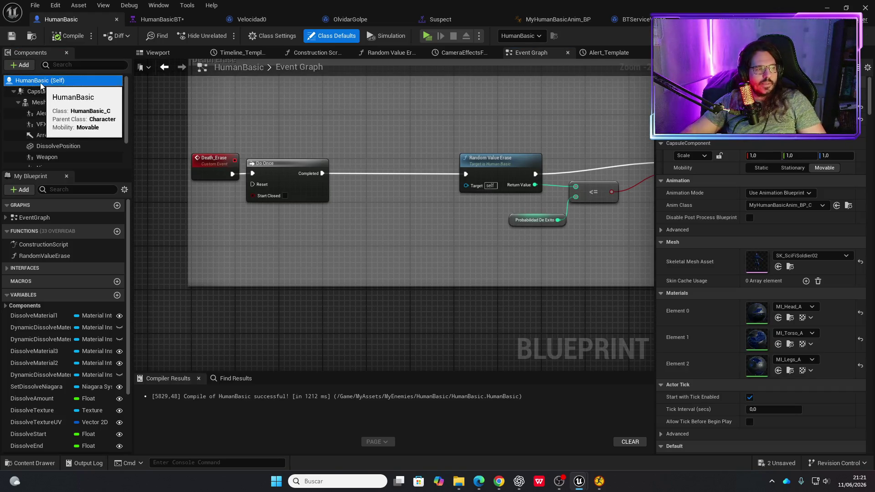
right_click(212, 247)
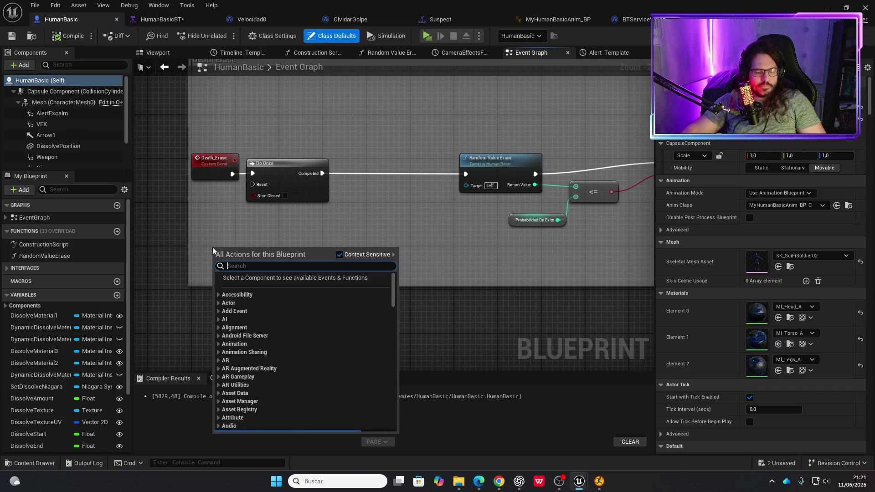
type("self")
key("Return")
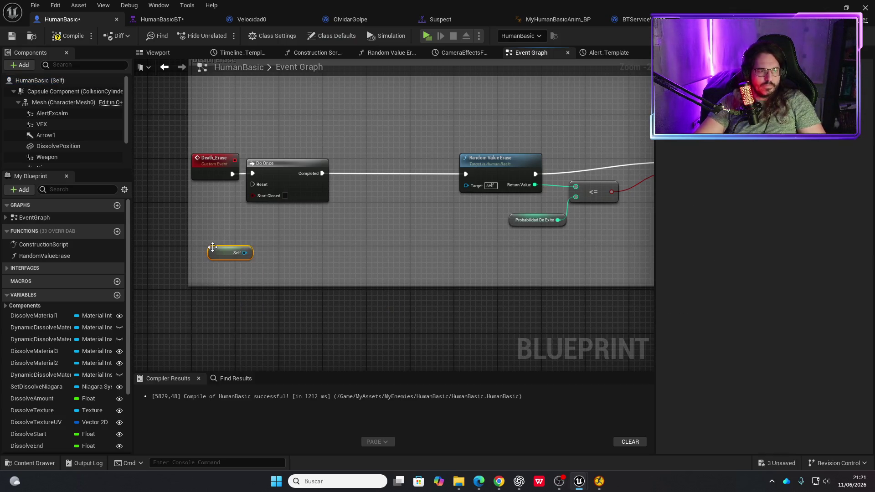
Add Stop Anim Montage on Self, wired between Do Once and Random Value Erase.
left_click_drag(245, 253, 318, 229)
type("stop")
key("Up")
key("Return")
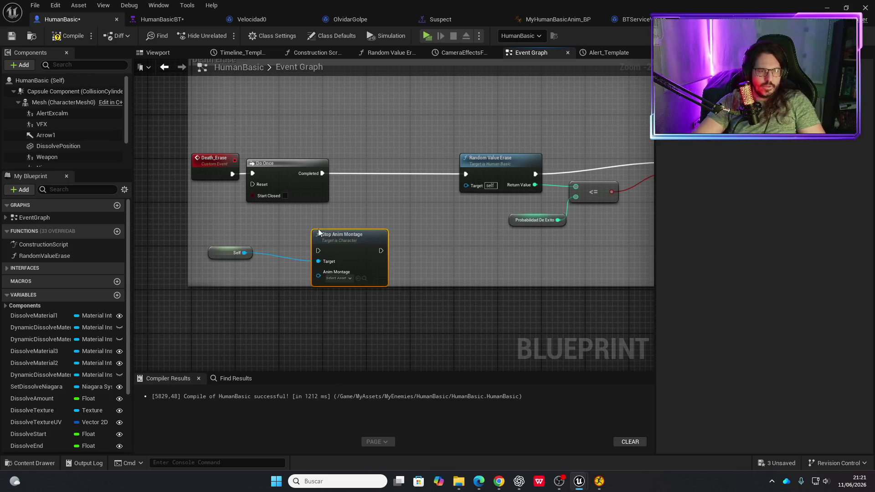
left_click_drag(365, 245, 403, 169)
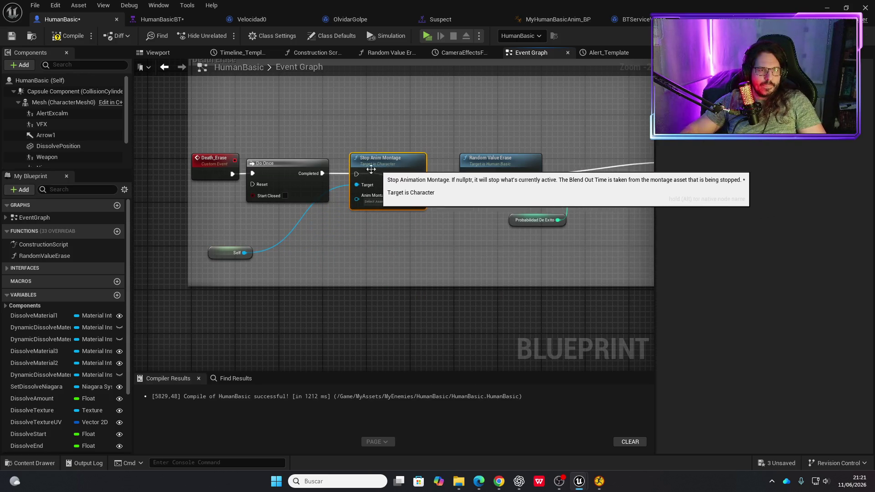
left_click_drag(465, 174, 355, 175)
left_click_drag(420, 174, 473, 176)
left_click(420, 173)
left_click_drag(419, 174, 464, 172)
Move the AlertON event node up and to the left.
scroll(404, 284, "down", 3)
scroll(348, 165, "up", 2)
scroll(357, 249, "up", 2)
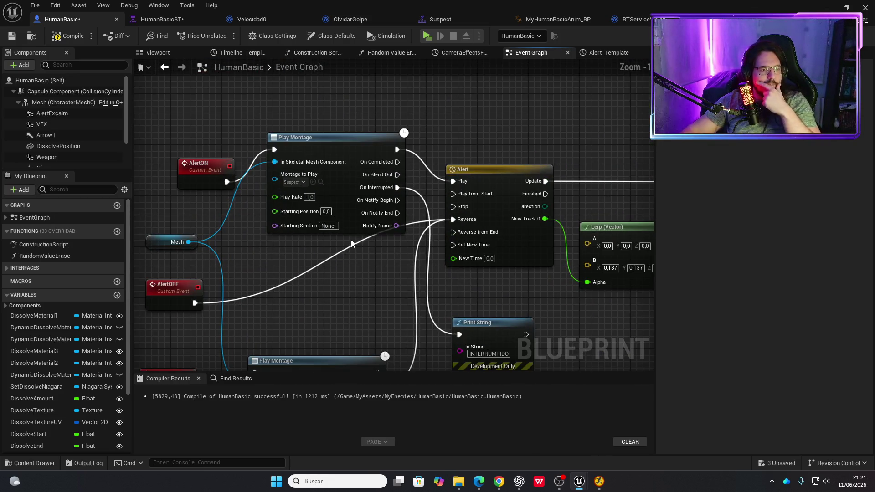
left_click_drag(201, 165, 181, 140)
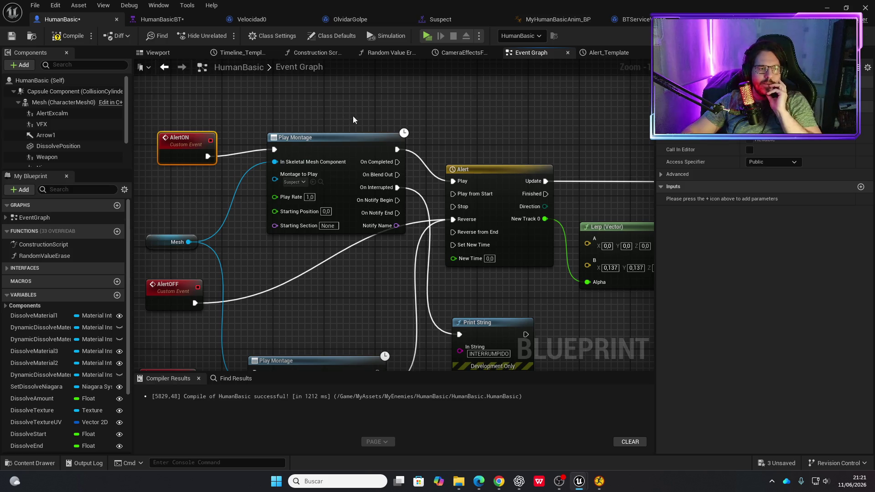
Disconnect On Interrupted and delete the INTERRUMPIDO Print String node.
scroll(353, 113, "down", 1)
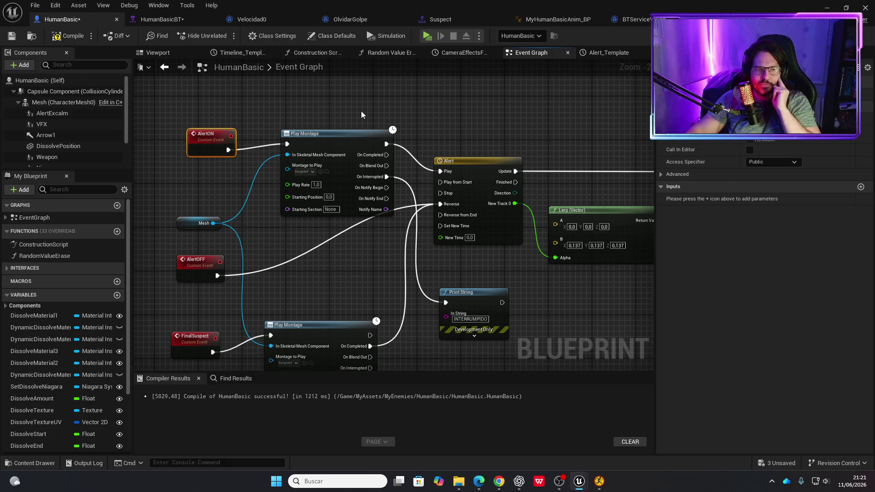
left_click(386, 177, "alt")
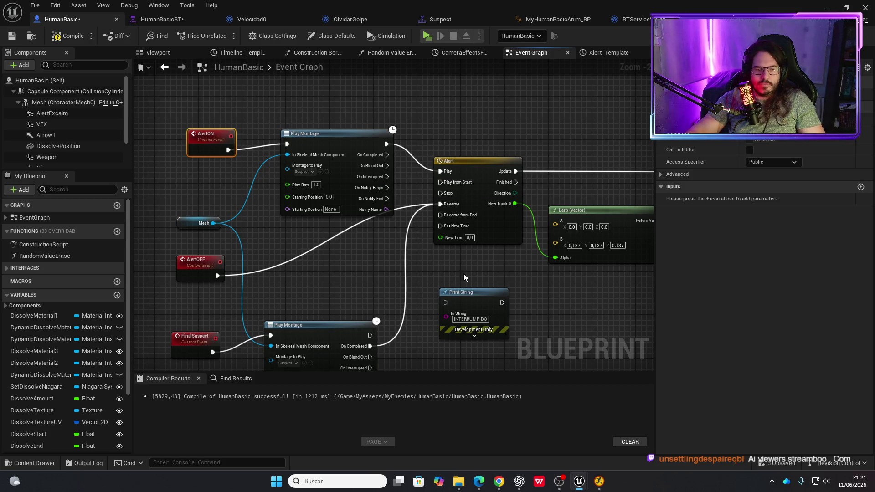
left_click(465, 298)
key("Delete")
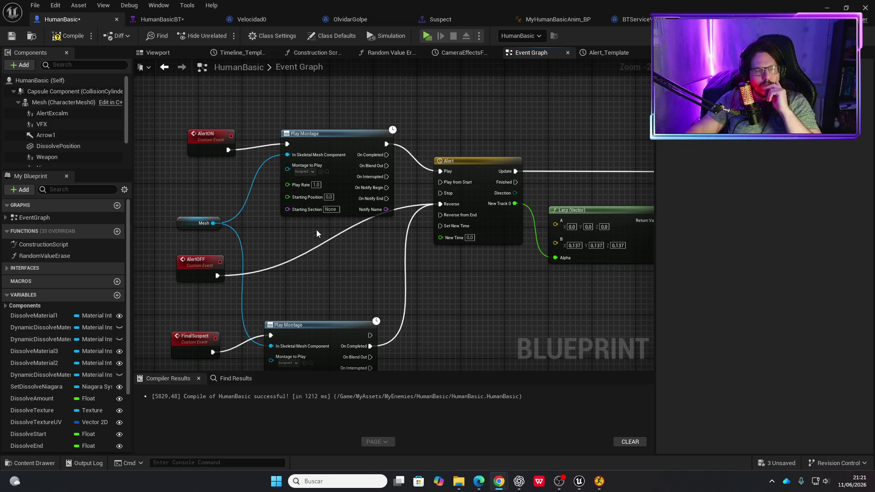
scroll(253, 182, "down", 1)
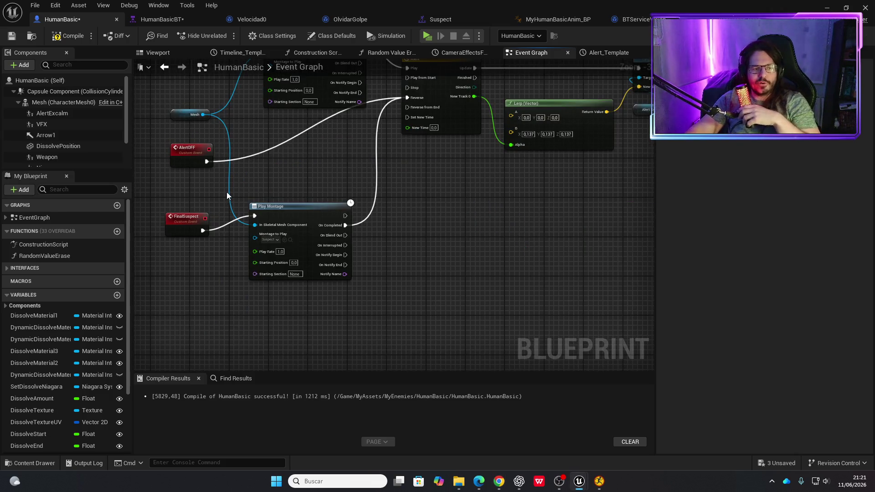
mouse_move(229, 177)
left_mouse_down()
mouse_move(288, 363)
mouse_move(289, 236)
mouse_move(305, 269)
left_mouse_up()
Set Stop Anim Montage to stop the Suspect montage.
left_click(393, 241)
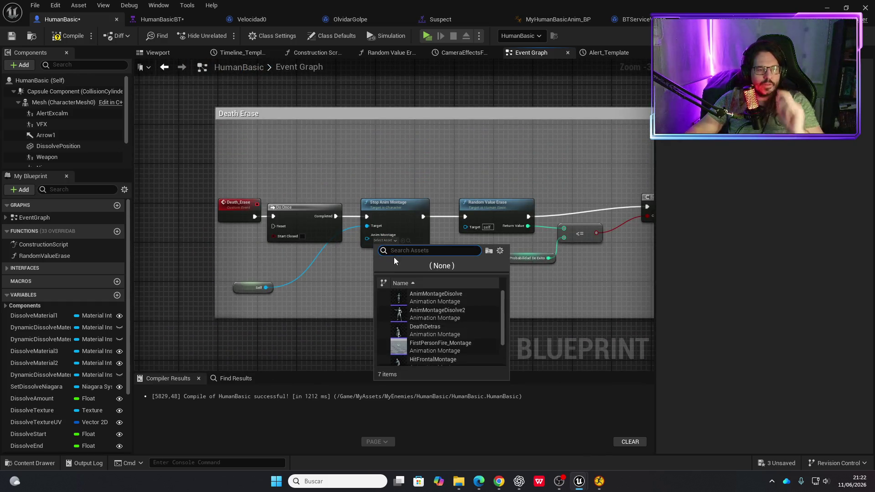
type("suspec")
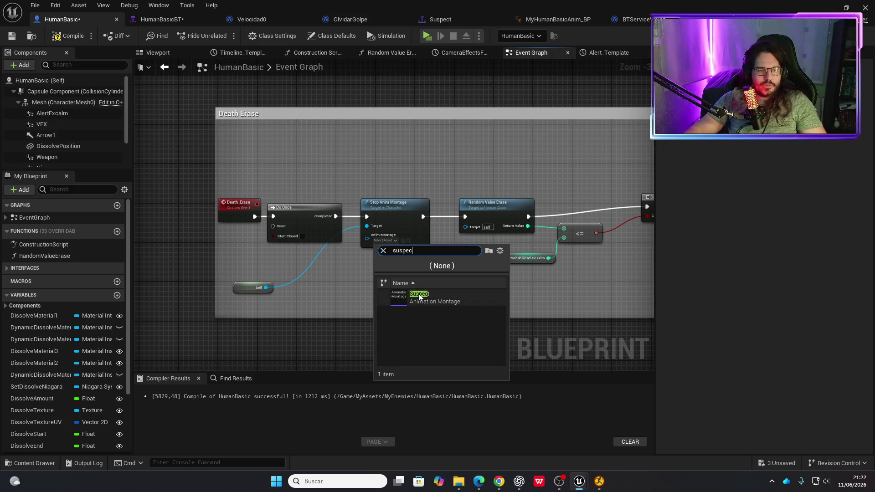
left_click(475, 297)
Shift the Random Value Erase group right to make room in the Death Erase chain.
left_click_drag(475, 297, 311, 291)
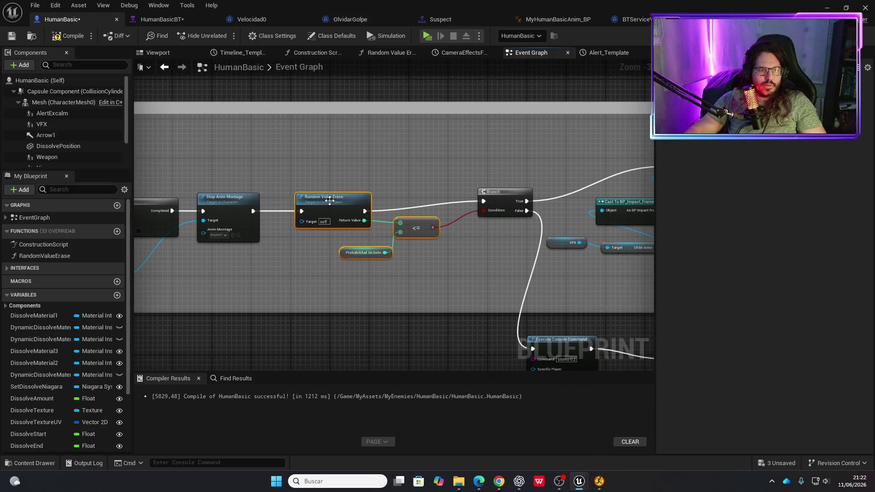
left_click_drag(330, 201, 391, 204)
scroll(276, 258, "down", 3)
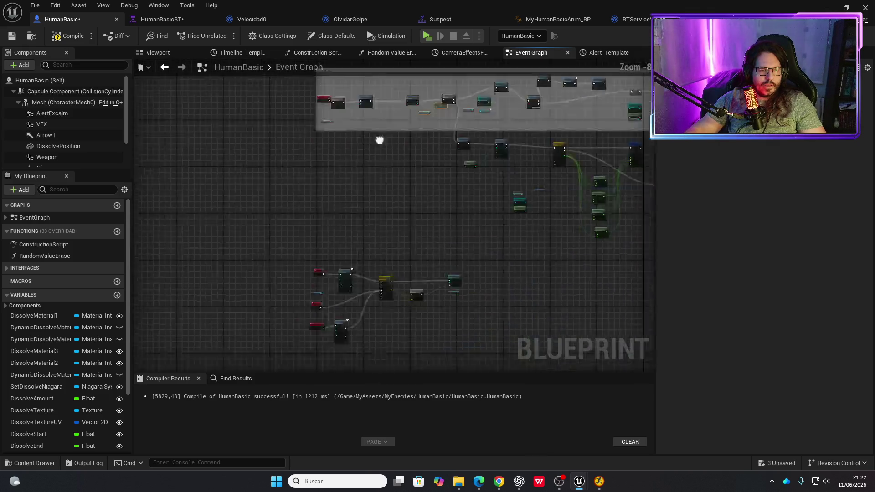
scroll(353, 257, "up", 3)
scroll(352, 256, "down", 5)
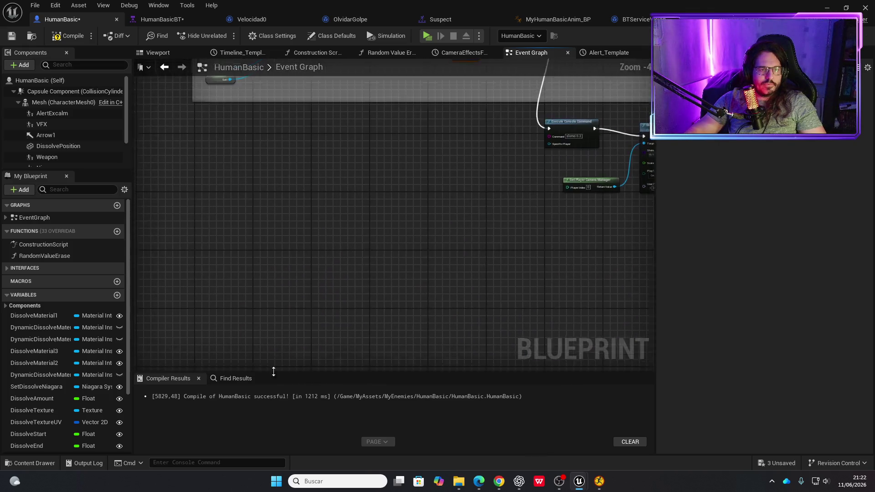
scroll(270, 315, "up", 4)
Connect Alert OFF after Stop Anim Montage, save HumanBasic, and start a test run.
left_click_drag(257, 271, 279, 273)
type("aler")
key("Up")
key("Return")
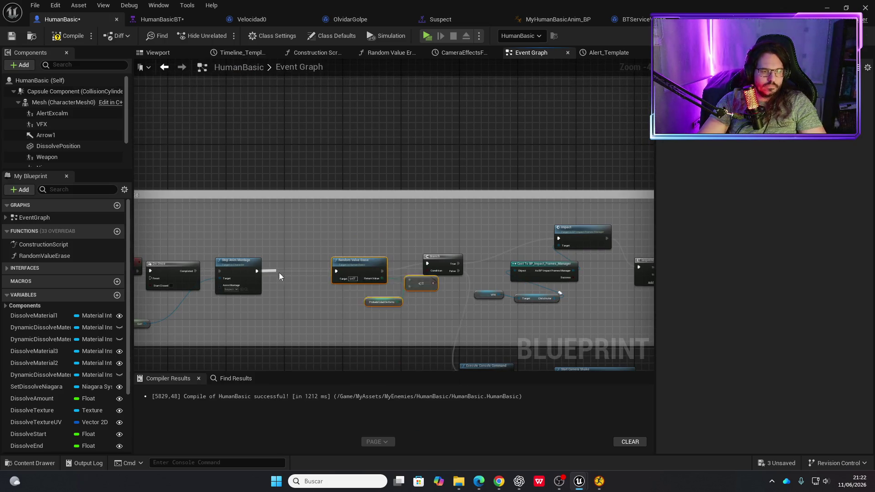
left_click_drag(192, 340, 262, 249)
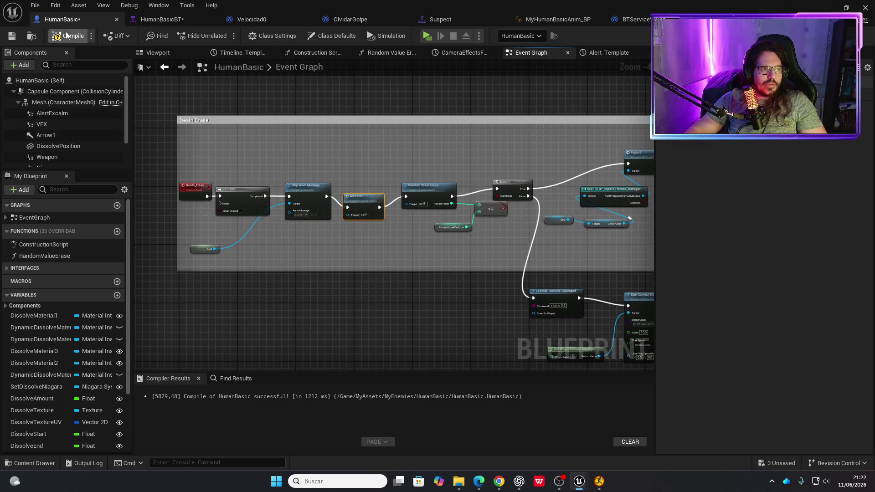
key("ctrl+s")
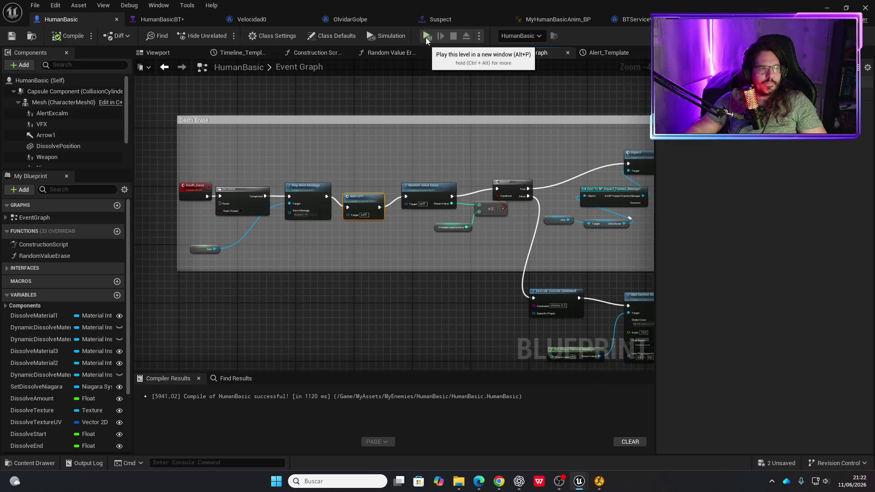
left_click(427, 36)
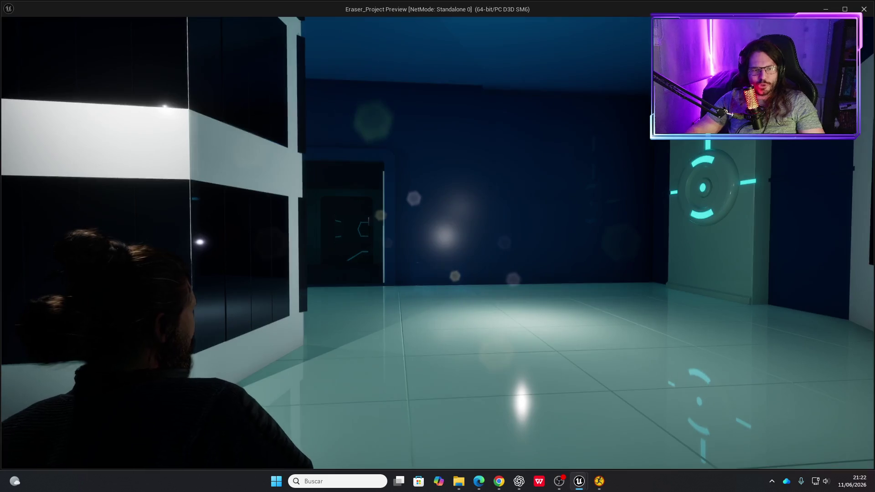
Restart the play test, sneak the player past the glass boxes behind cover, and erase the enemy.
key("Escape")
left_click(427, 36)
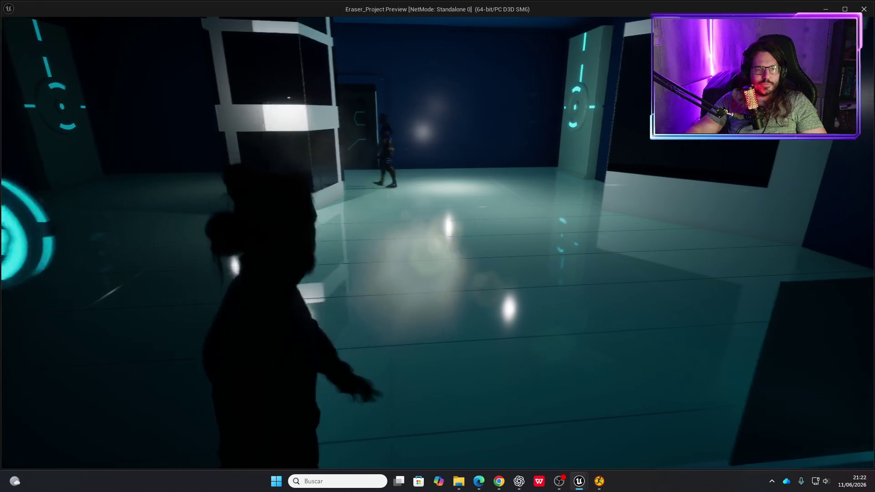
key("w")
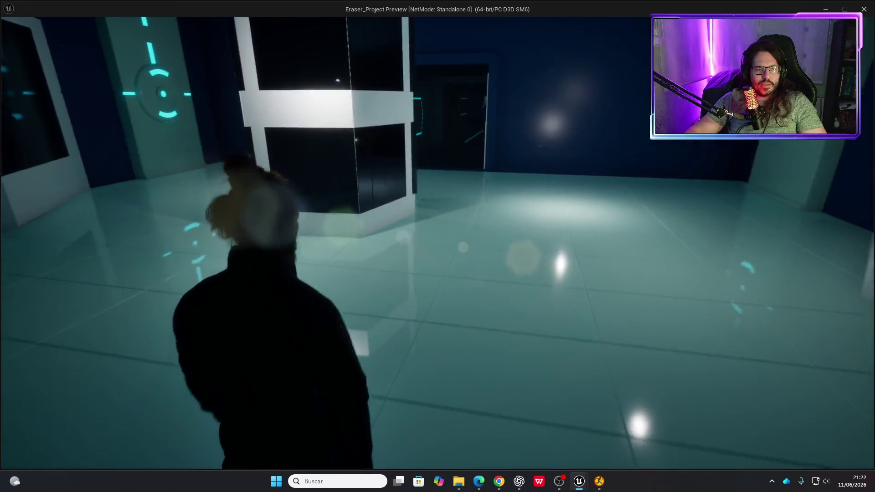
key("w")
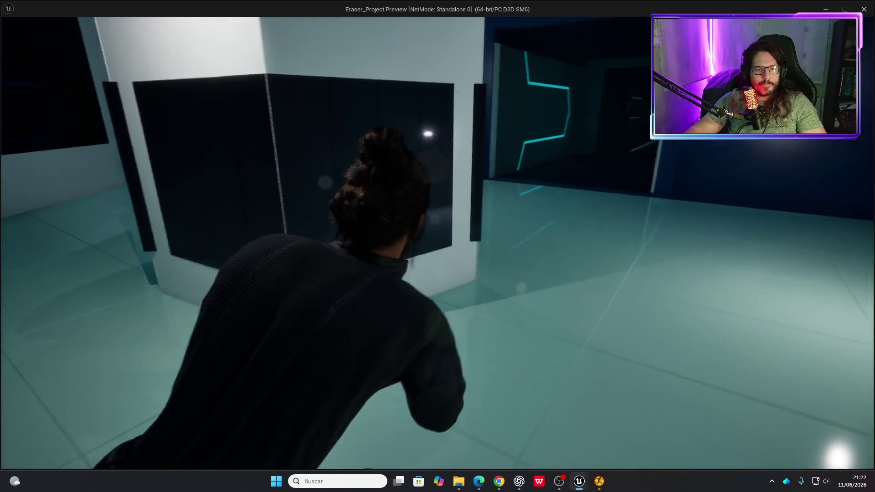
key("w")
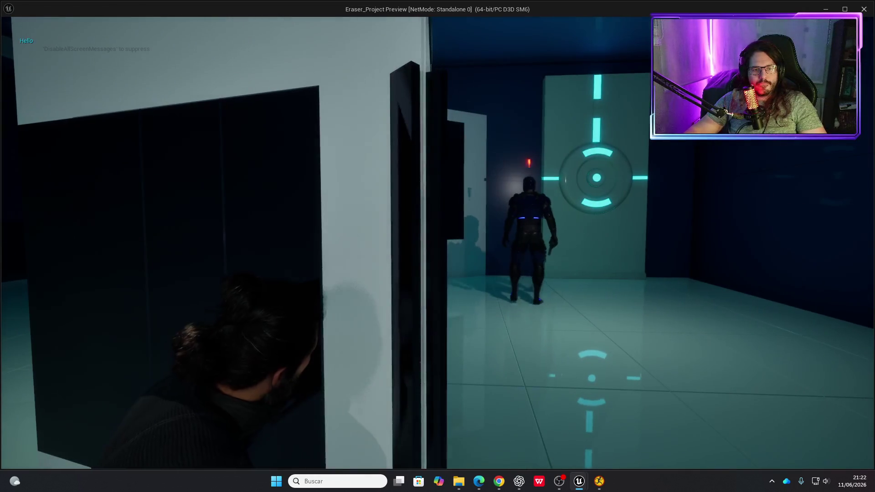
key("e")
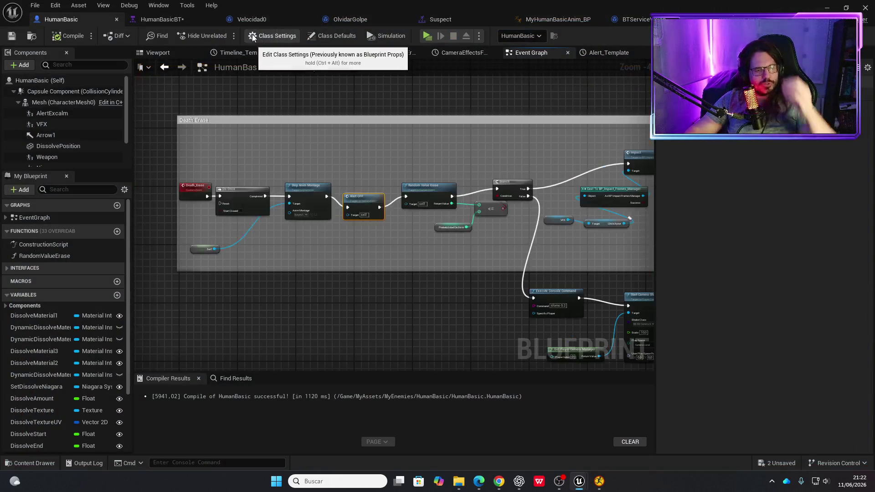
Place the Self node below Stop Anim Montage, save HumanBasic, and minimize the Blueprint editor.
scroll(303, 218, "up", 3)
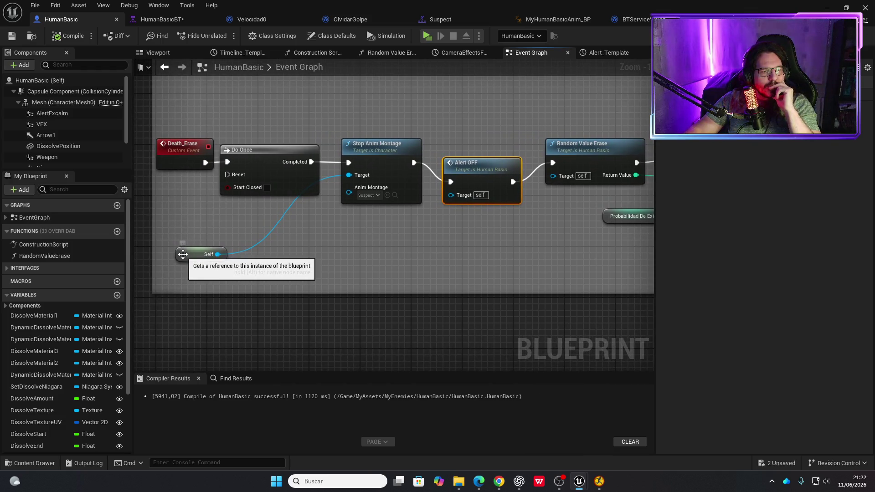
mouse_move(183, 254)
left_mouse_down()
mouse_move(335, 235)
mouse_move(353, 218)
left_mouse_up()
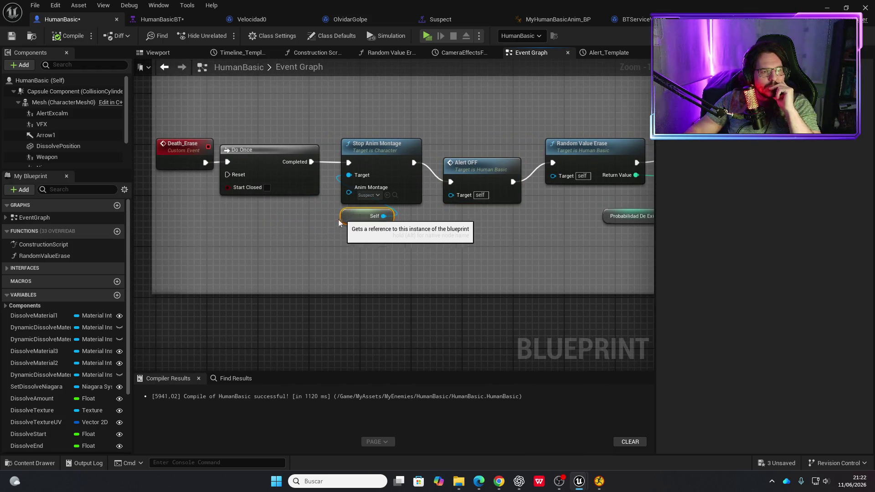
key("ctrl+s")
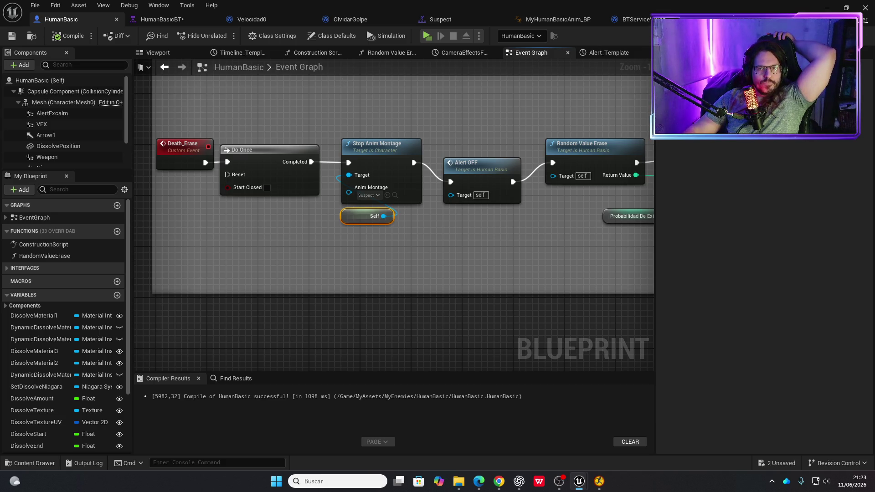
left_click(827, 9)
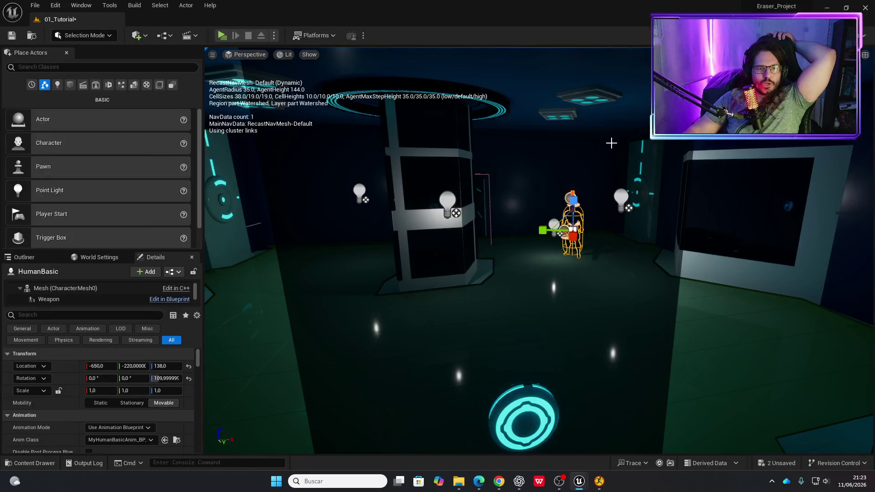
mouse_move(543, 198)
left_mouse_down()
mouse_move(524, 201)
mouse_move(515, 155)
mouse_move(474, 159)
mouse_move(544, 241)
mouse_move(499, 227)
mouse_move(554, 230)
mouse_move(541, 235)
left_mouse_up()
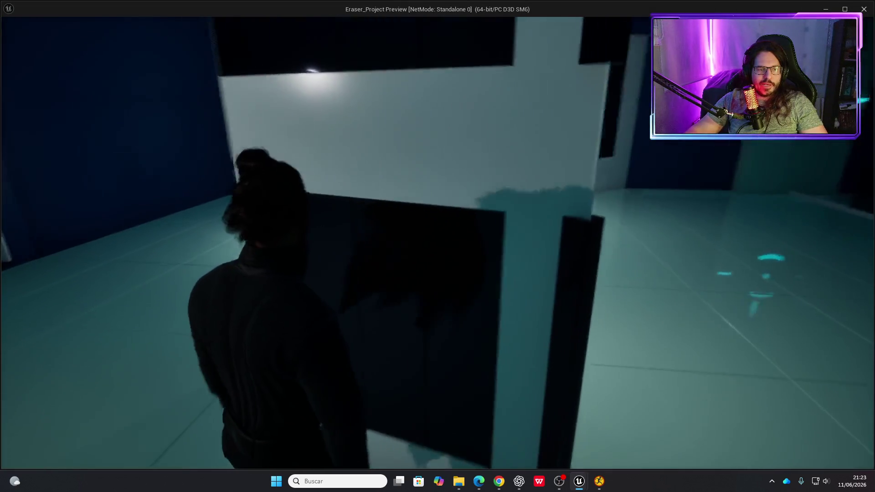
key("w")
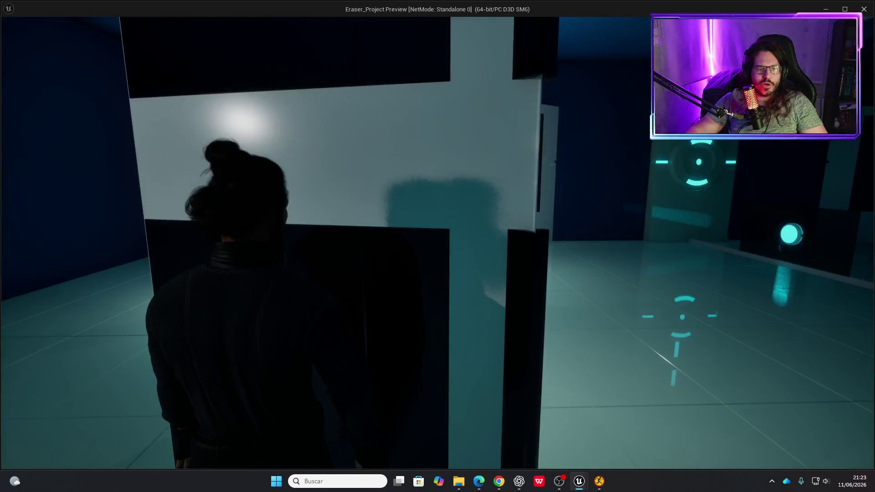
key("a")
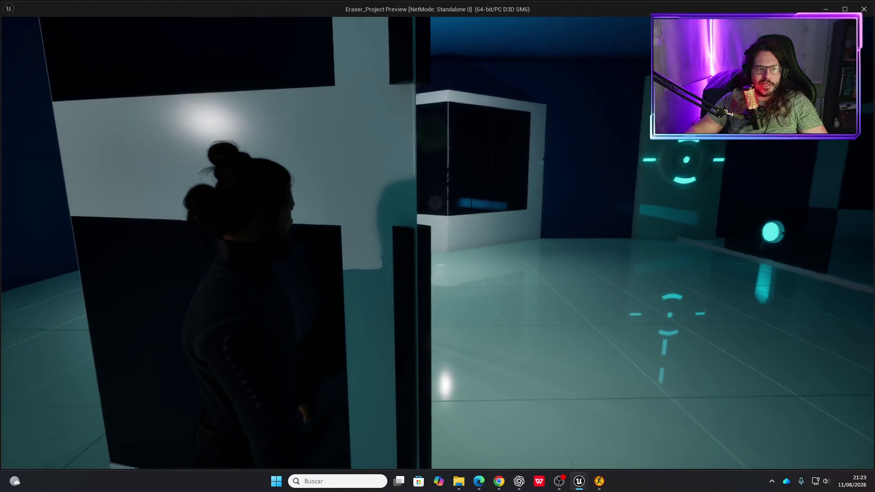
key("w")
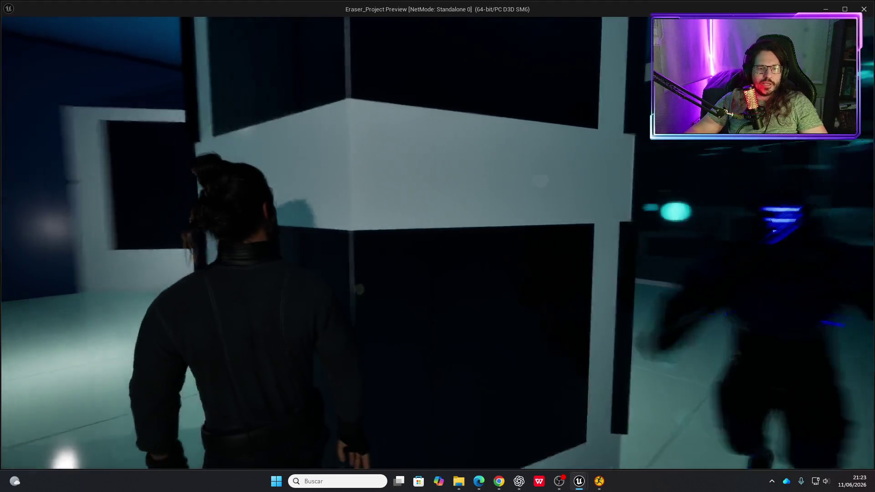
key("w")
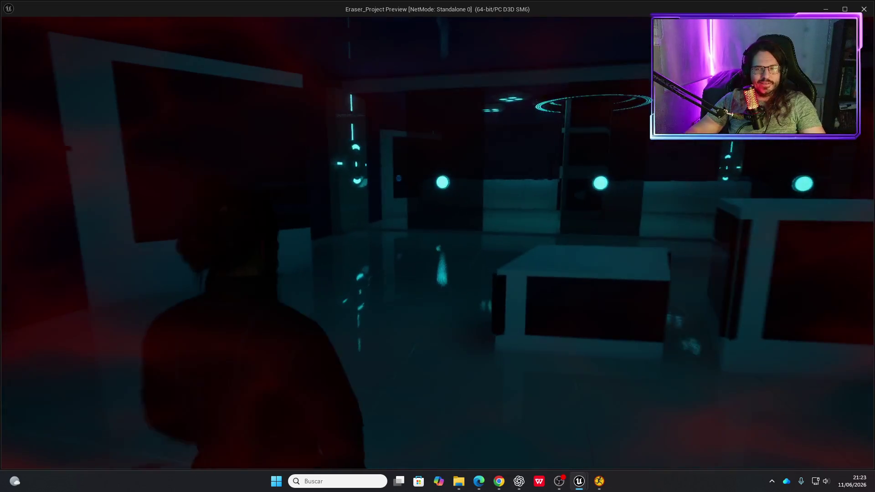
key("Escape")
mouse_move(393, 240)
left_mouse_down()
mouse_move(438, 232)
mouse_move(382, 187)
left_mouse_up()
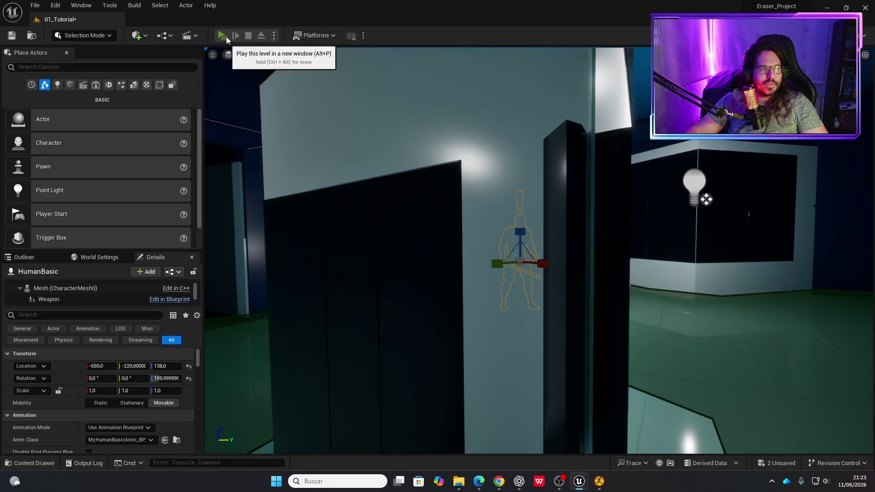
left_click(226, 38)
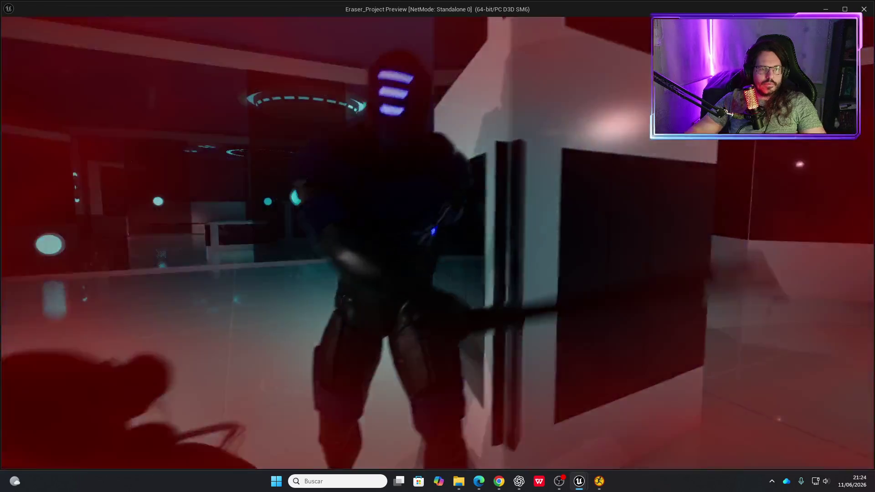
key("Escape")
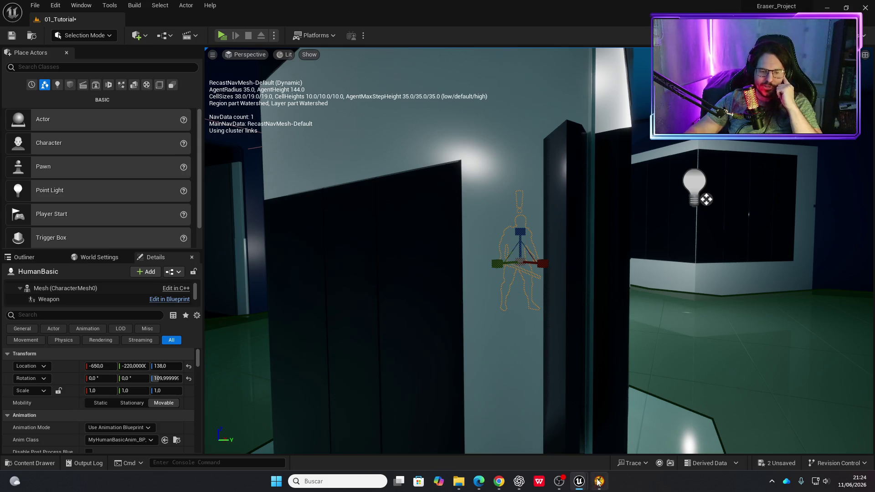
mouse_move(499, 481)
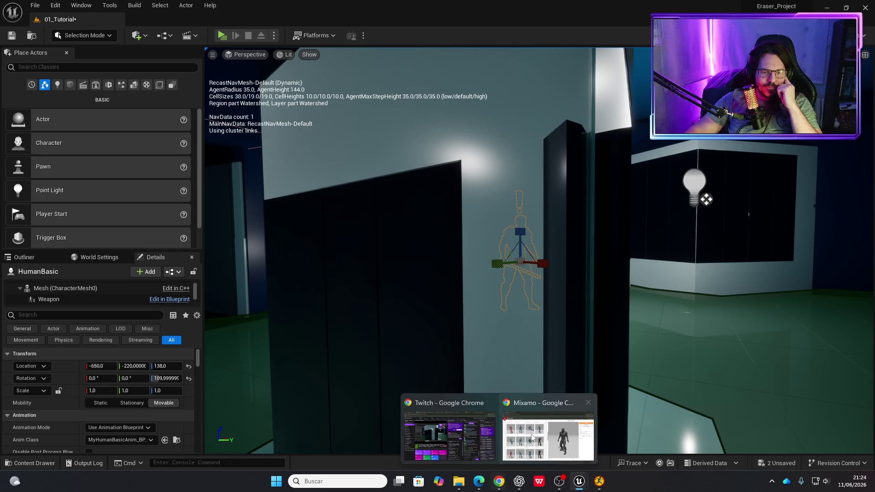
In Mixamo, search for 'noise', find no results, and clear the search to list all animations.
left_click(527, 442)
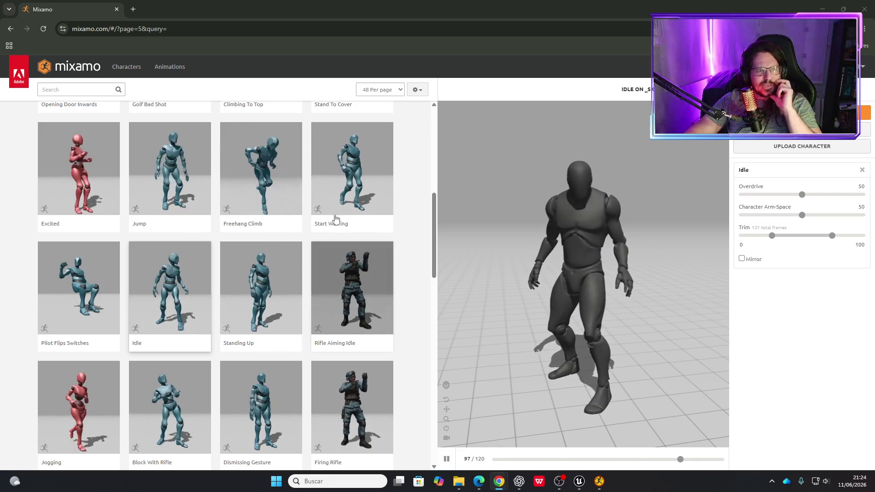
left_click(77, 90)
type("noi")
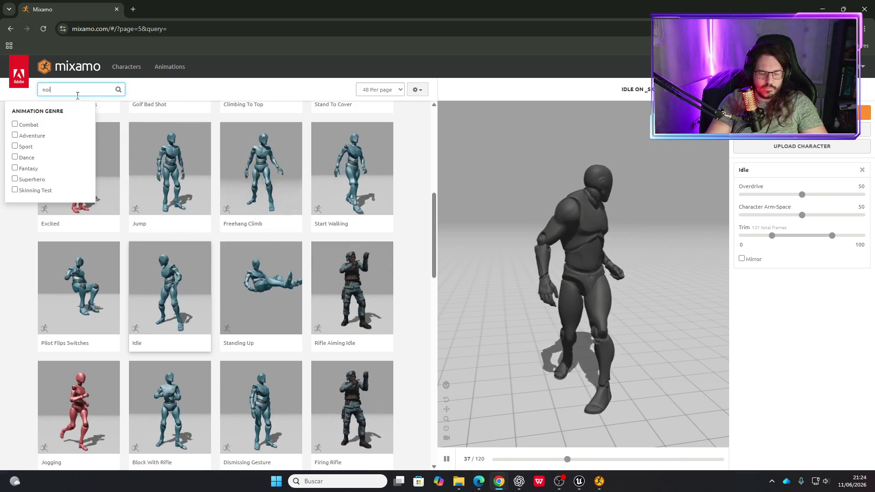
type("se")
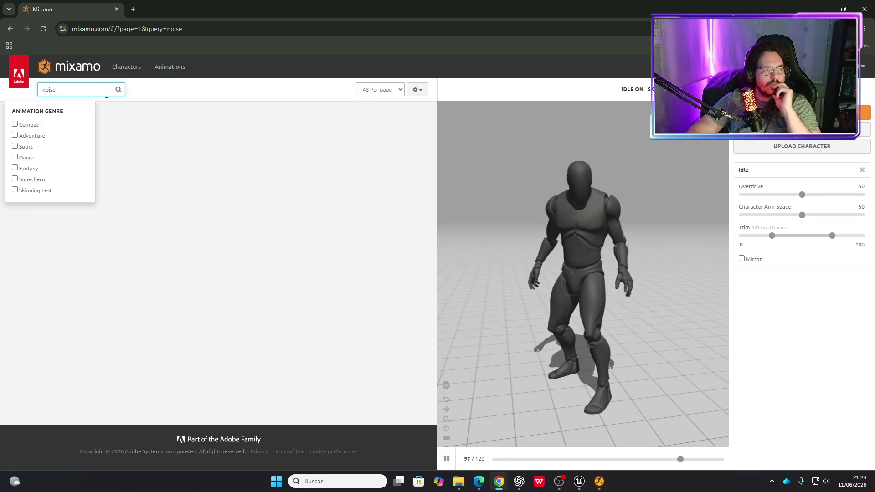
key("Return")
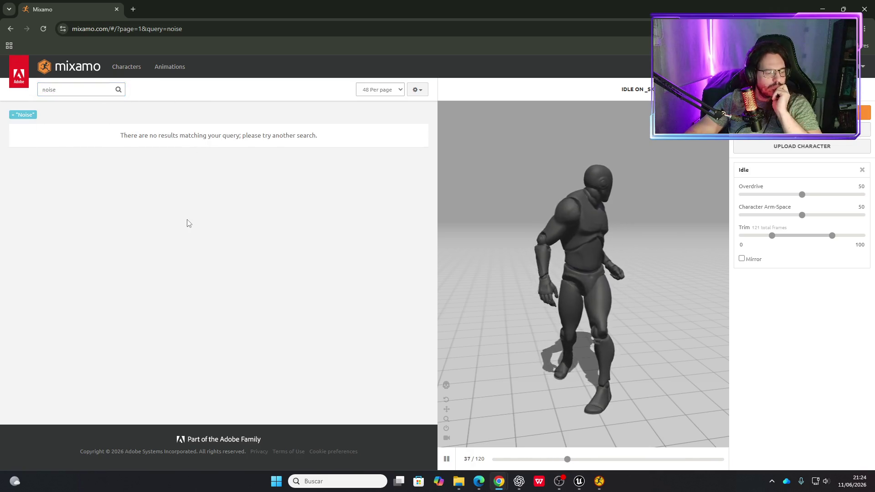
left_click(39, 89)
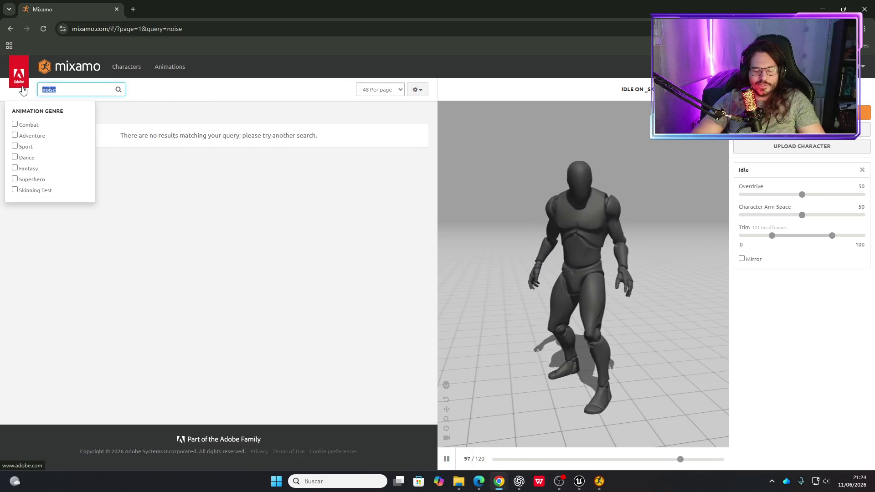
key("BackSpace")
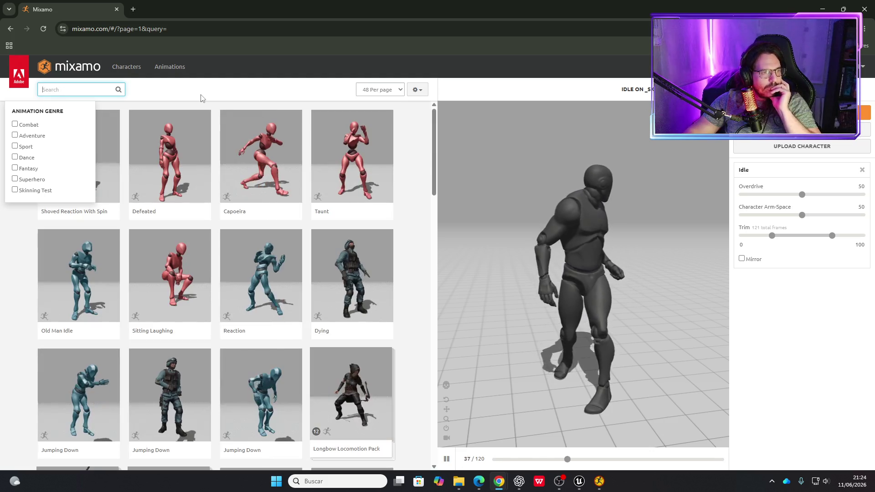
scroll(392, 210, "down", 20)
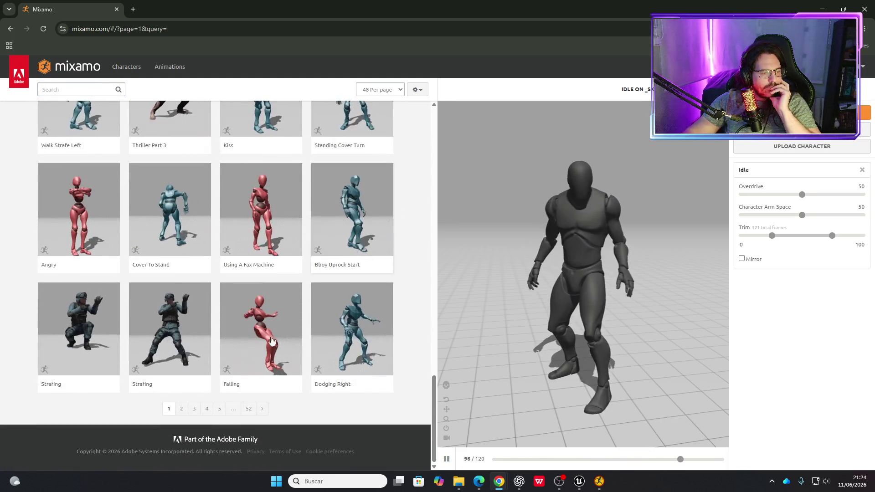
Go to page 4 of the animations and preview Jump Attack on the character.
left_click(207, 409)
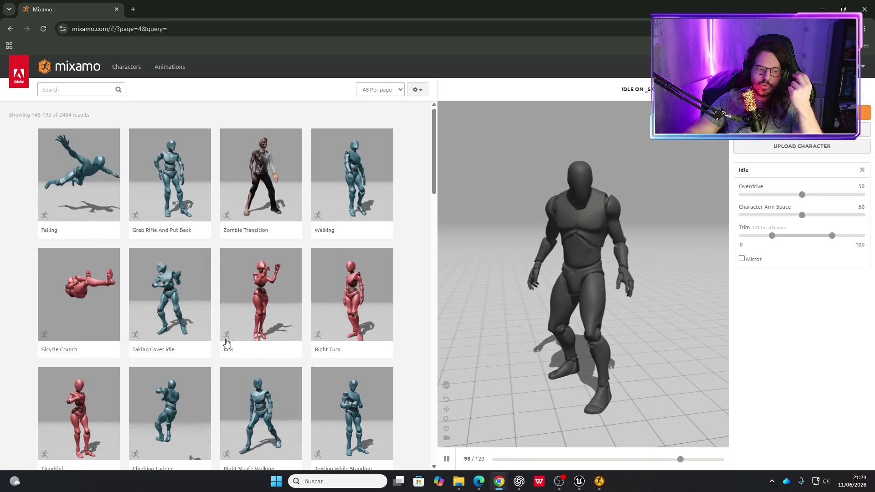
scroll(421, 246, "down", 3)
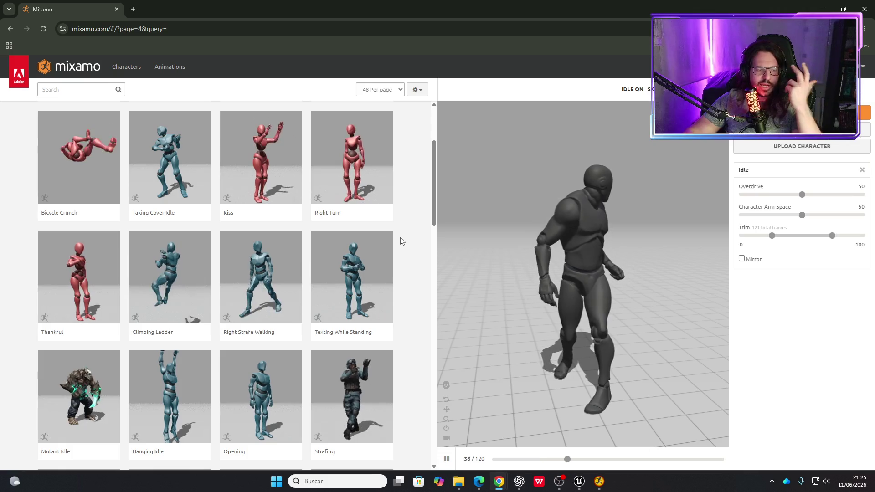
scroll(397, 235, "down", 6)
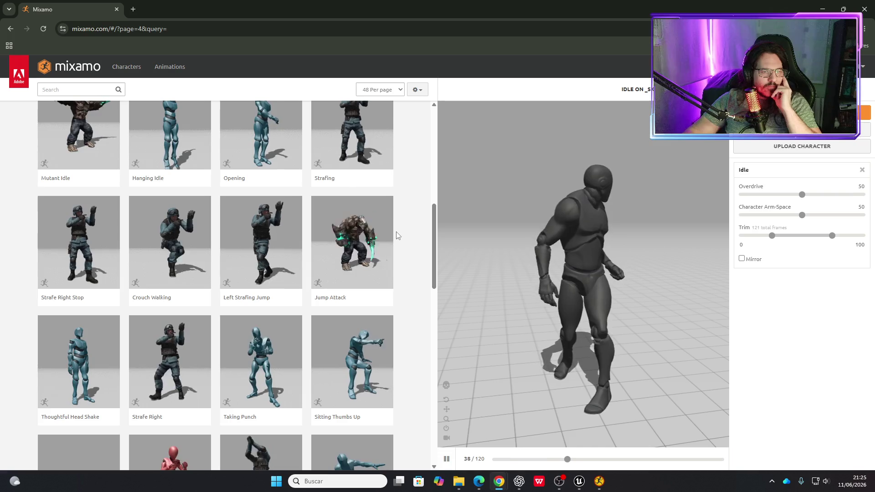
left_click(350, 244)
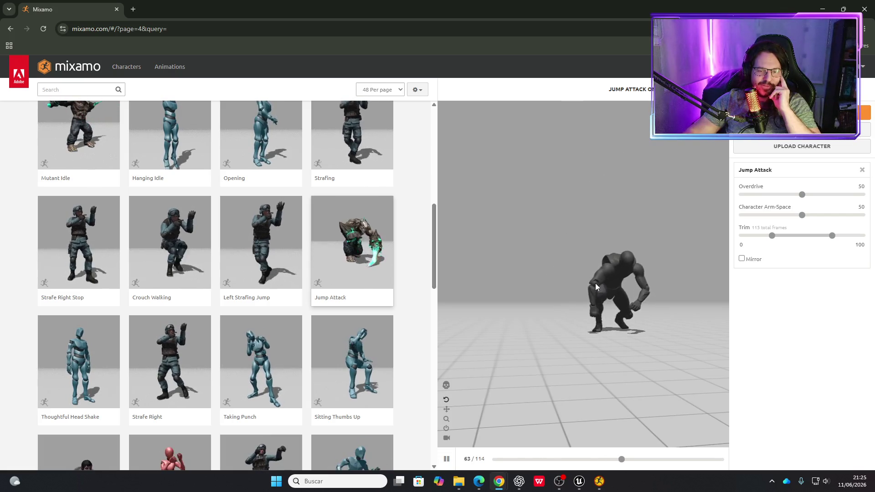
scroll(329, 292, "down", 6)
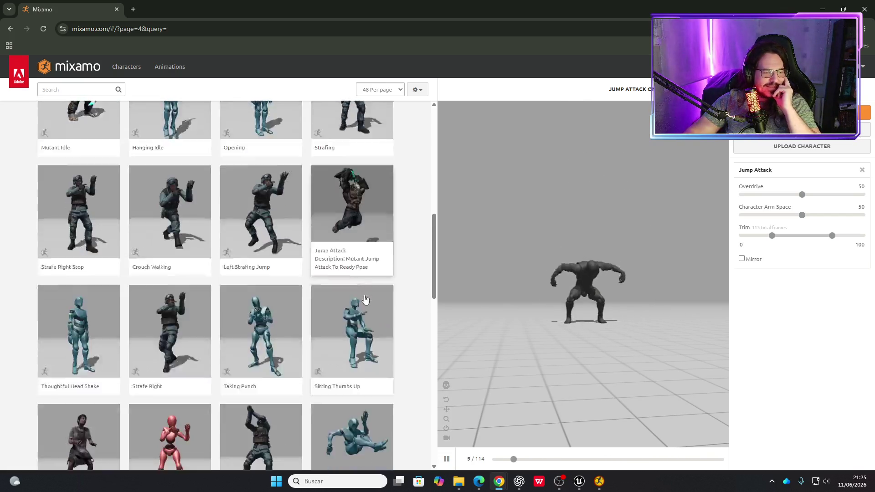
scroll(329, 292, "down", 3)
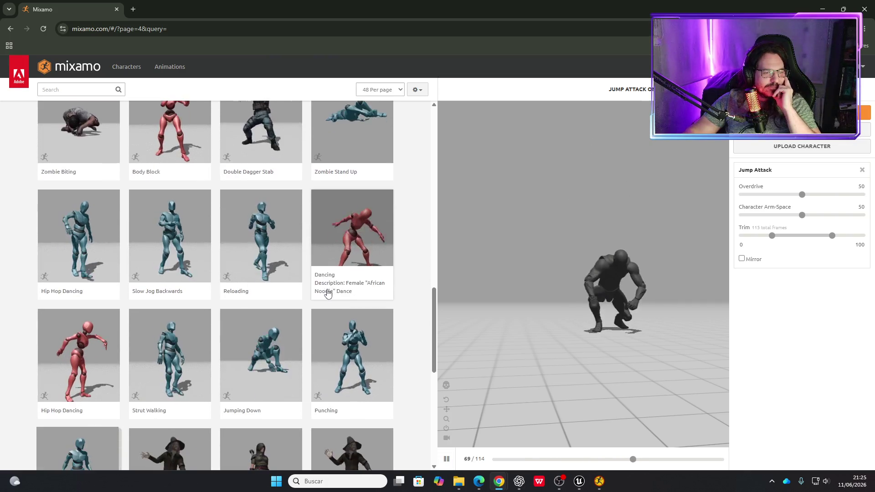
scroll(307, 325, "down", 2)
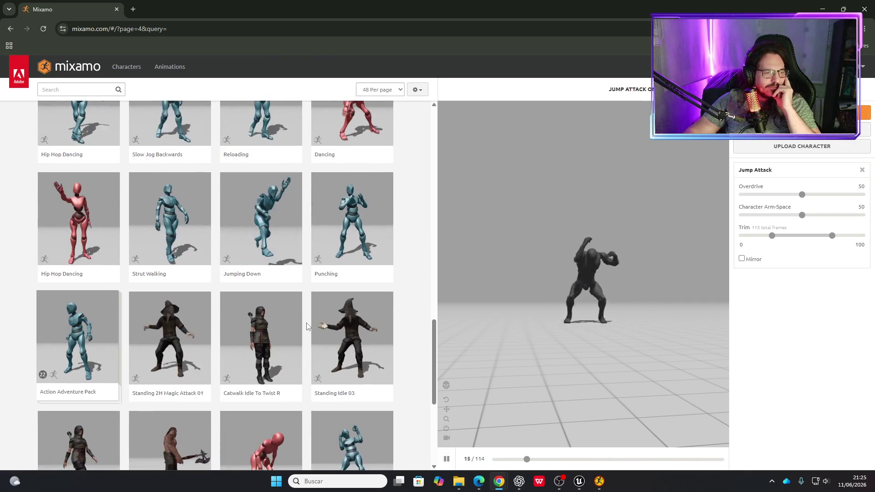
scroll(306, 326, "down", 3)
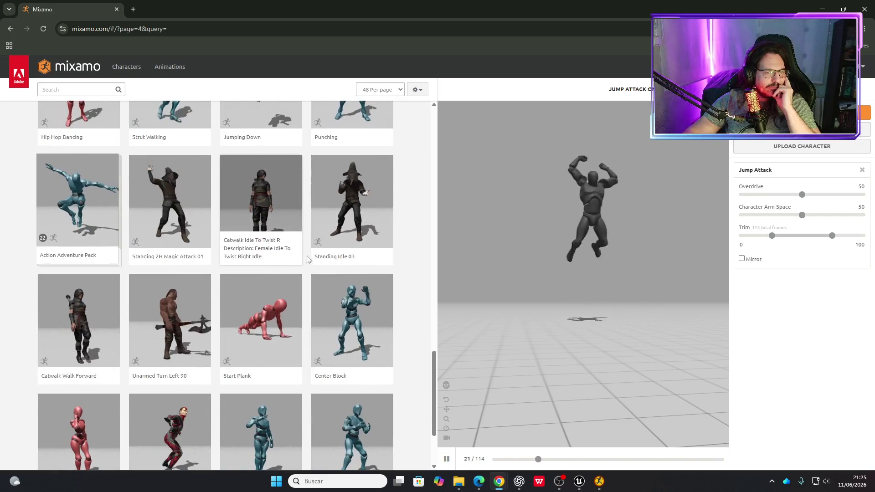
scroll(279, 269, "down", 3)
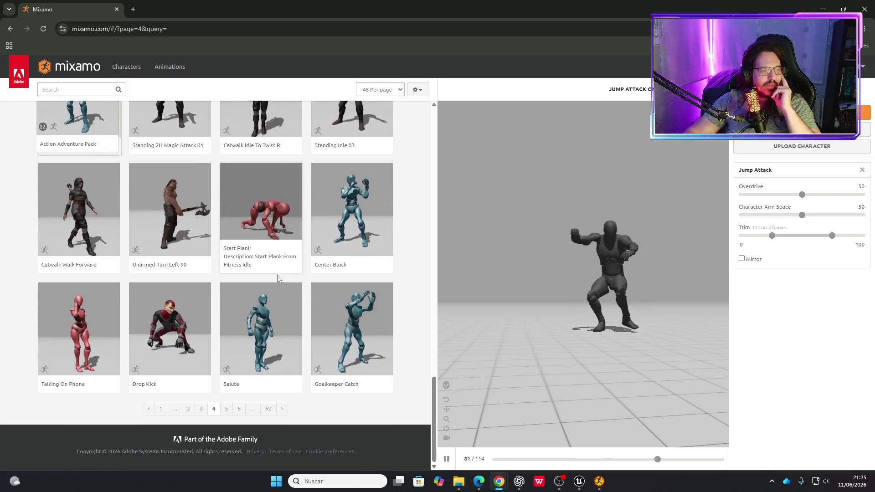
Browse through page 5 of the animation results.
left_click(229, 409)
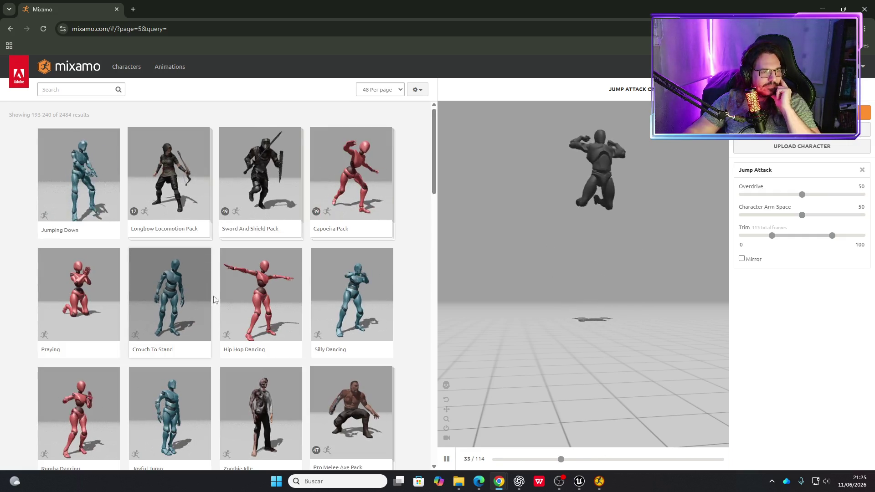
scroll(314, 314, "down", 6)
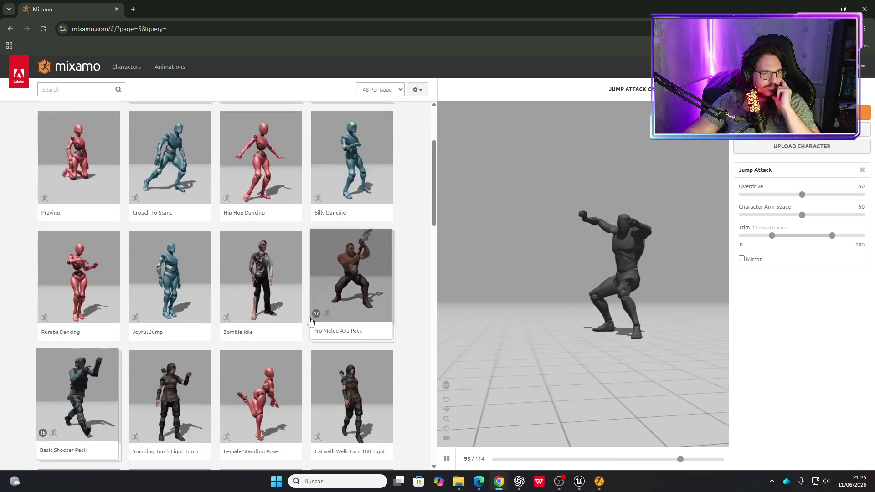
scroll(294, 337, "down", 6)
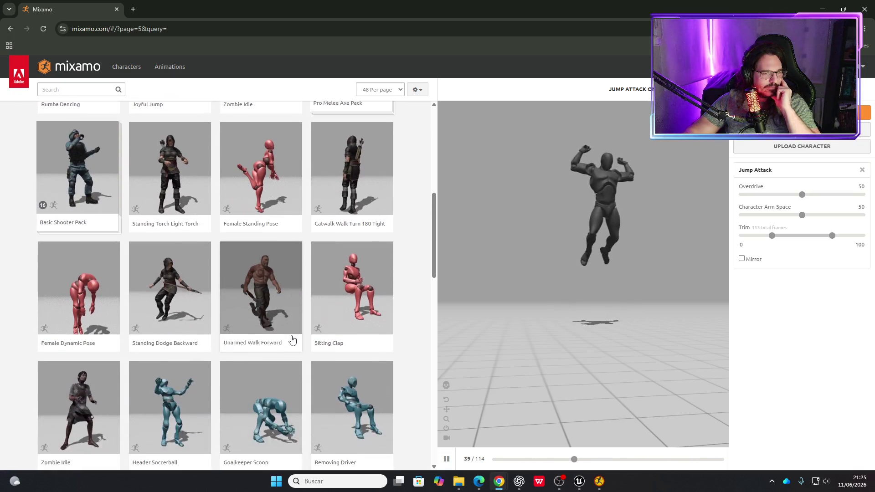
scroll(290, 342, "down", 4)
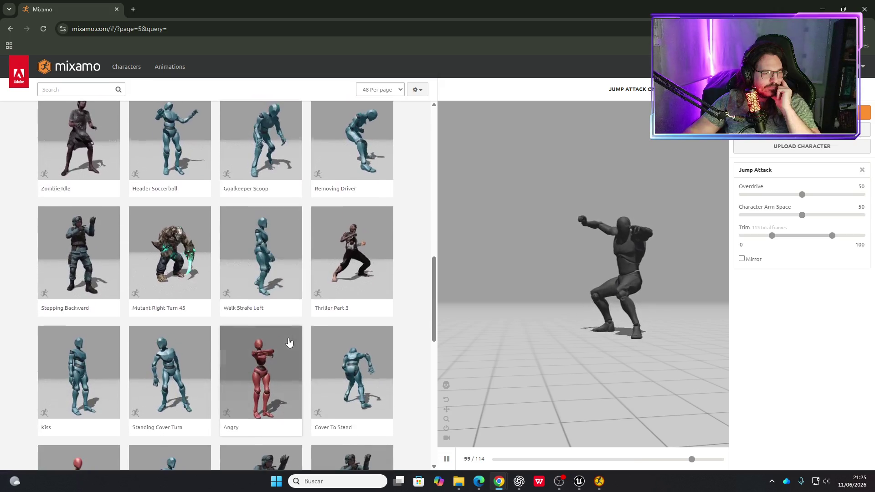
scroll(285, 348, "down", 1)
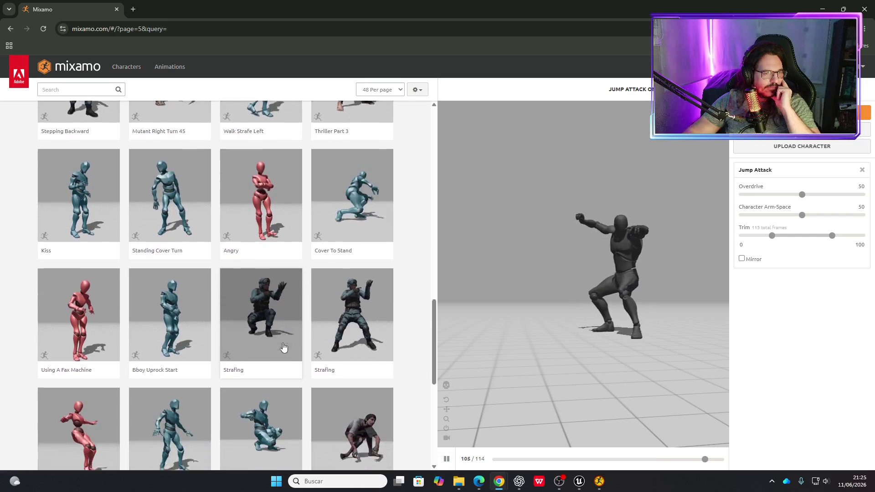
scroll(283, 348, "down", 3)
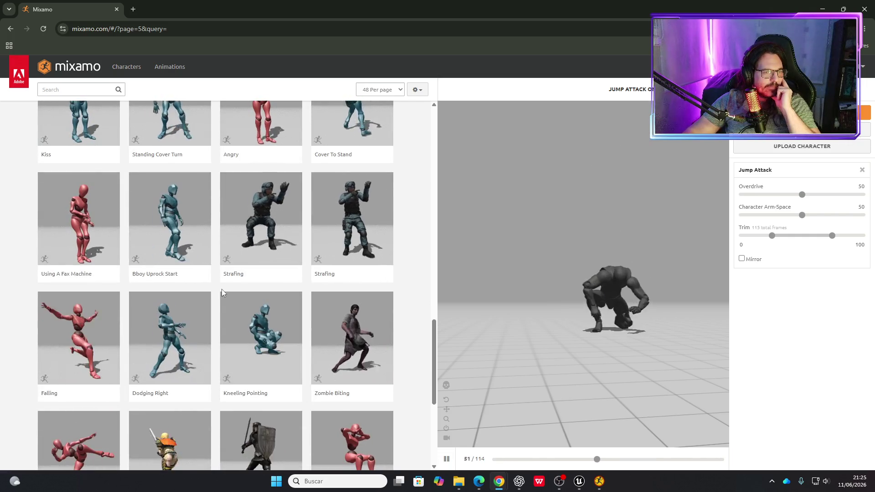
scroll(225, 298, "down", 3)
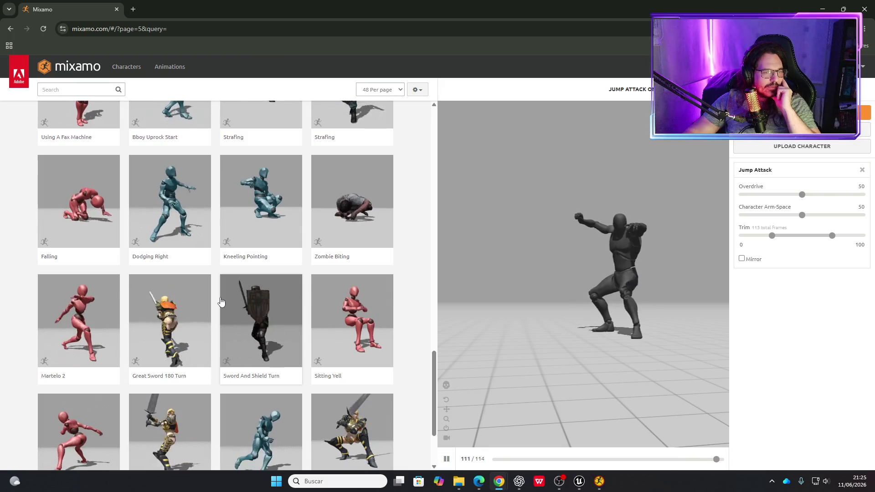
scroll(221, 301, "down", 2)
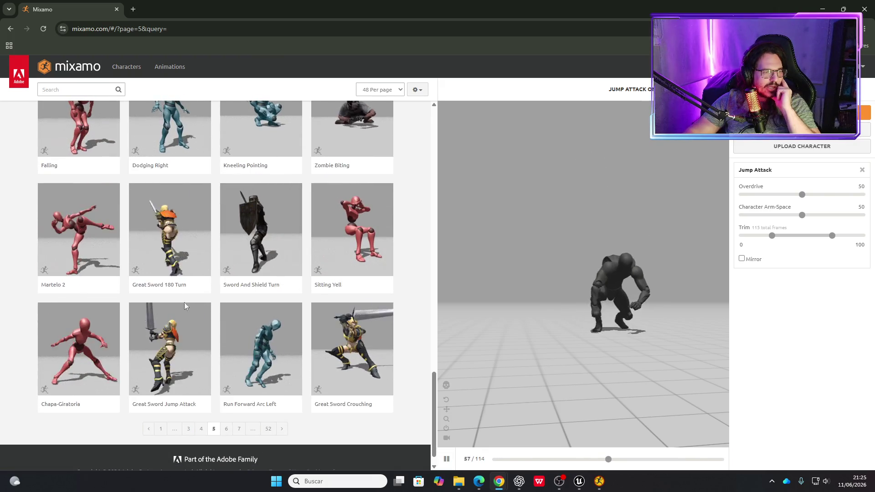
Move to page 6 and preview the Northern Soul Spin animation.
left_click(225, 429)
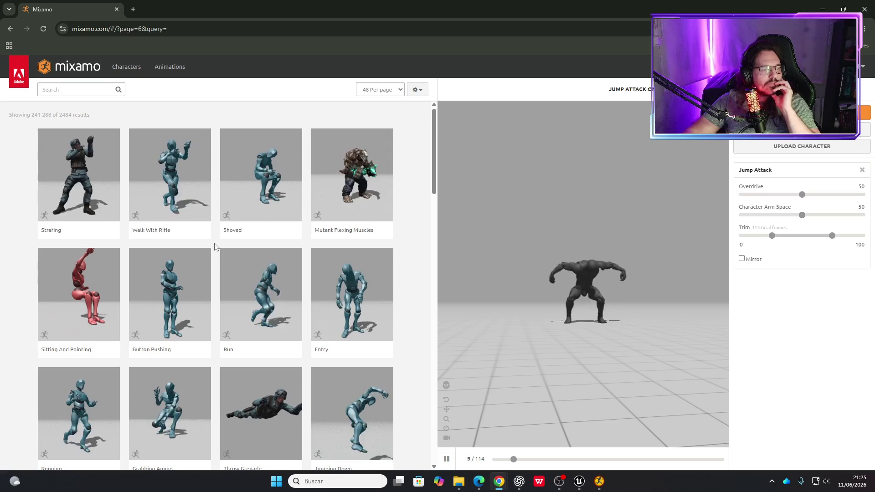
scroll(213, 256, "down", 5)
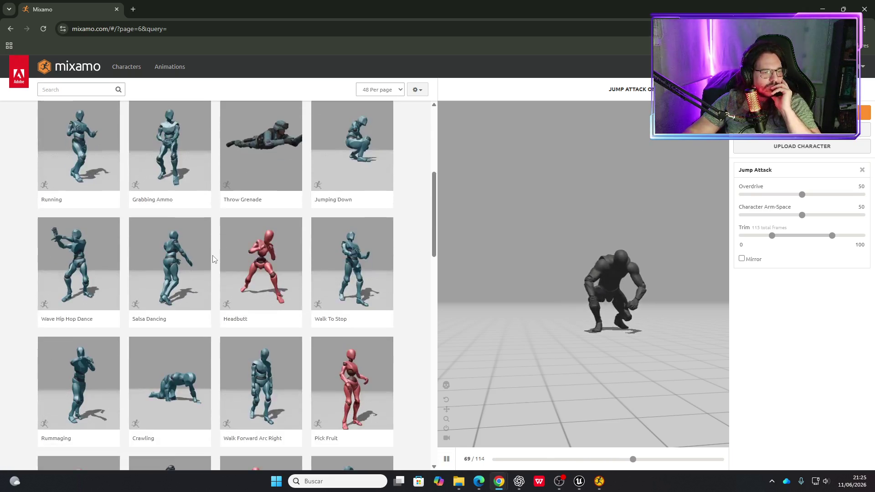
scroll(212, 262, "down", 4)
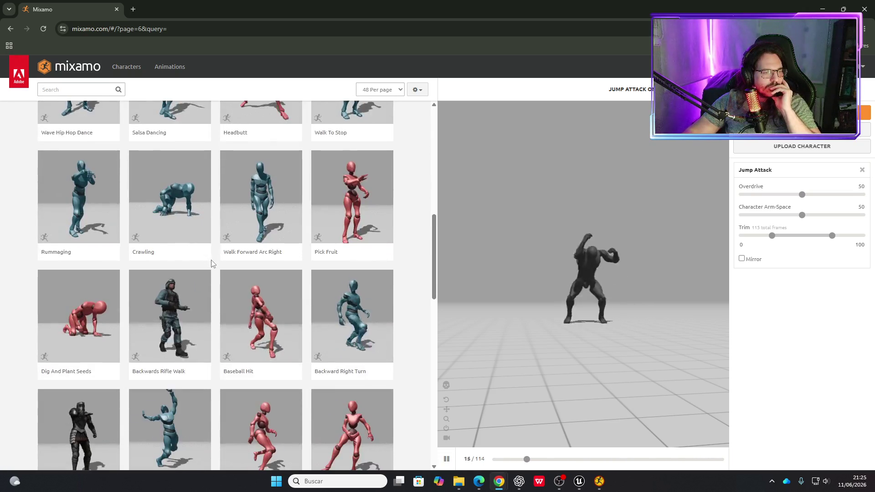
scroll(211, 264, "down", 6)
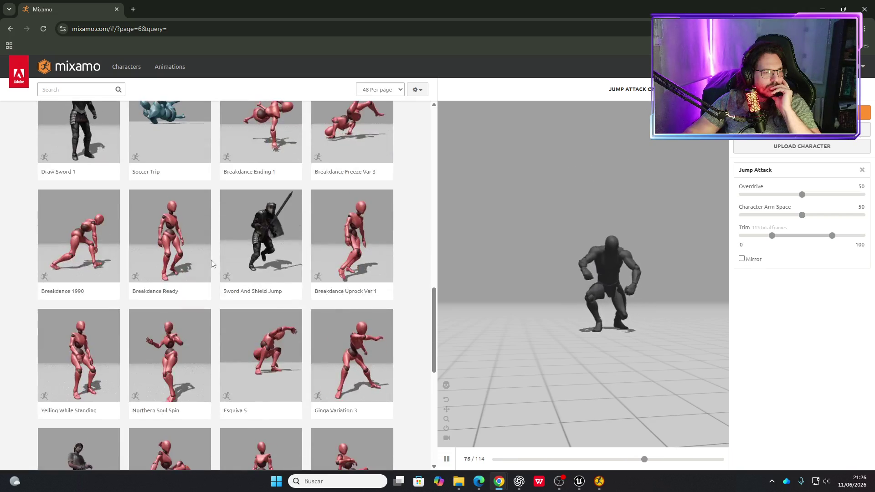
scroll(211, 263, "down", 3)
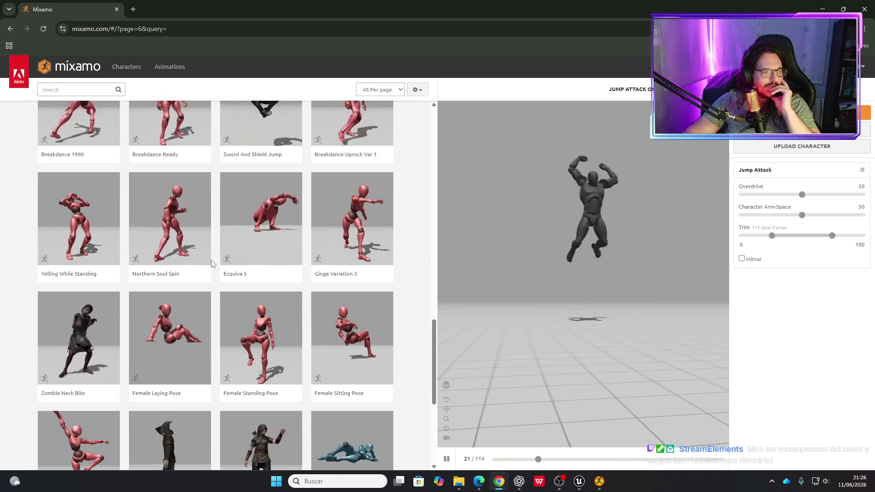
left_click(201, 248)
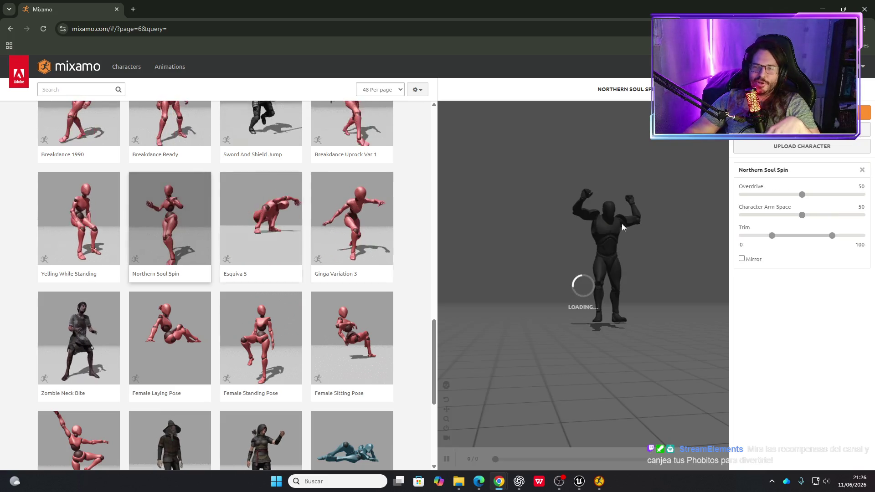
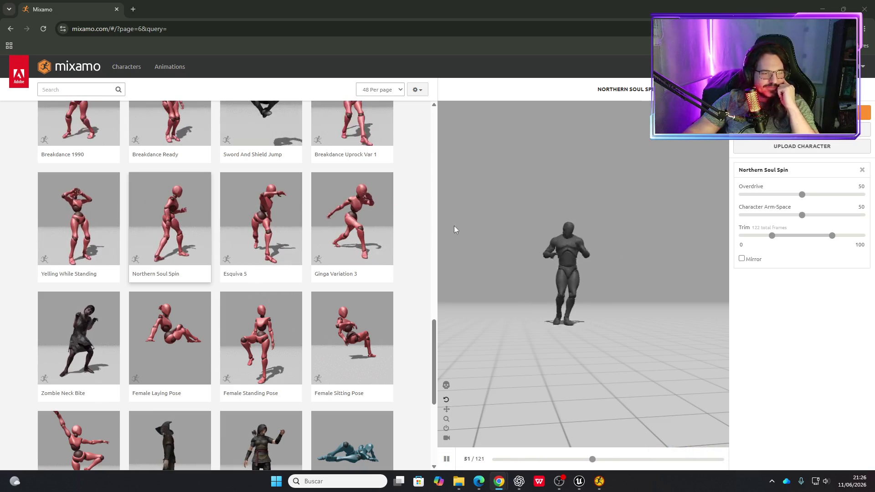
Advance the Mixamo animation library to page 7.
scroll(377, 312, "down", 1)
scroll(377, 312, "down", 5)
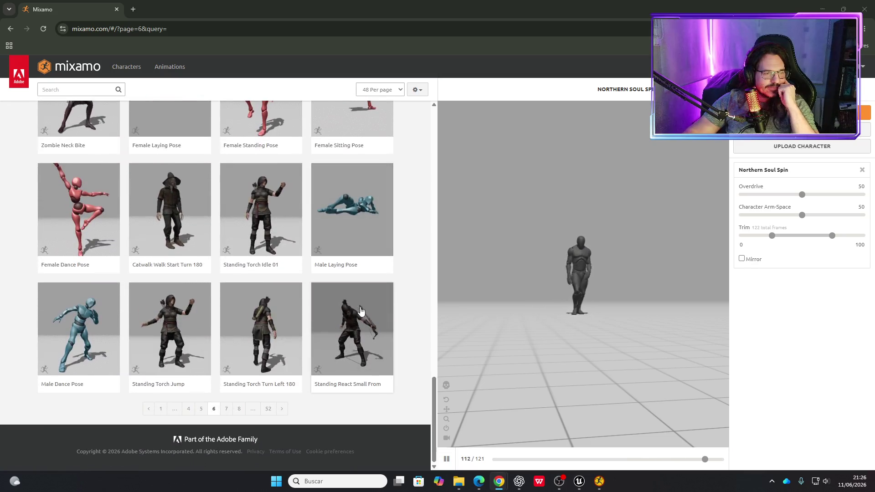
left_click(228, 410)
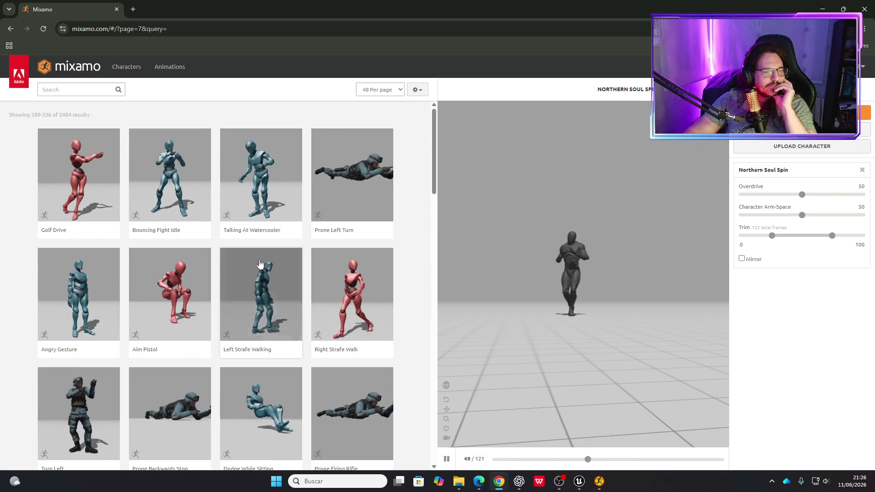
Load the Hook Punch animation onto the character for preview.
scroll(270, 340, "down", 2)
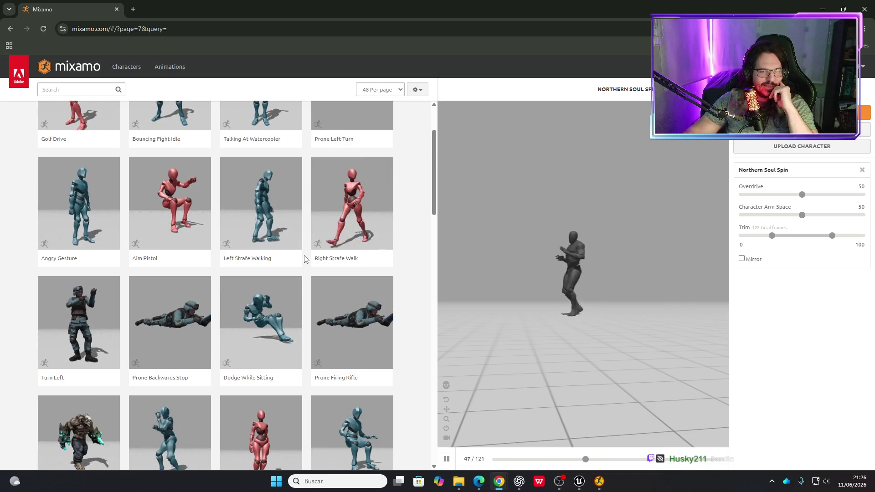
scroll(409, 287, "down", 3)
scroll(409, 287, "down", 1)
mouse_move(247, 281)
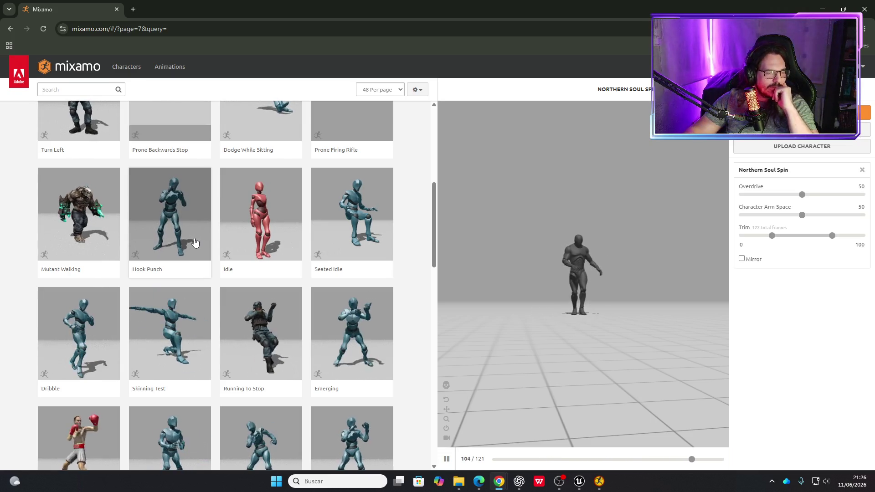
left_click(191, 241)
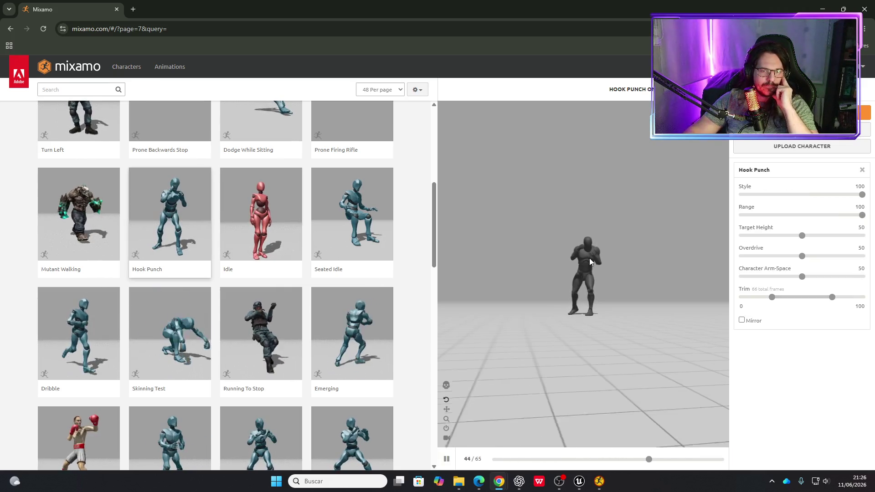
Browse page 7's animations and move on to page 8.
scroll(576, 250, "up", 5)
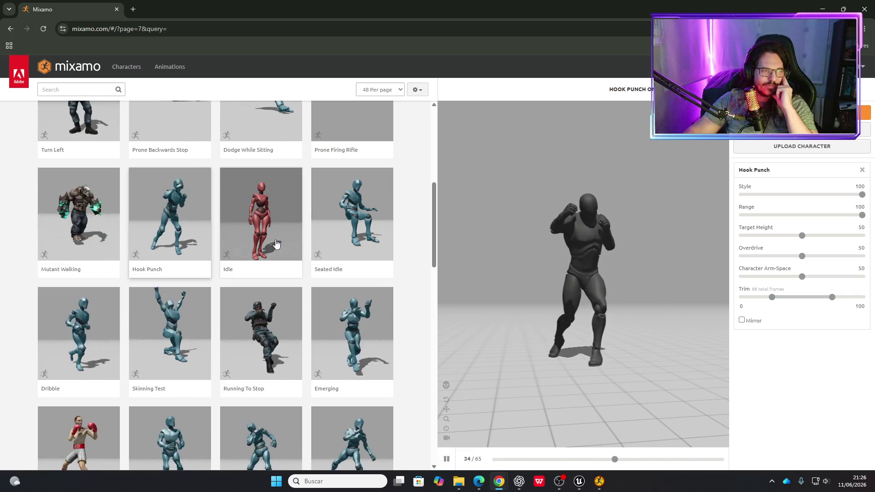
scroll(274, 242, "down", 5)
scroll(269, 237, "down", 5)
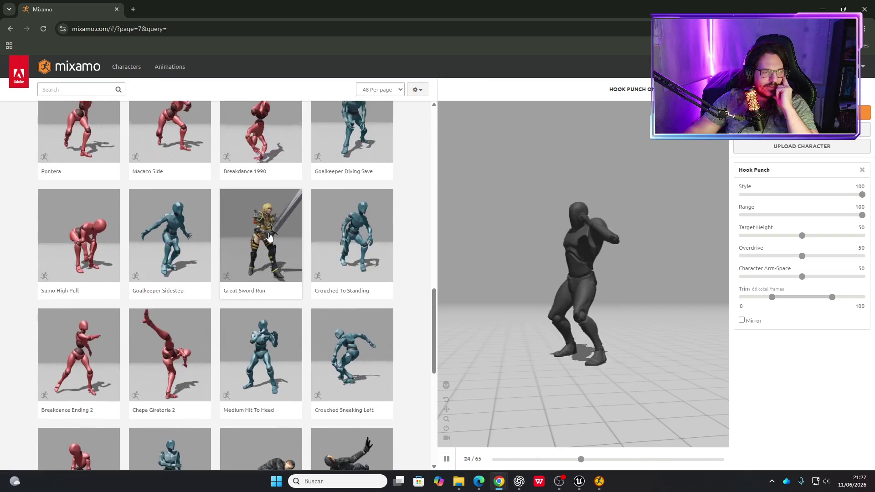
scroll(269, 237, "down", 3)
scroll(269, 237, "down", 2)
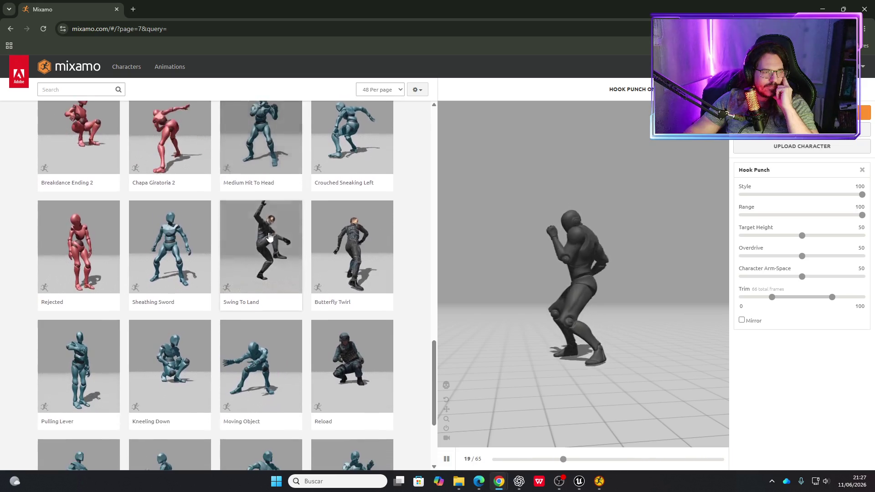
scroll(268, 237, "down", 4)
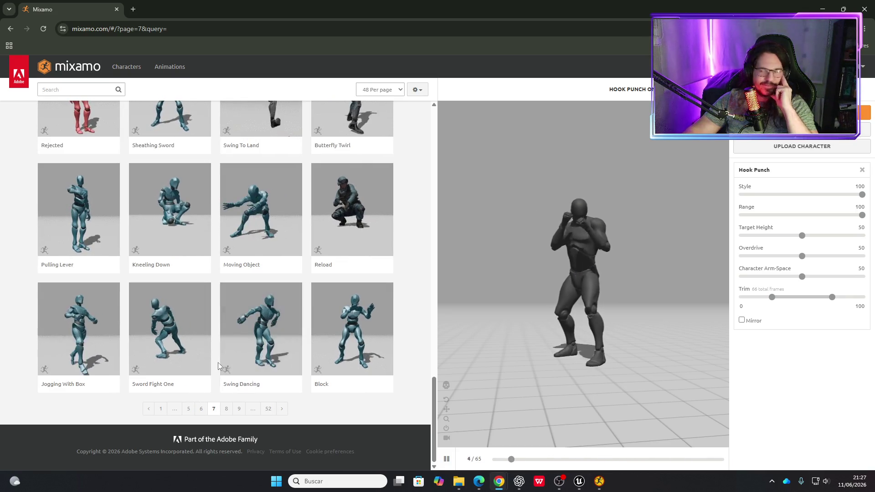
left_click(231, 410)
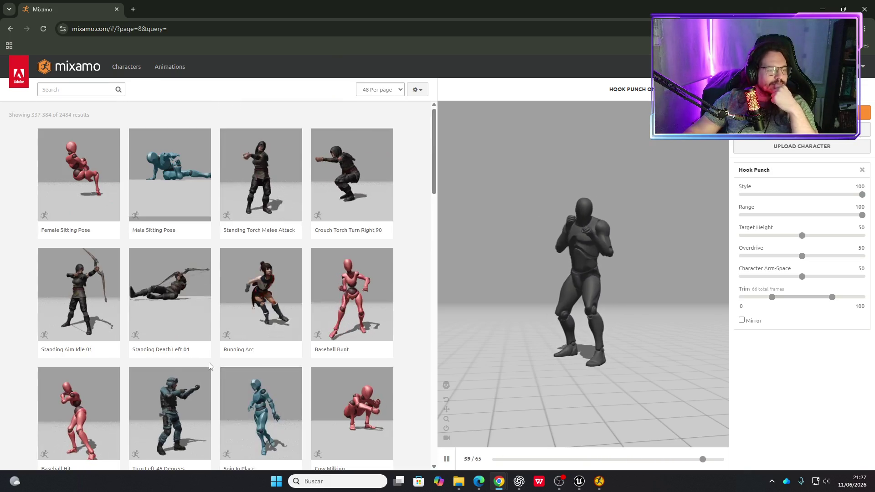
Browse page 8's animations and move on to page 9.
scroll(209, 360, "down", 3)
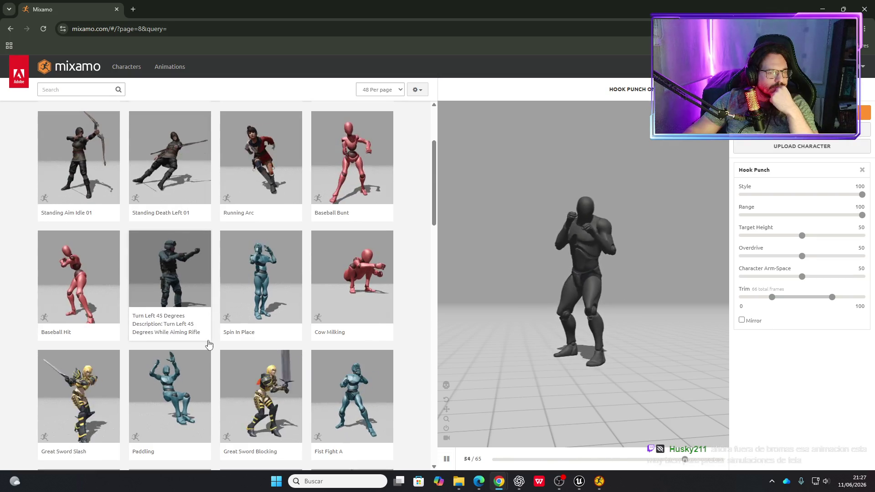
scroll(209, 345, "down", 4)
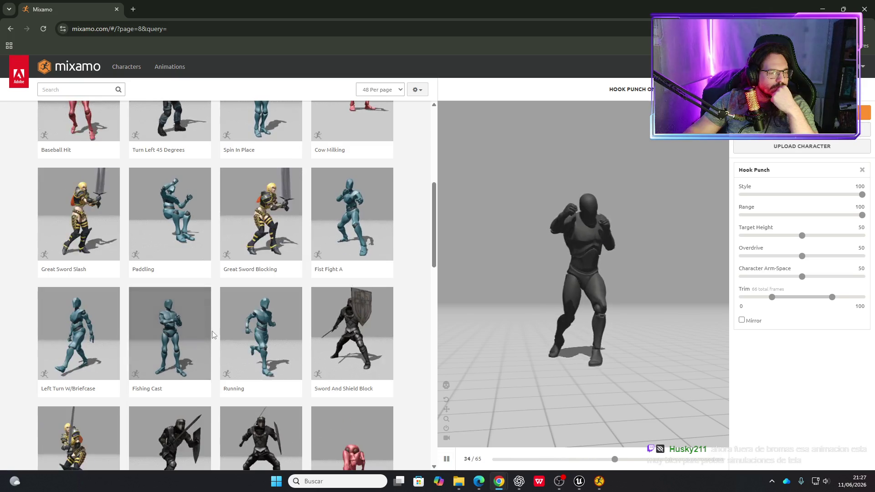
scroll(212, 335, "down", 11)
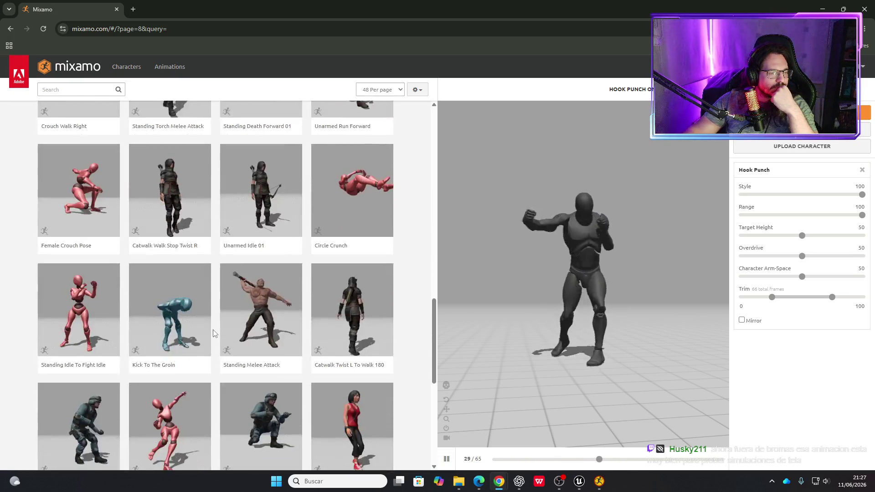
scroll(213, 333, "down", 4)
scroll(214, 328, "up", 1)
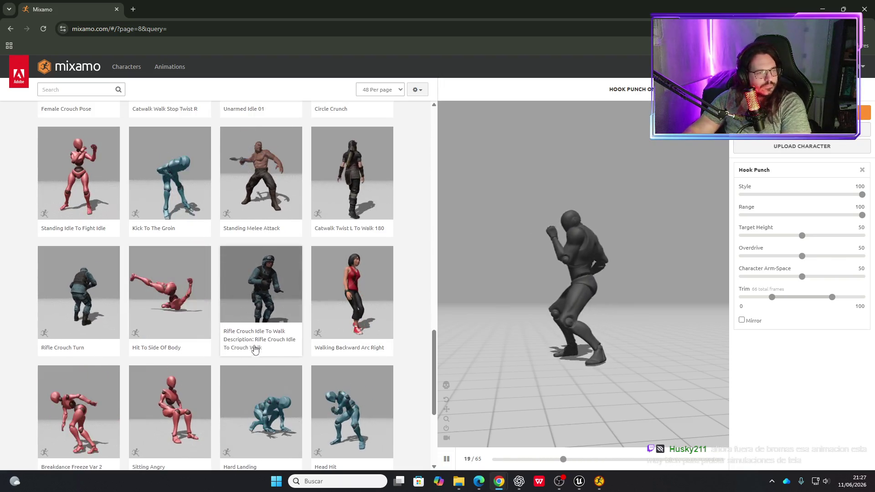
scroll(254, 345, "down", 4)
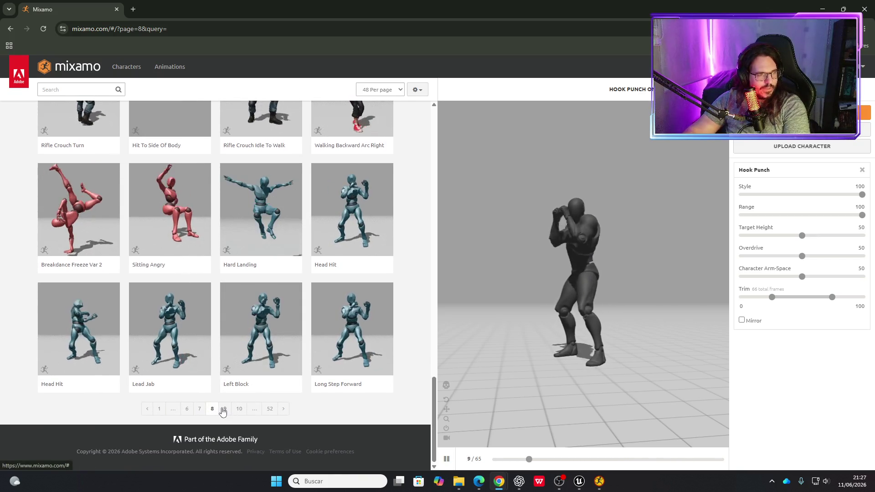
left_click(223, 411)
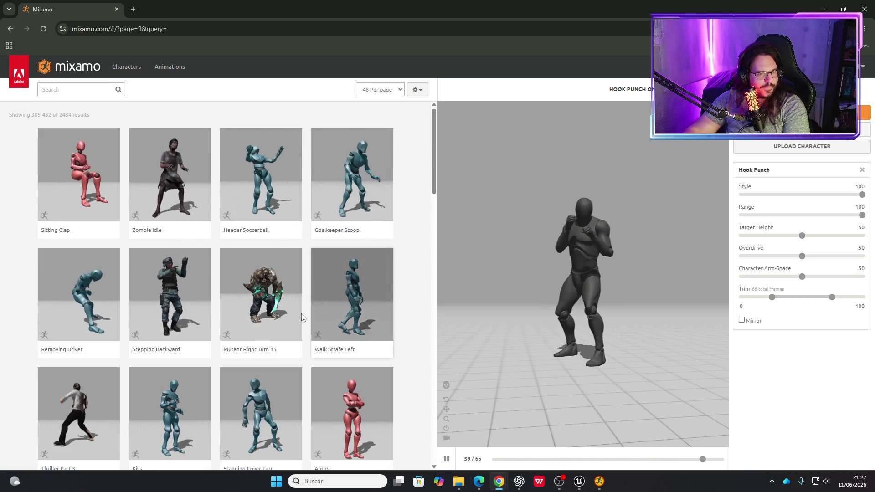
Browse page 9's animations and move on to page 10.
scroll(178, 322, "down", 3)
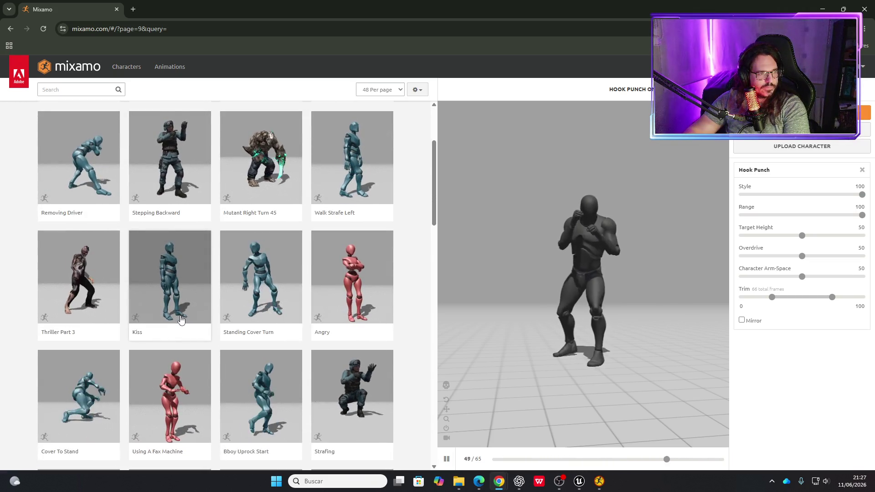
scroll(181, 320, "down", 3)
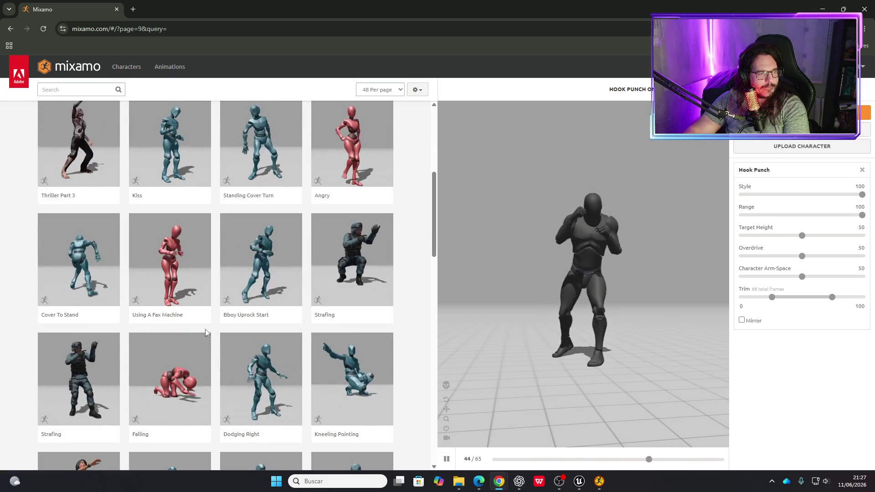
scroll(205, 330, "down", 4)
scroll(206, 334, "down", 3)
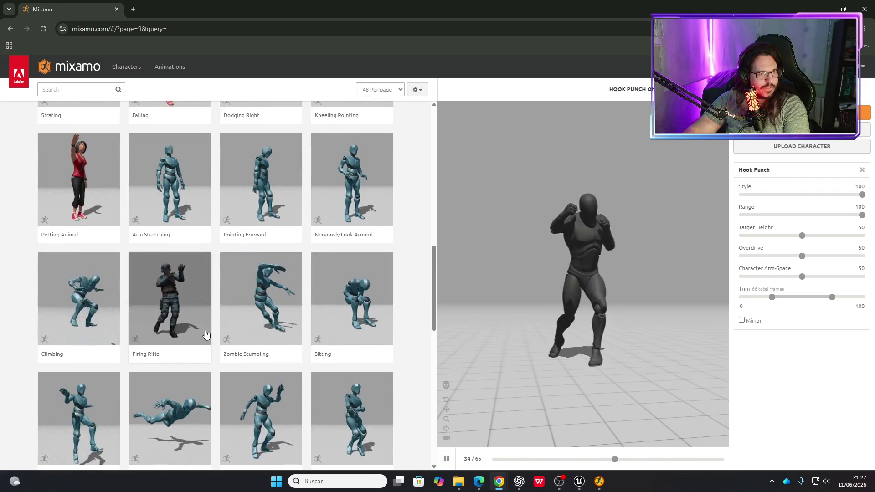
scroll(206, 335, "down", 6)
scroll(206, 333, "down", 6)
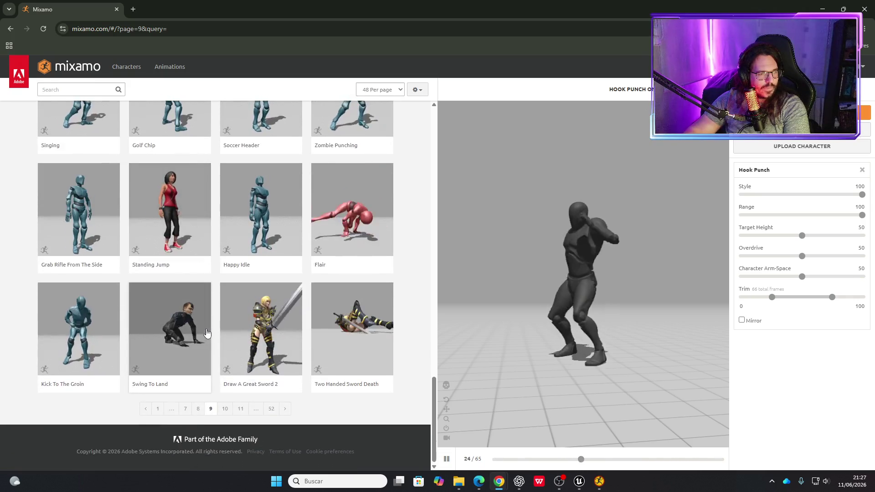
left_click(226, 409)
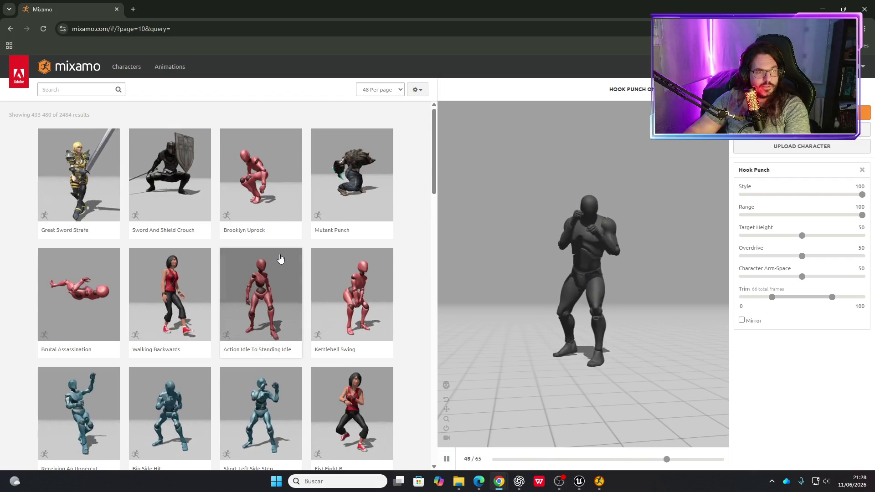
Browse the current page of animations to its end and advance to page 12.
scroll(279, 258, "down", 2)
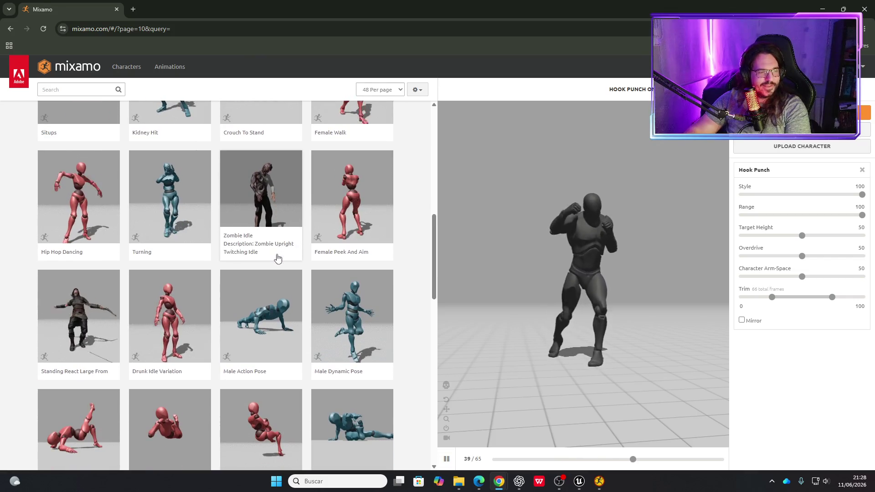
scroll(277, 259, "down", 1)
scroll(277, 257, "down", 2)
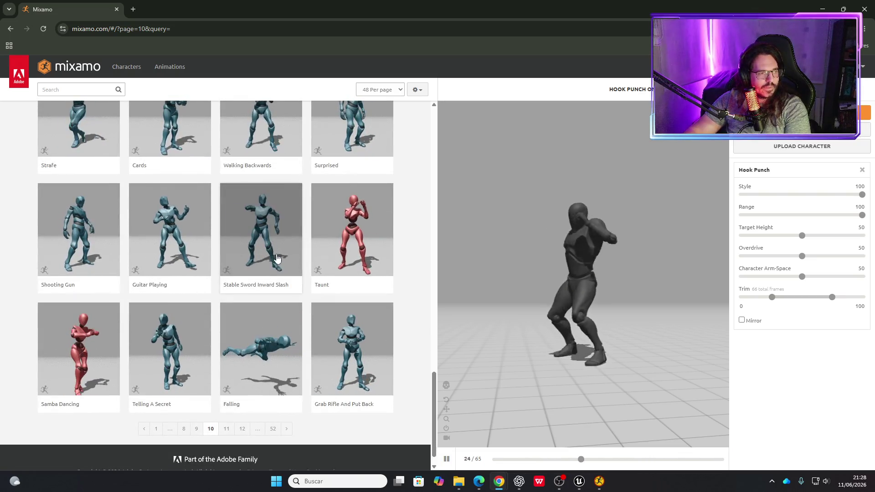
scroll(277, 258, "down", 1)
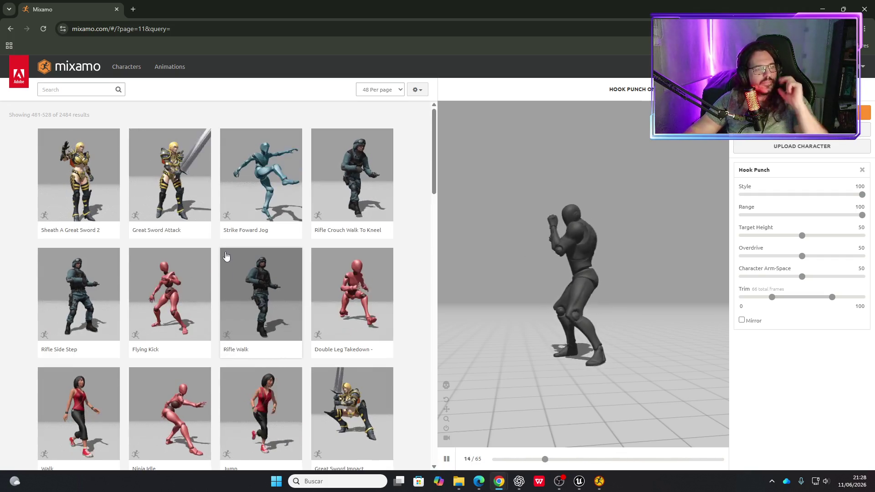
scroll(219, 228, "down", 2)
scroll(219, 241, "down", 3)
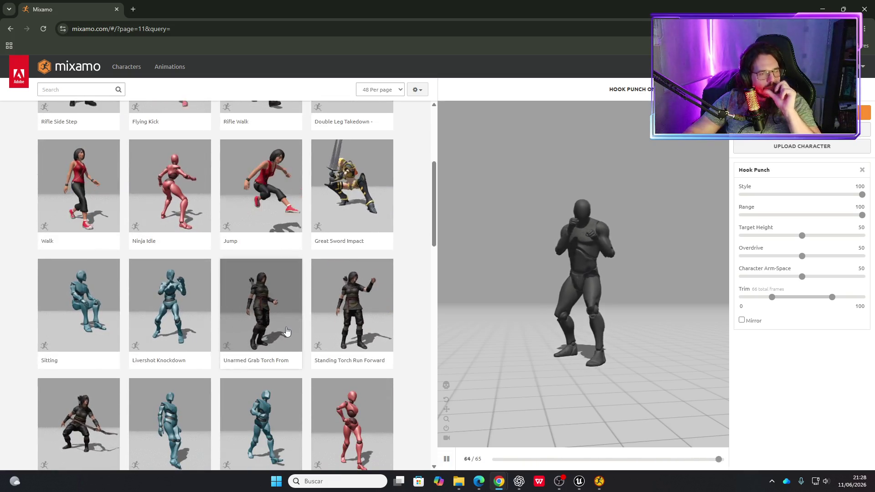
scroll(287, 331, "down", 1)
scroll(282, 335, "down", 7)
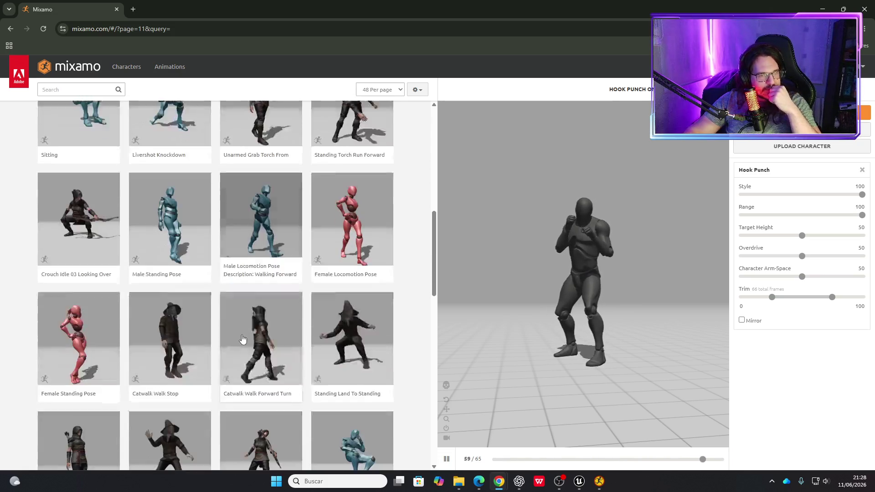
scroll(242, 340, "down", 8)
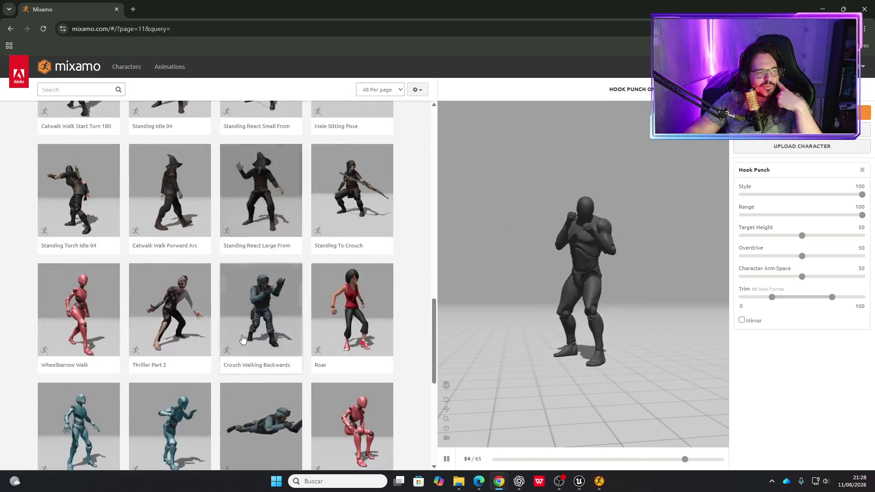
scroll(241, 341, "down", 5)
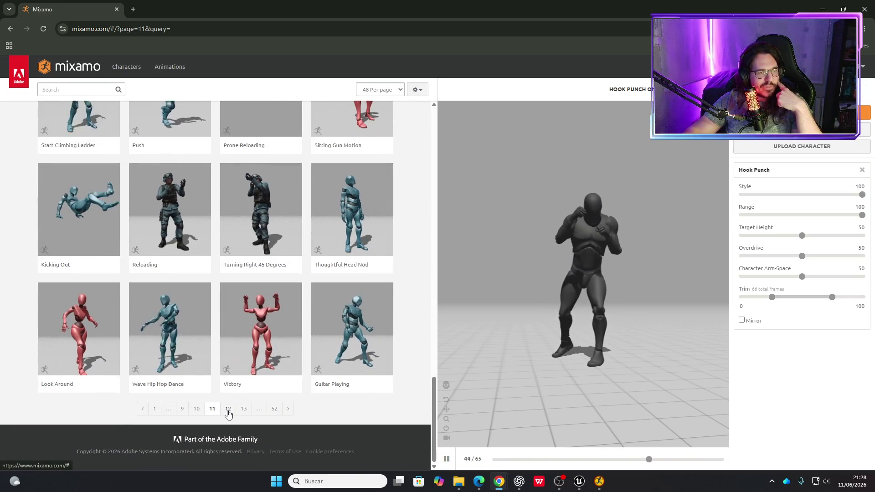
left_click(228, 410)
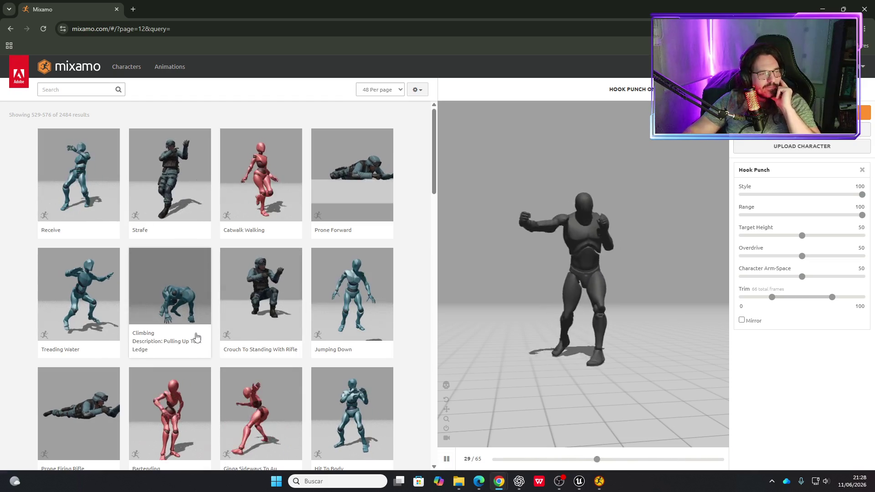
Browse page 12 to the bottom and advance to page 13.
scroll(190, 348, "down", 6)
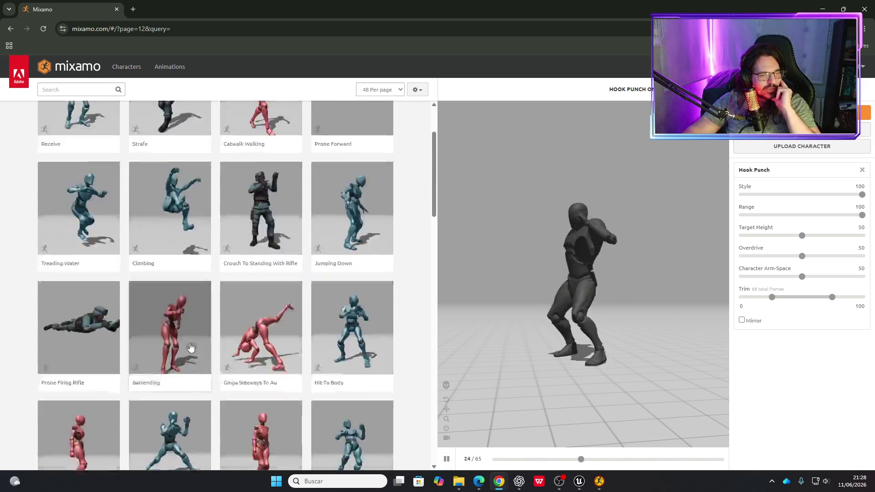
scroll(192, 347, "down", 5)
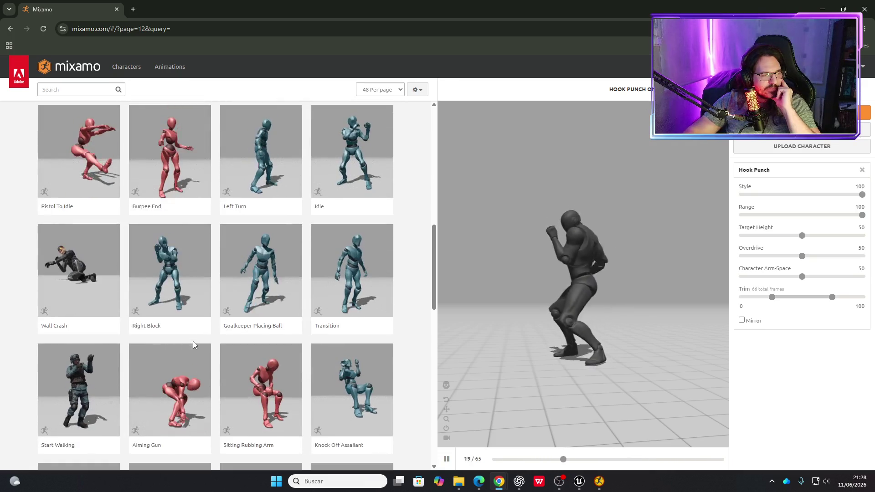
scroll(193, 345, "down", 3)
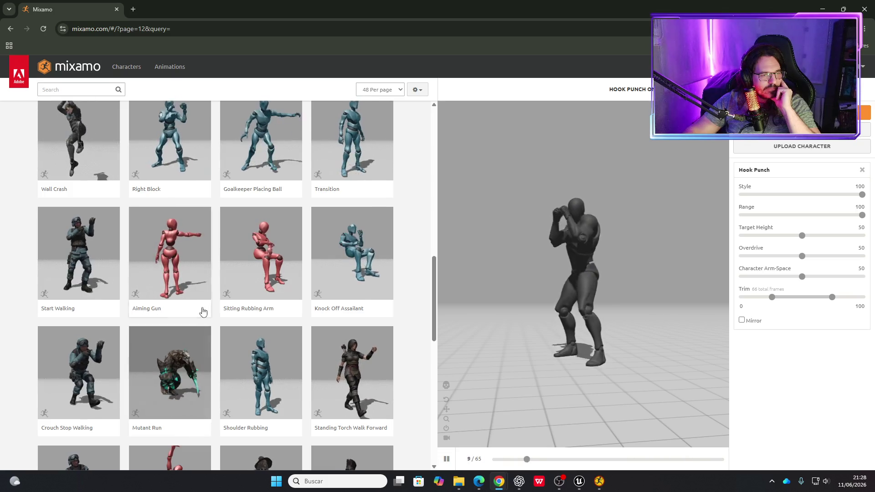
scroll(203, 312, "down", 4)
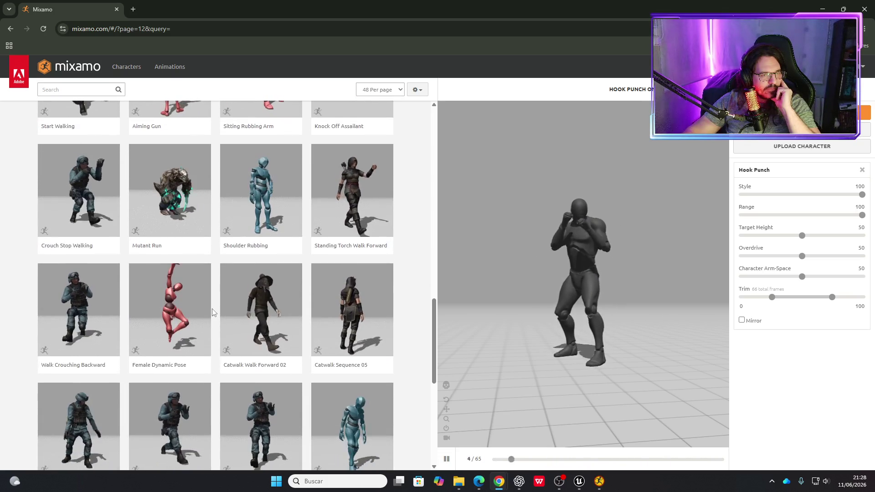
scroll(212, 313, "down", 6)
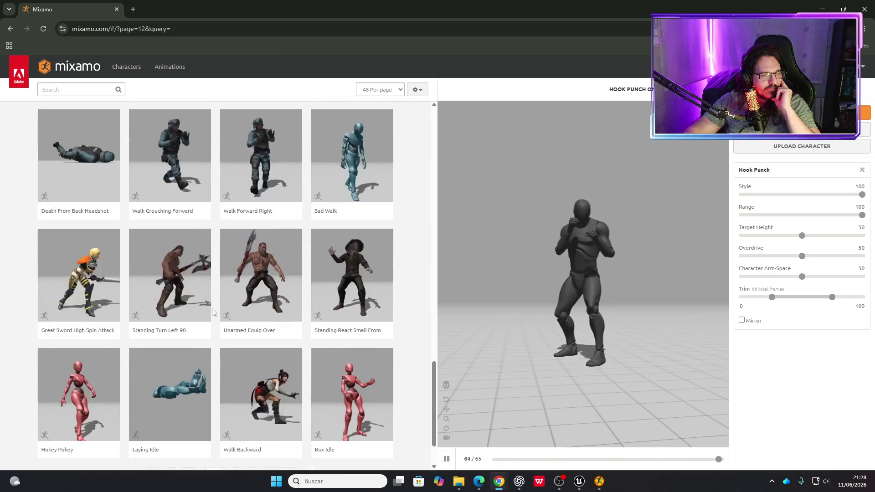
scroll(287, 315, "down", 2)
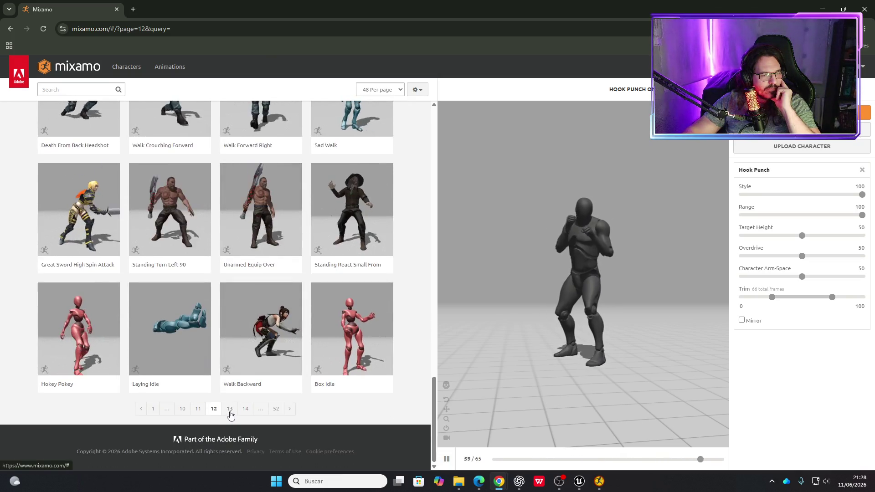
left_click(230, 414)
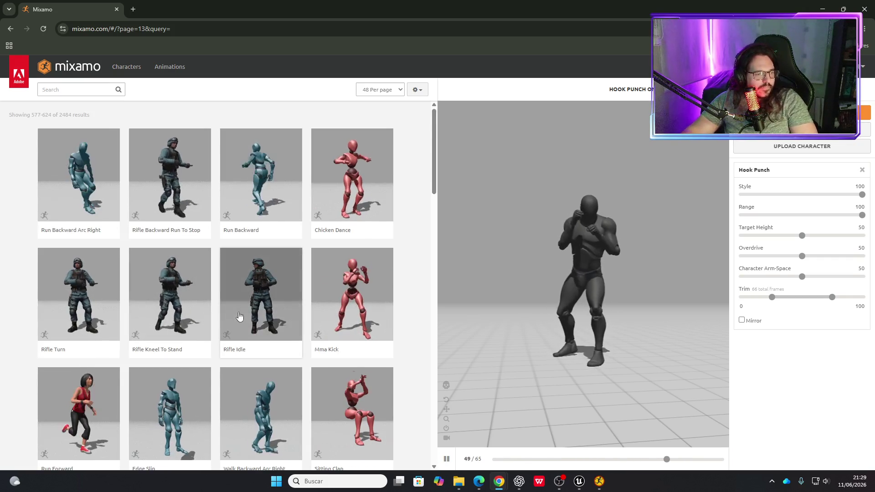
Browse page 13 to its end and advance to page 14.
scroll(212, 315, "down", 6)
scroll(210, 337, "down", 5)
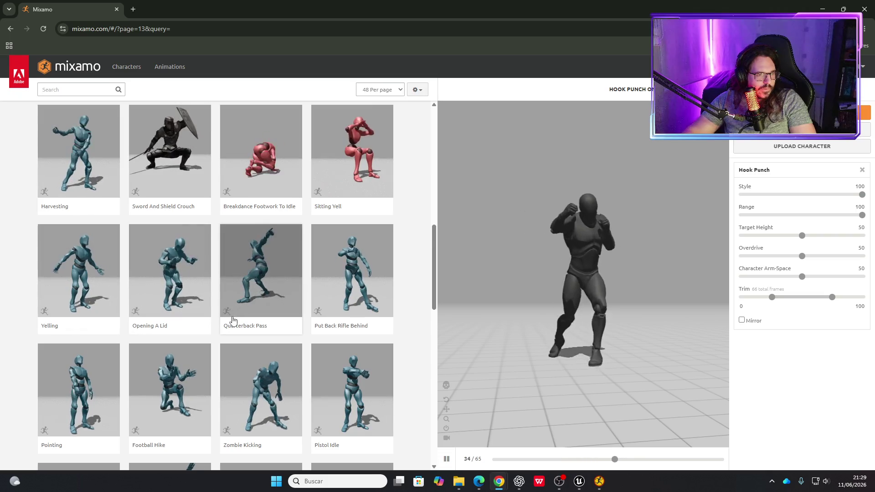
scroll(224, 331, "down", 2)
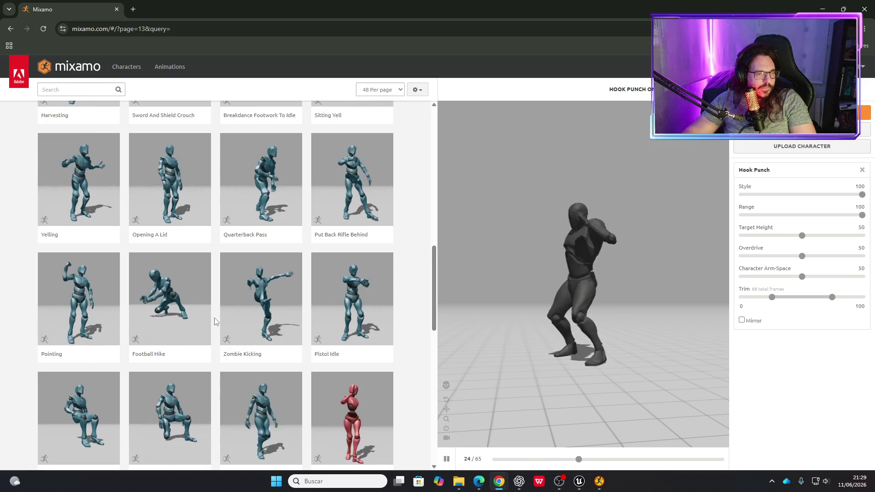
scroll(214, 323, "down", 2)
scroll(211, 325, "down", 2)
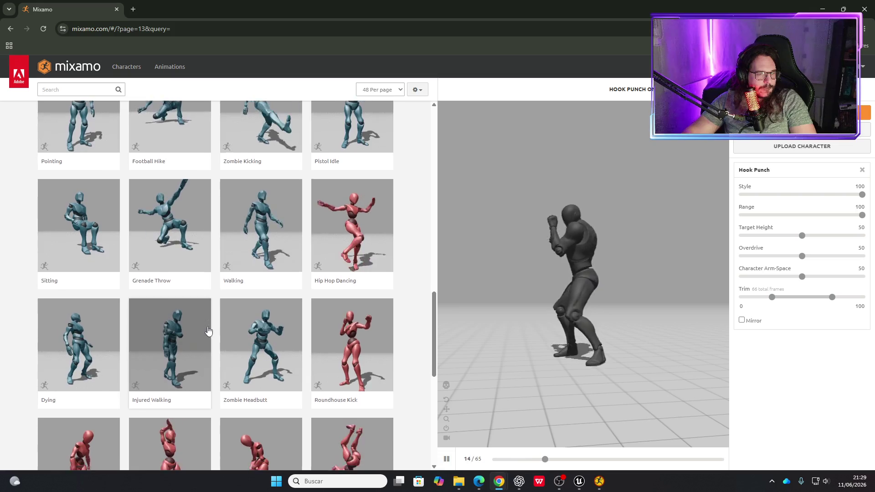
scroll(208, 328, "down", 5)
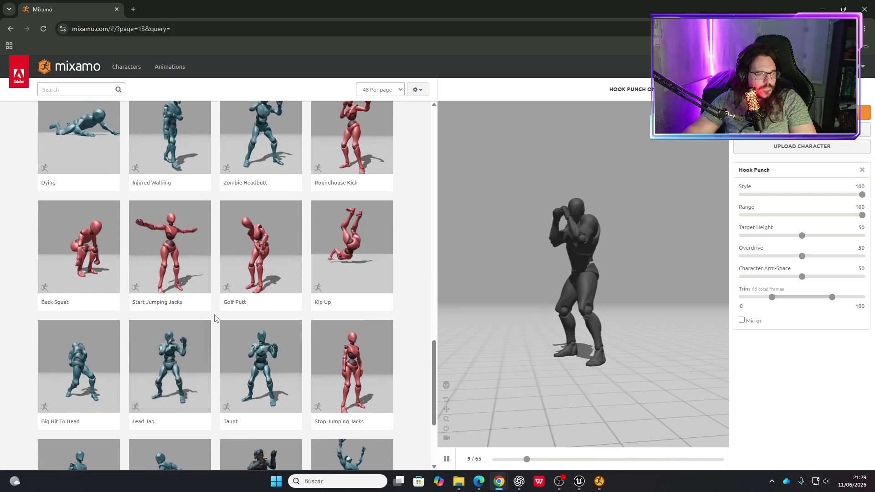
scroll(214, 318, "down", 2)
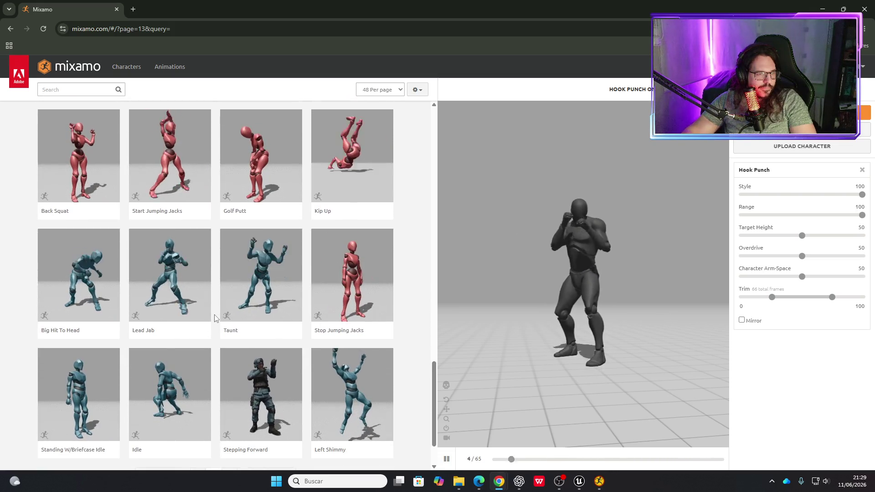
scroll(219, 321, "down", 1)
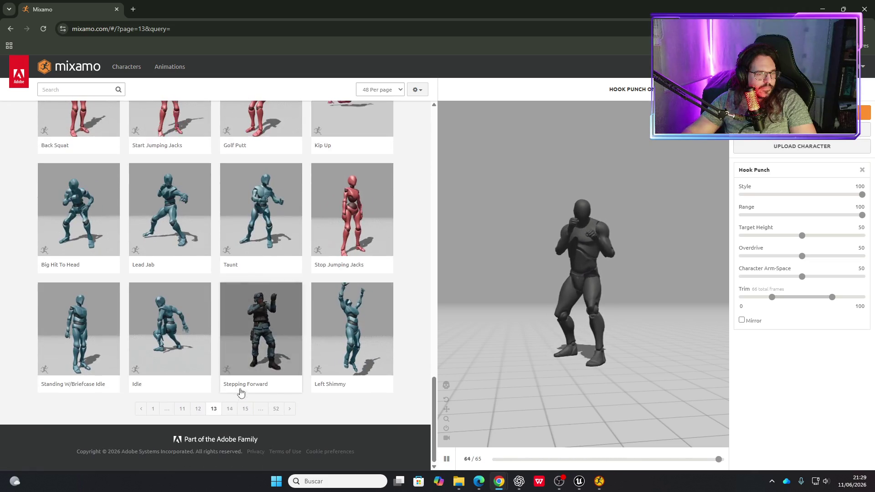
left_click(231, 410)
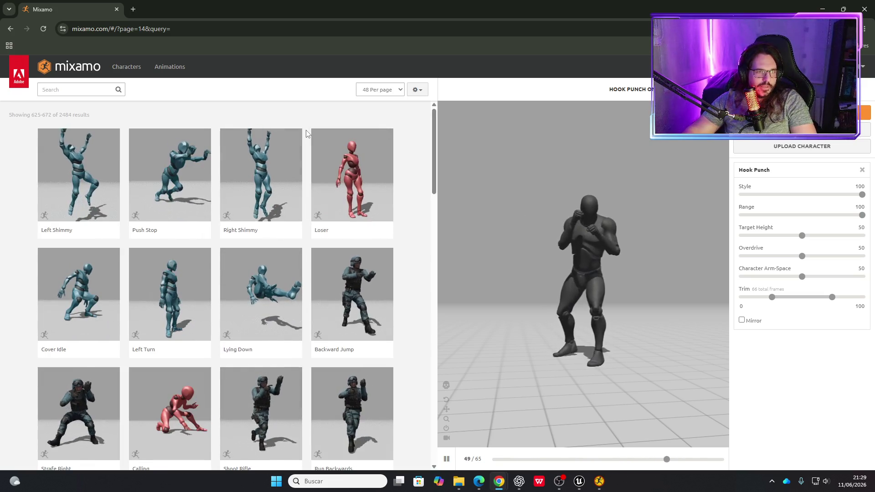
Look through page 14's animations (results 625–672).
scroll(305, 133, "down", 6)
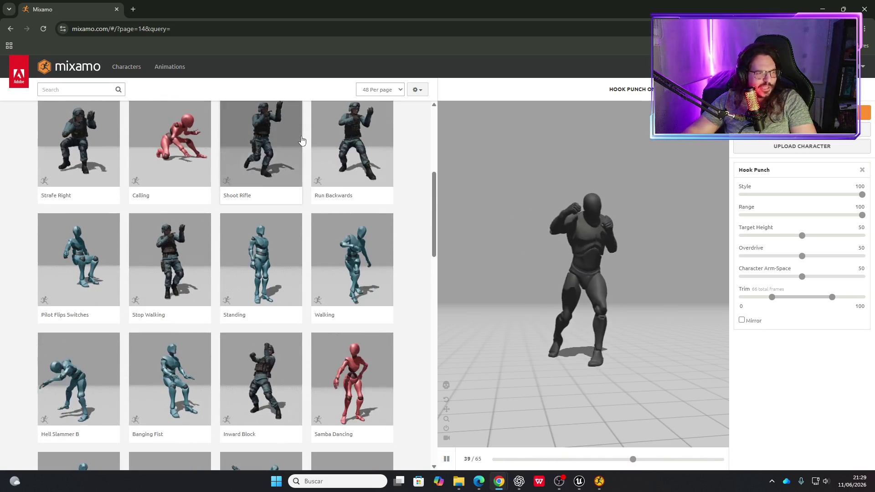
scroll(300, 141, "down", 4)
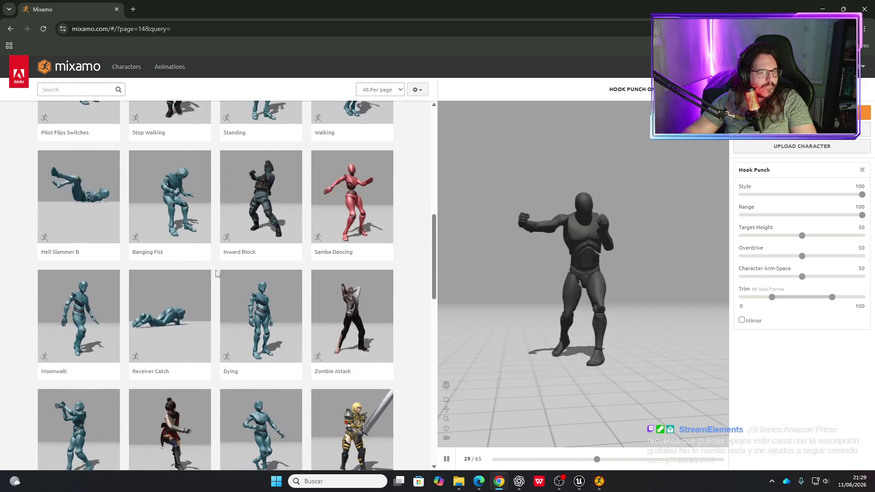
scroll(216, 272, "down", 3)
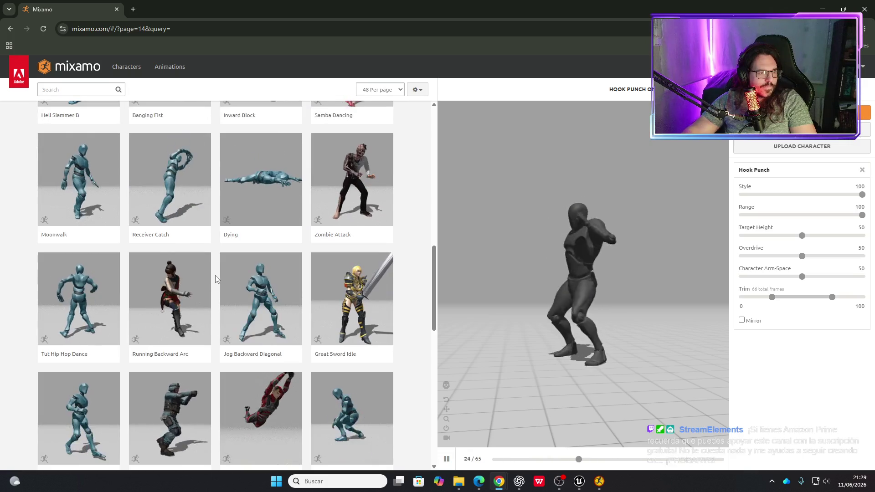
scroll(216, 279, "down", 4)
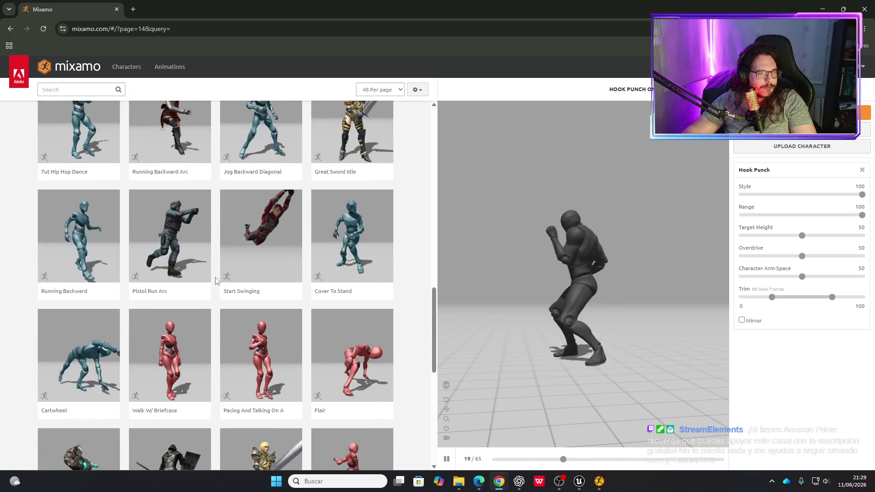
scroll(216, 279, "down", 6)
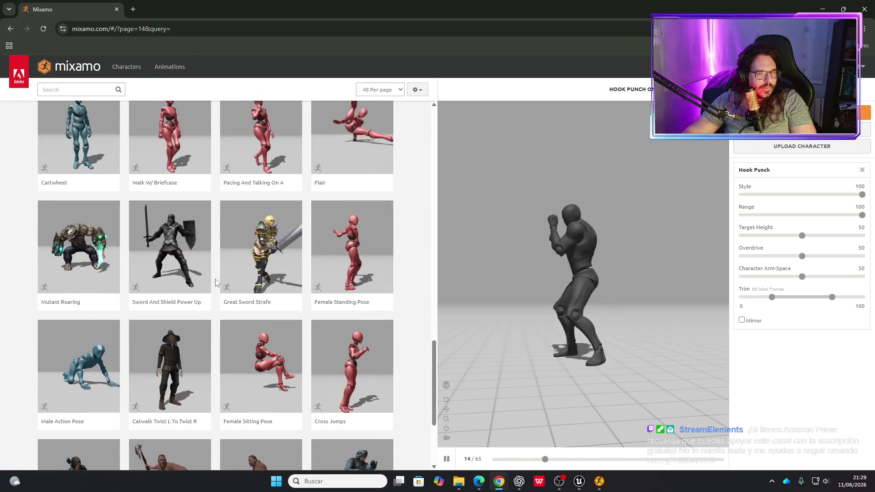
Preview Standing Turn Right 90 and move to results page 15.
scroll(215, 279, "down", 2)
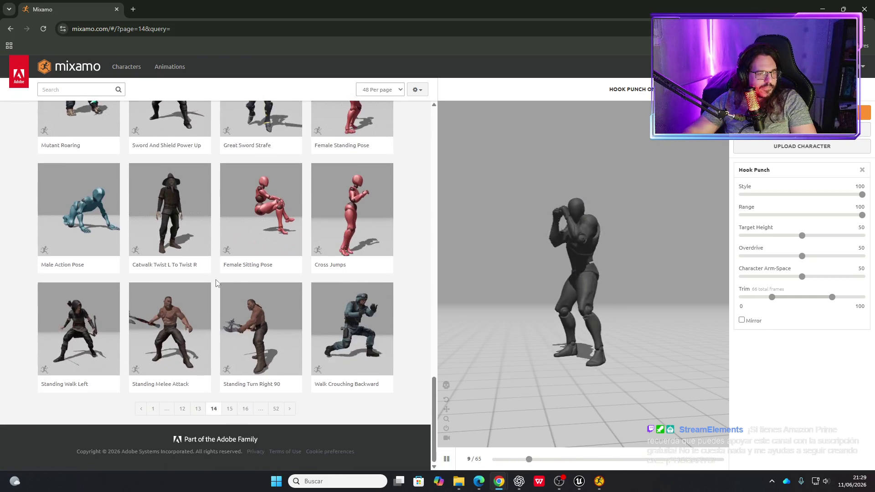
left_click(233, 389)
left_click(230, 410)
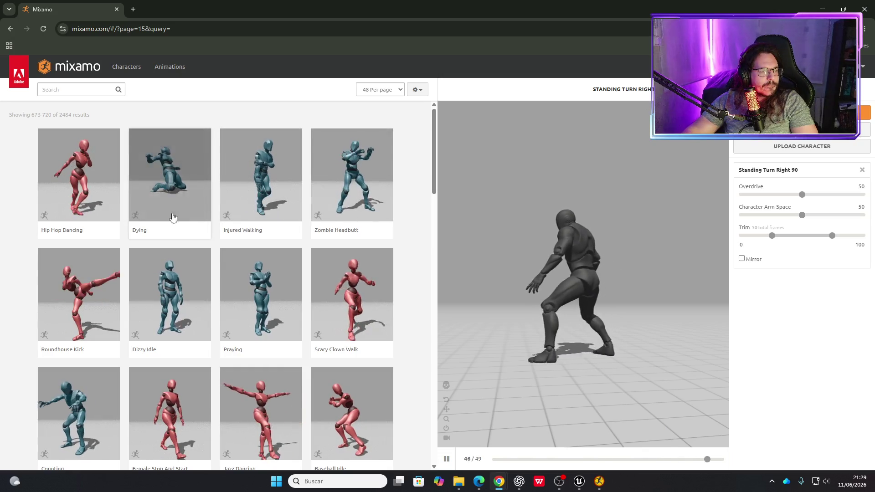
Browse page 15 to its end and advance to page 16.
scroll(224, 301, "down", 6)
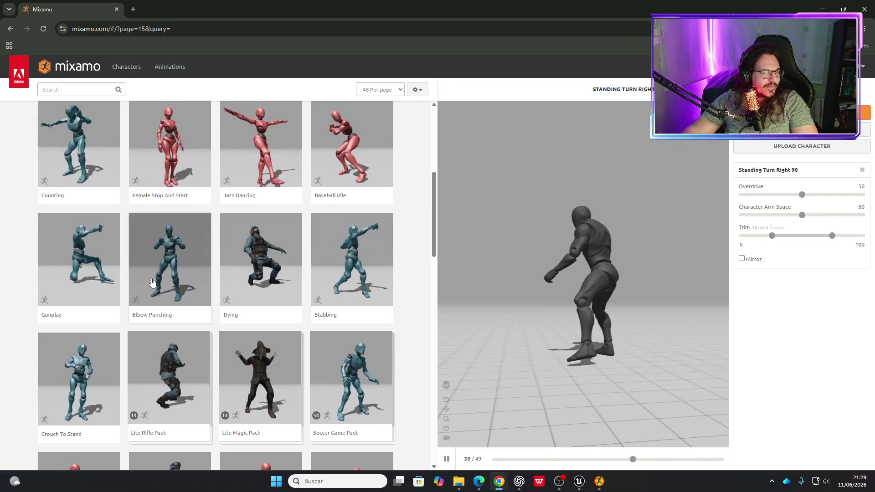
scroll(217, 273, "down", 3)
scroll(217, 281, "down", 3)
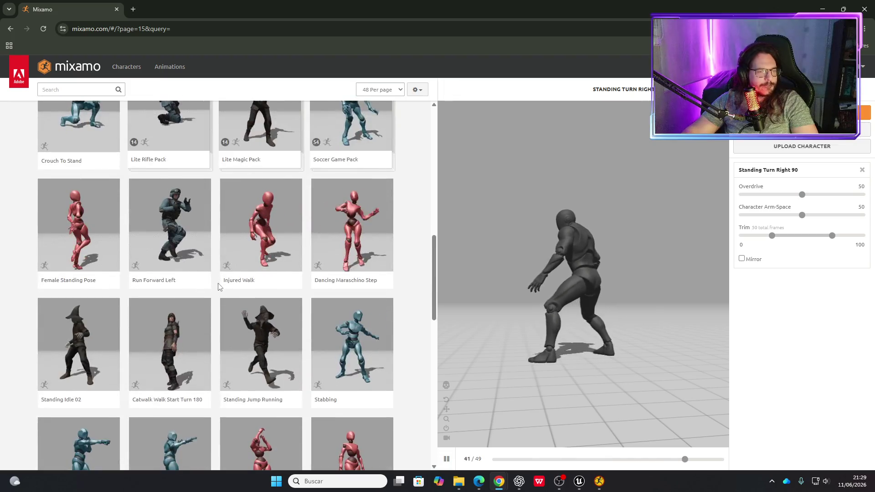
scroll(221, 292, "down", 7)
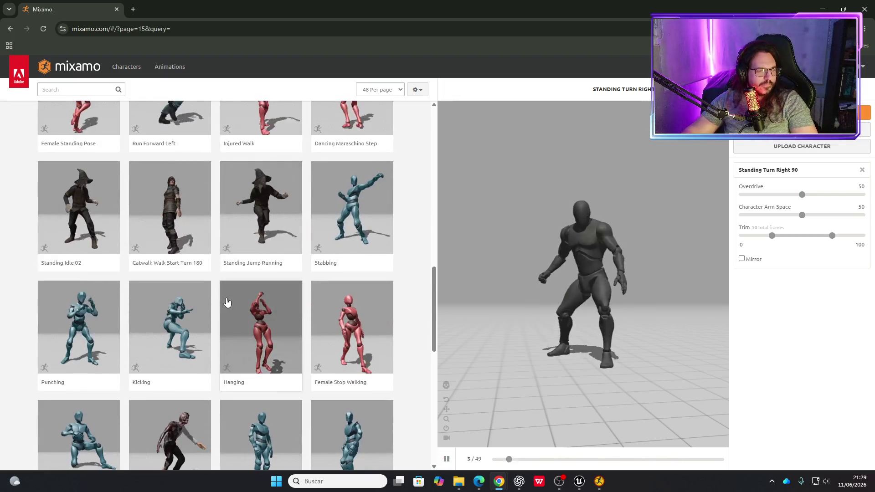
scroll(227, 310, "down", 1)
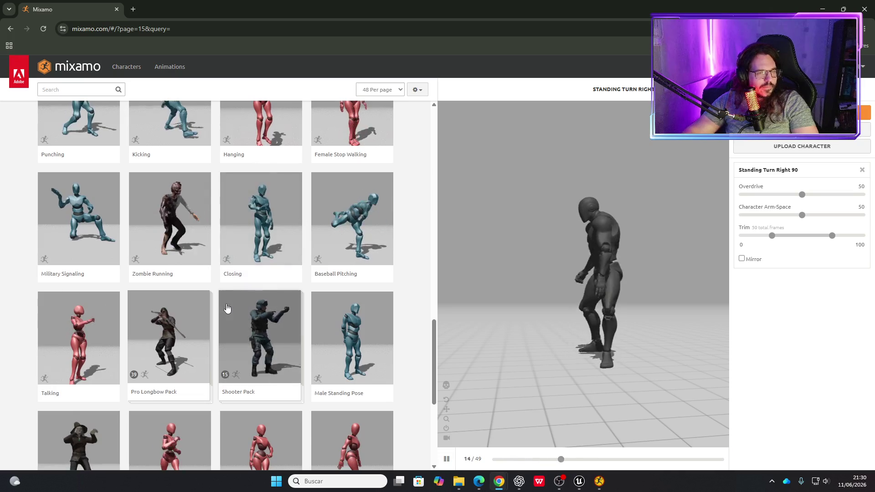
scroll(300, 327, "down", 5)
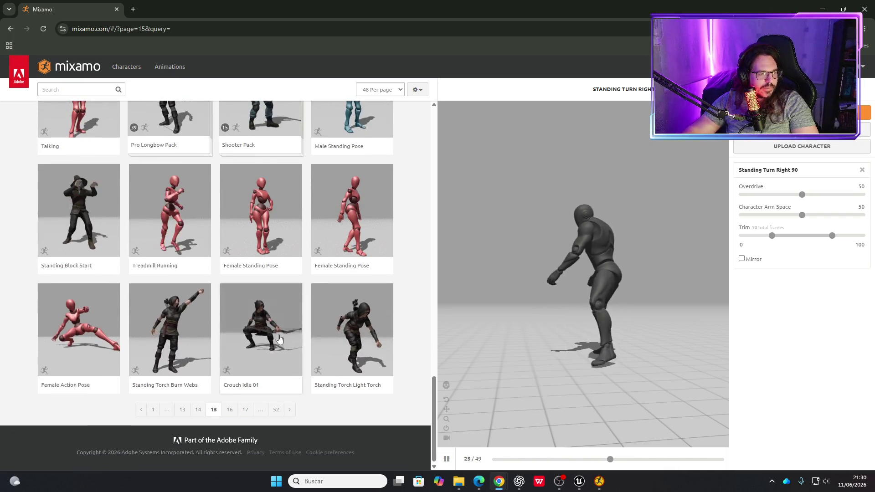
left_click(229, 409)
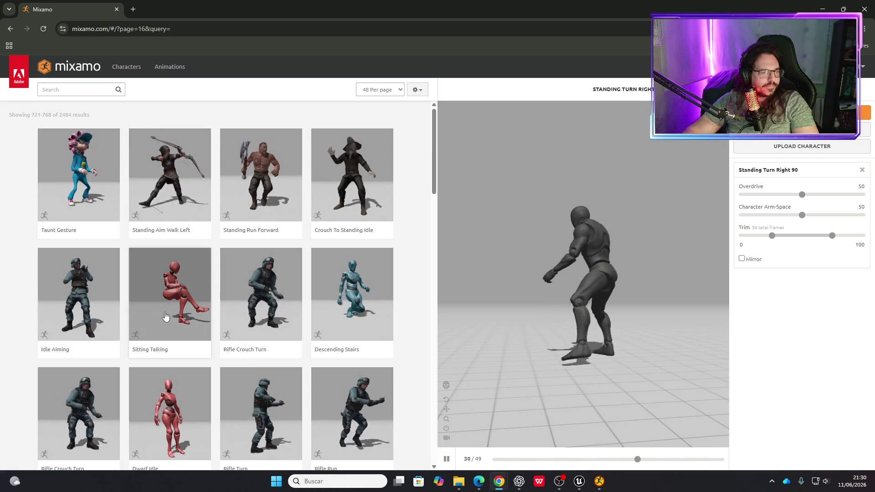
Preview Descending Stairs, then switch the preview to the Taking Item animation.
scroll(187, 313, "down", 2)
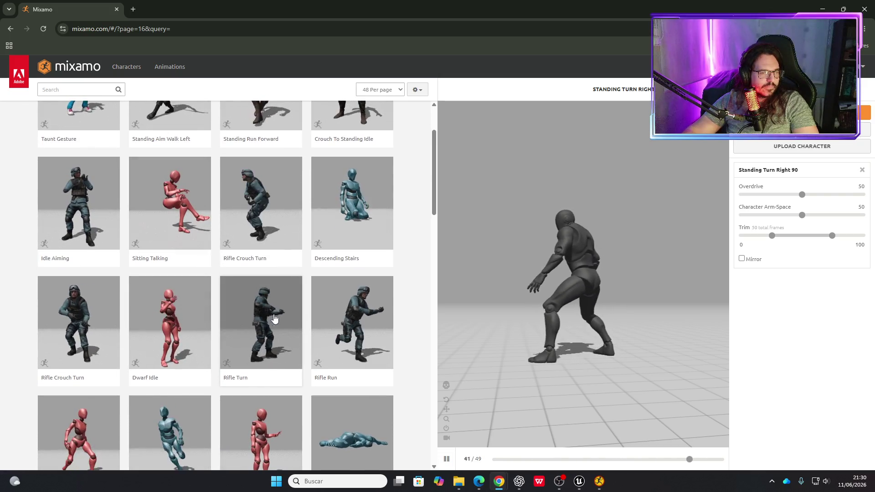
left_click(340, 242)
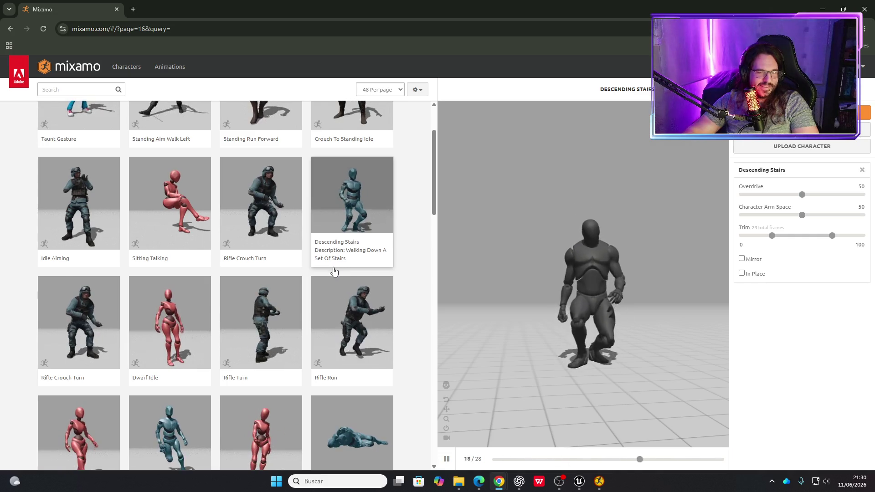
scroll(323, 284, "down", 2)
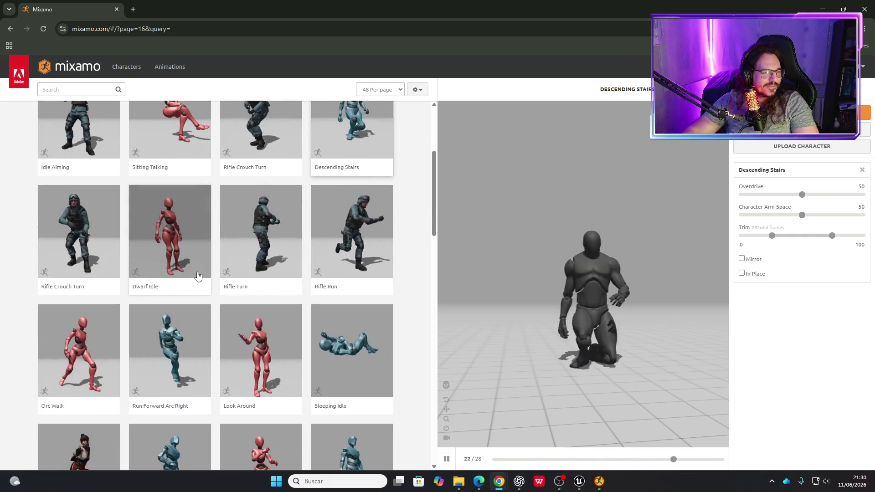
scroll(228, 340, "down", 6)
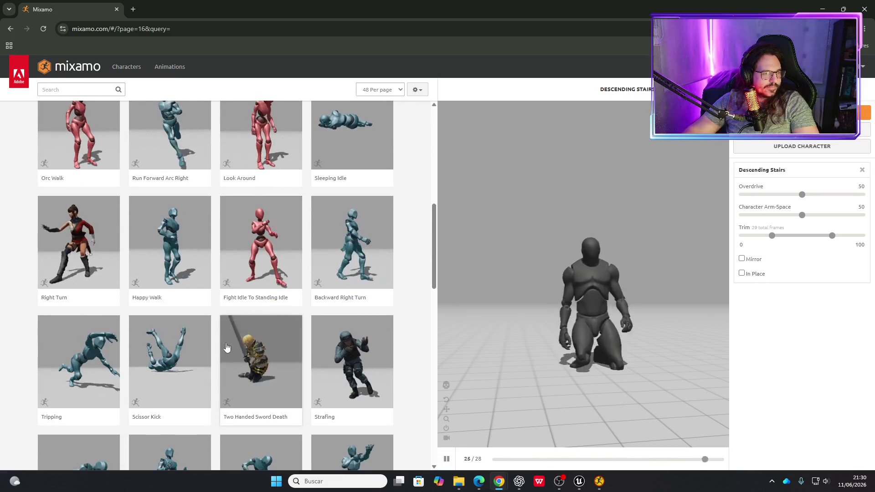
scroll(217, 343, "down", 2)
scroll(219, 337, "down", 4)
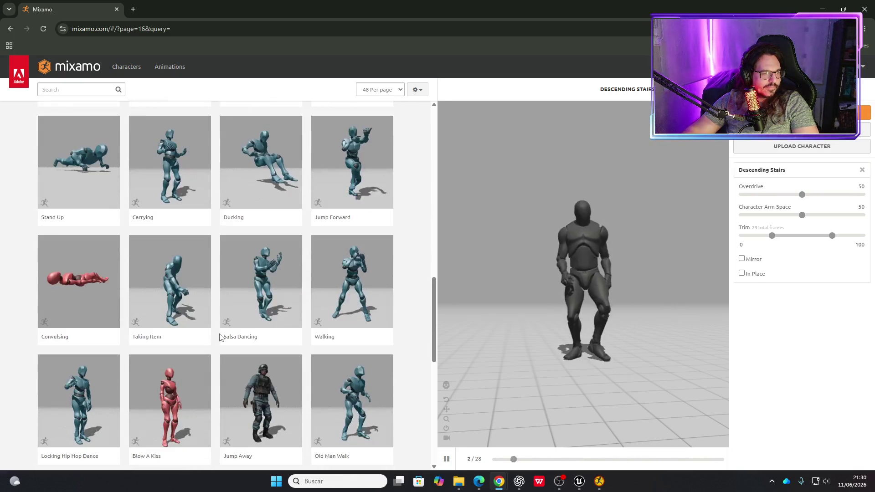
scroll(220, 335, "down", 5)
scroll(224, 333, "up", 3)
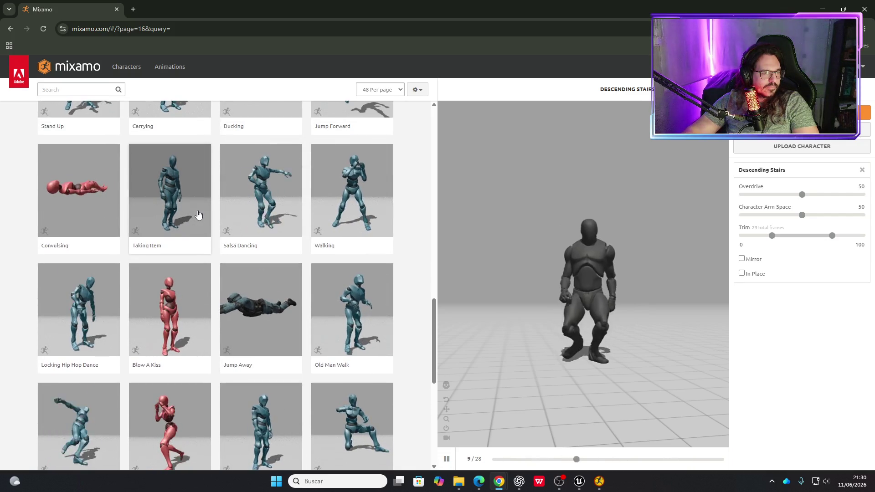
left_click(198, 215)
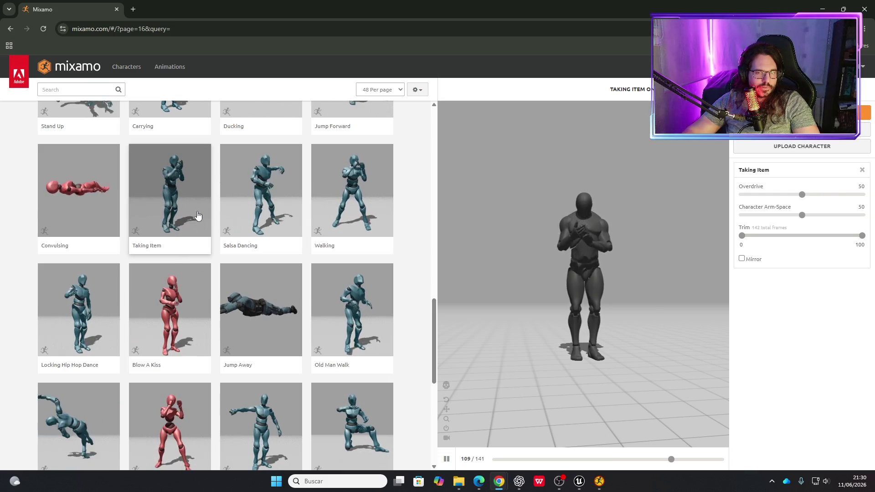
Advance the animation library to page 17.
scroll(210, 273, "down", 2)
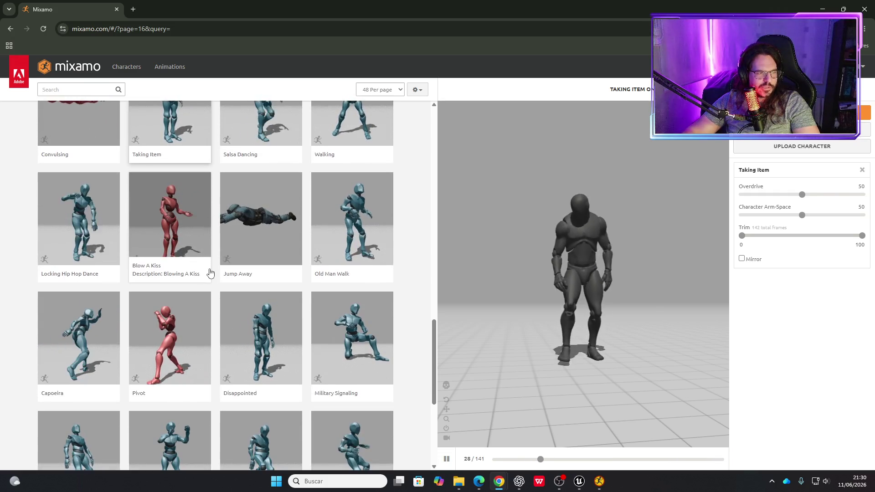
scroll(210, 273, "down", 5)
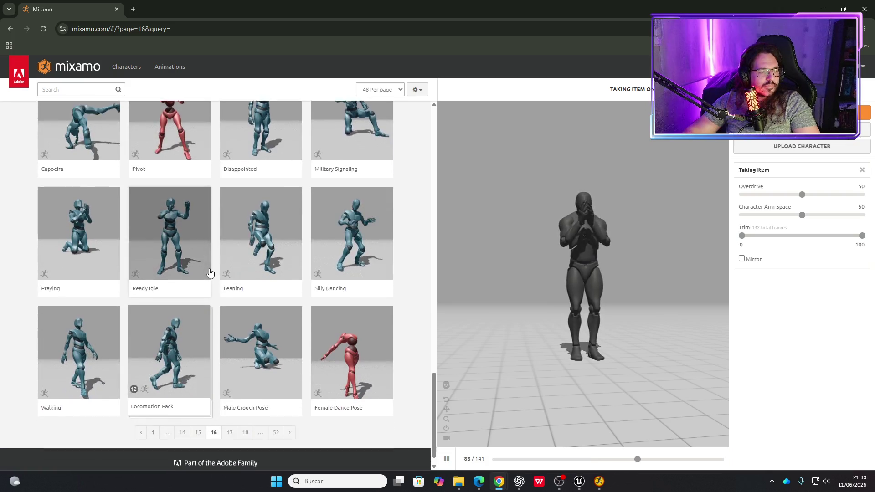
left_click(232, 412)
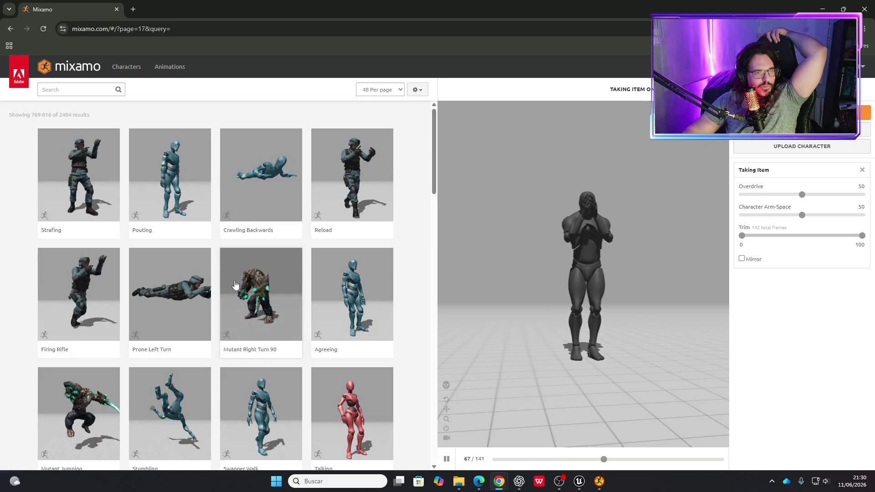
Browse page 17's animations and focus the search box for a new search.
scroll(225, 232, "down", 4)
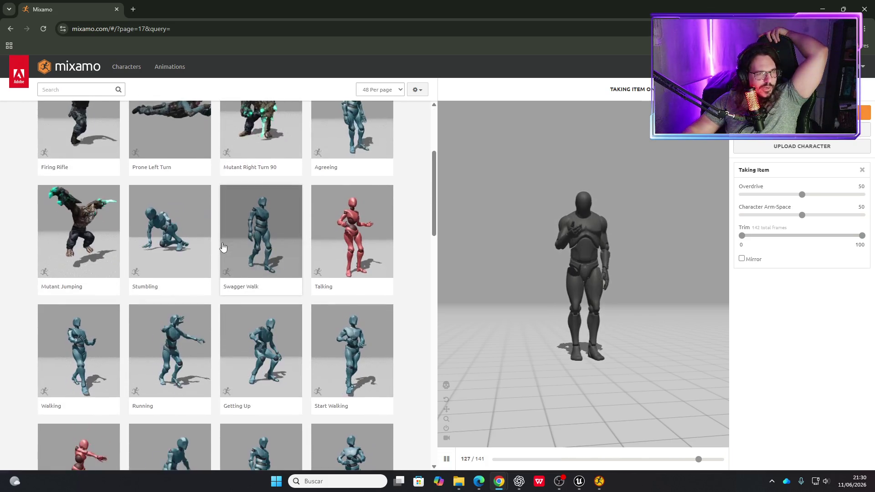
scroll(222, 248, "down", 2)
scroll(223, 249, "down", 3)
scroll(218, 260, "down", 8)
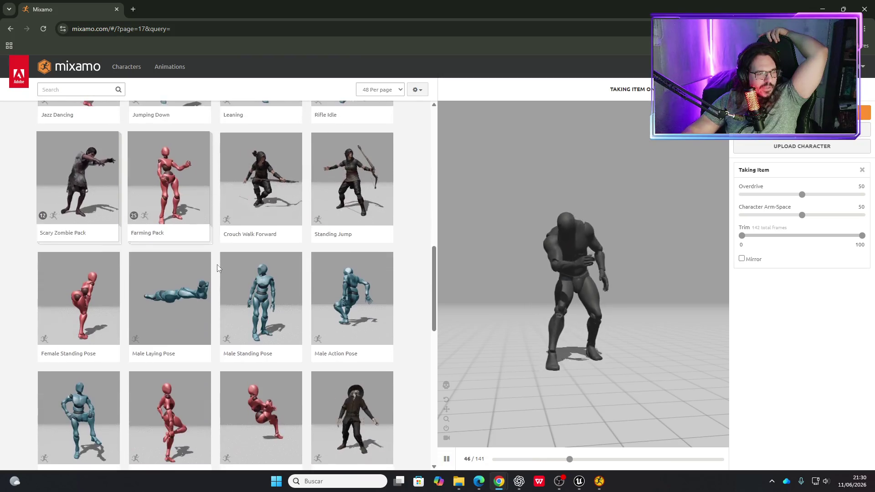
scroll(217, 271, "down", 10)
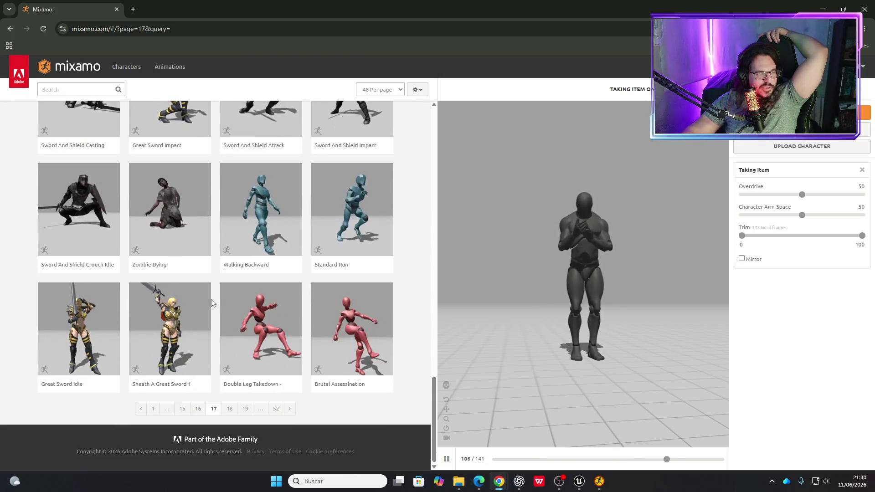
scroll(214, 301, "up", 5)
scroll(214, 301, "up", 4)
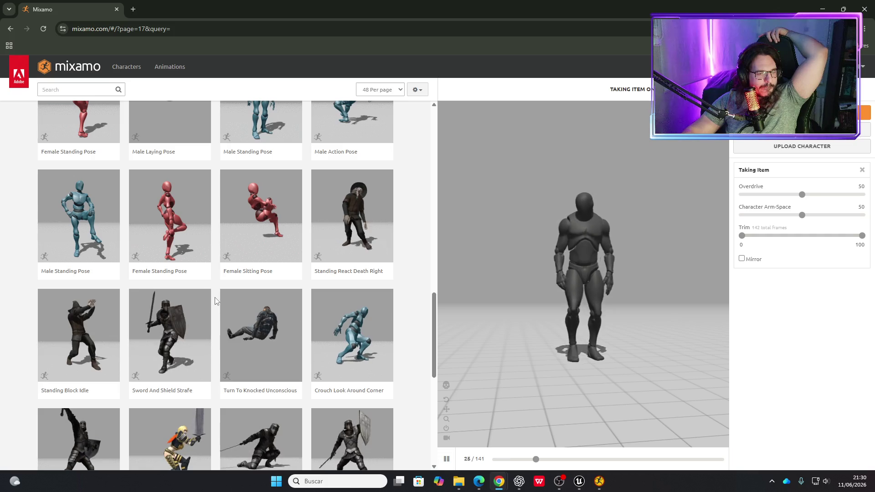
scroll(215, 301, "up", 3)
scroll(215, 305, "up", 6)
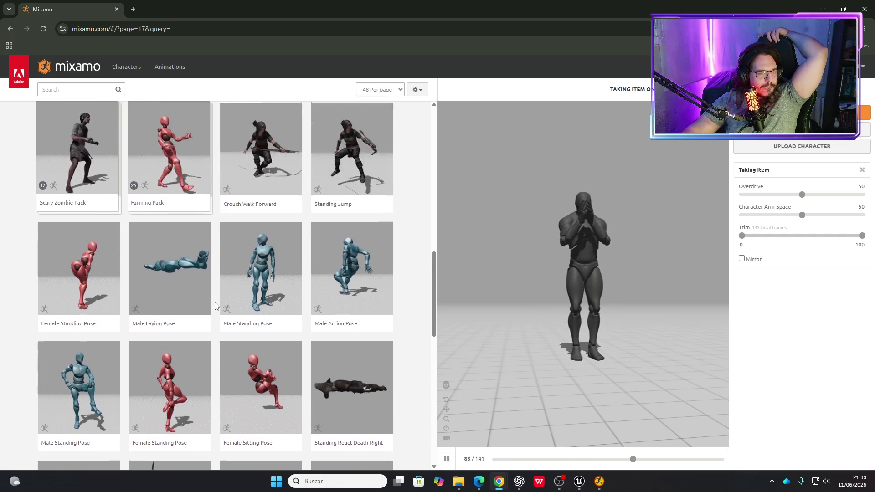
scroll(216, 306, "up", 10)
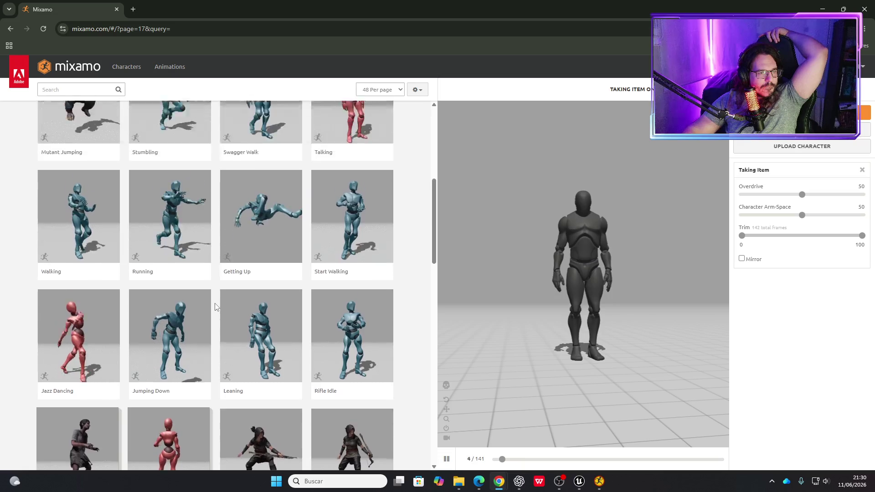
left_click(88, 89)
Search the animation library for 'hit' and browse the first page of 205 results.
type("hit")
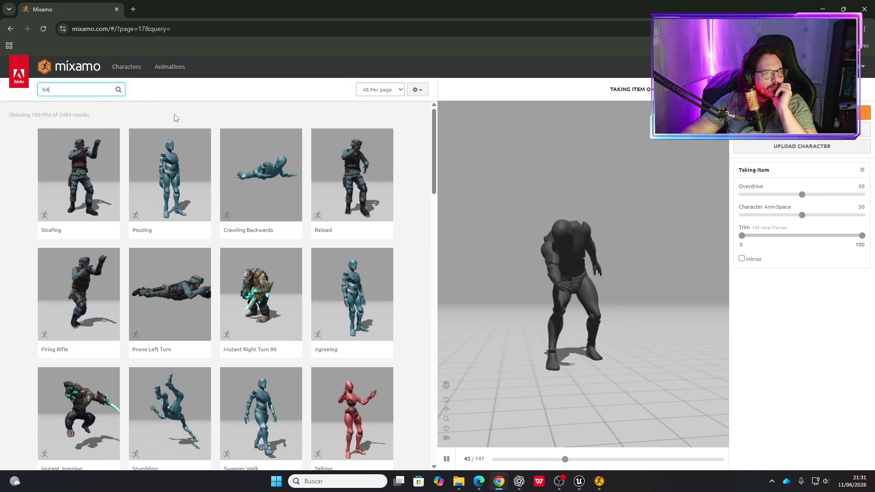
key("Return")
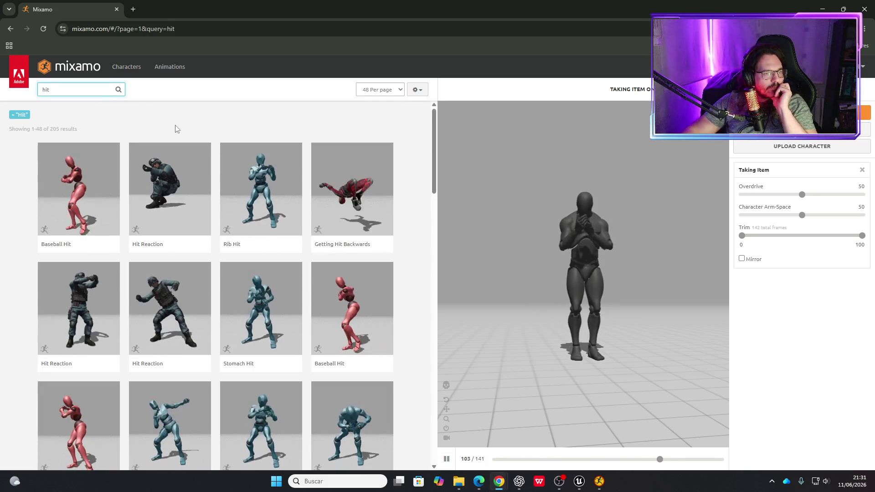
scroll(227, 150, "down", 6)
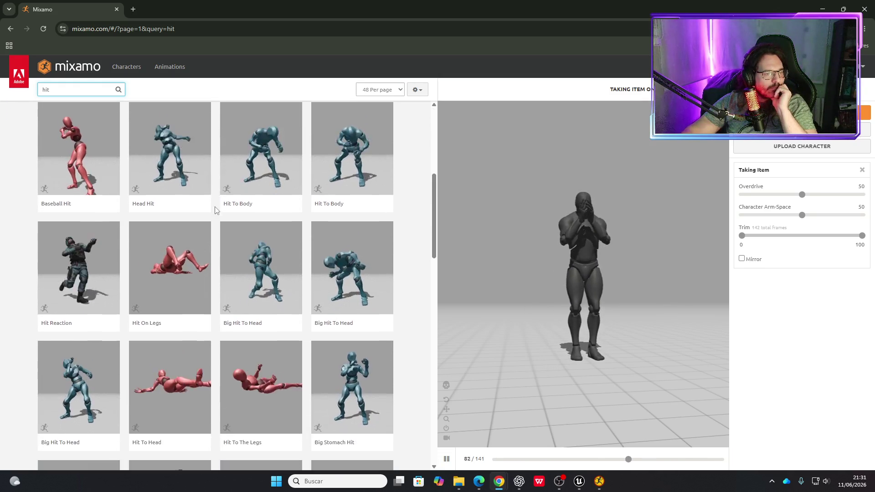
scroll(215, 219, "down", 11)
scroll(211, 235, "down", 9)
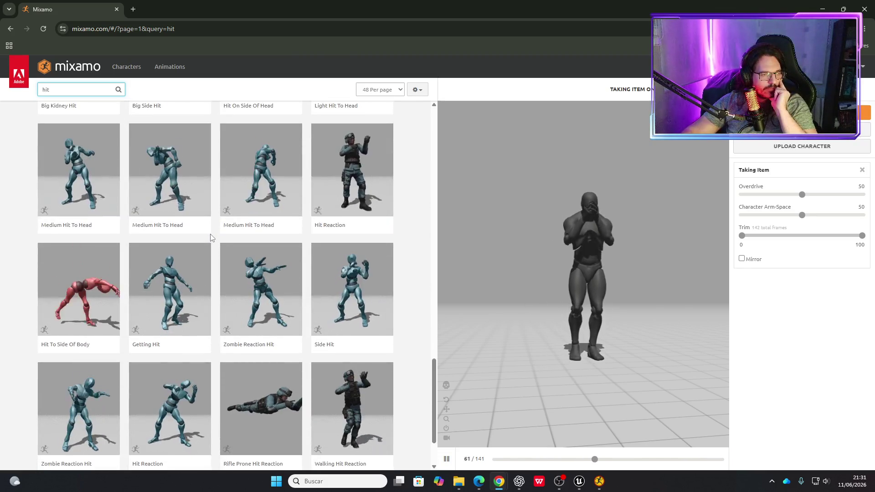
scroll(219, 264, "down", 2)
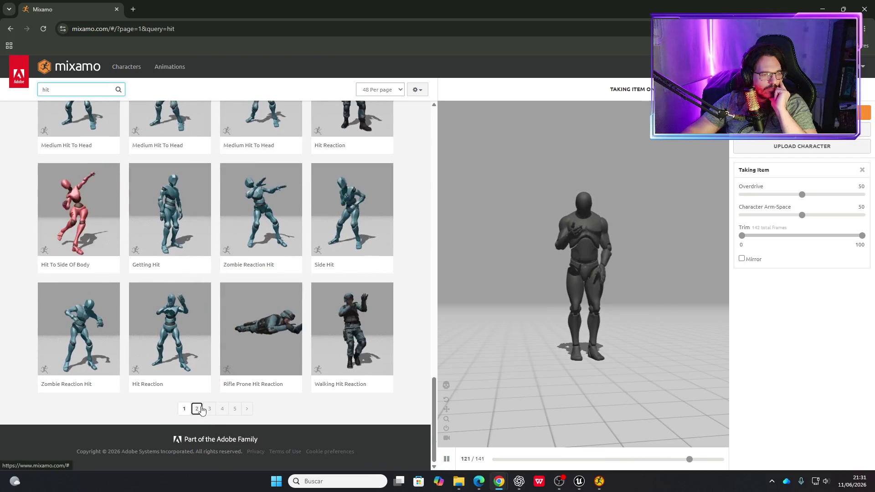
Browse page 2 of the hit results and move on to page 3.
left_click(197, 409)
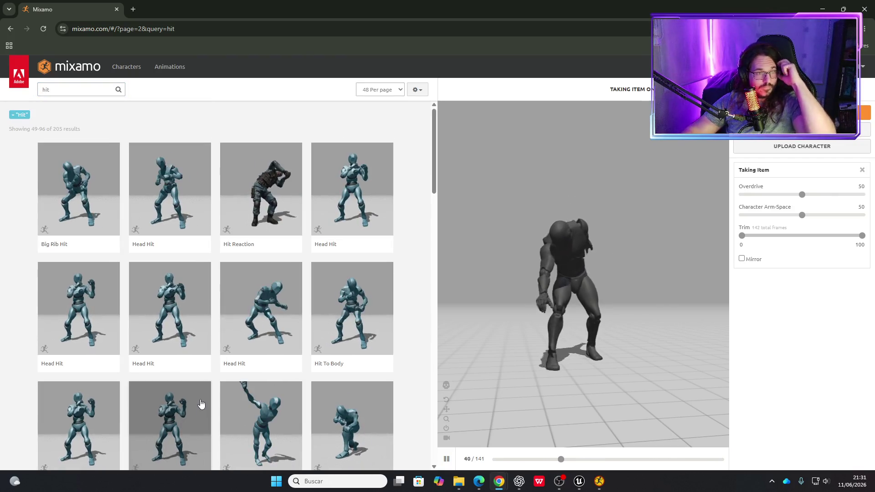
scroll(211, 289, "down", 4)
scroll(211, 291, "down", 12)
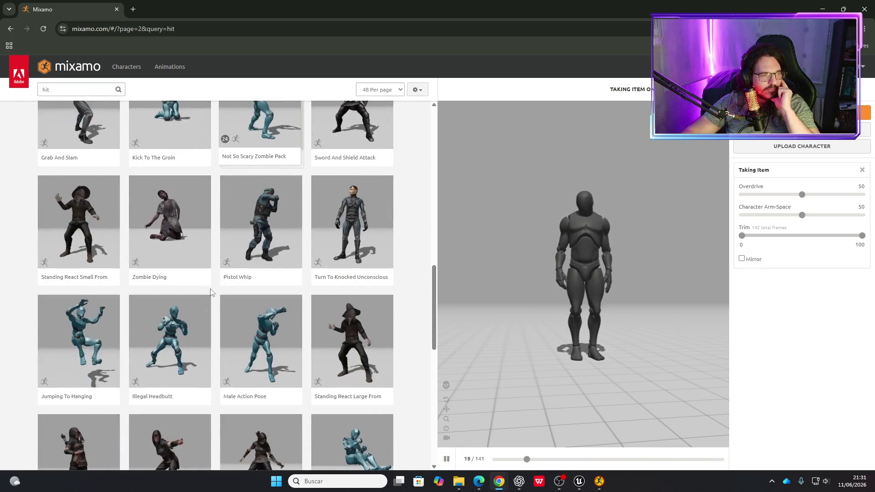
scroll(211, 292, "down", 3)
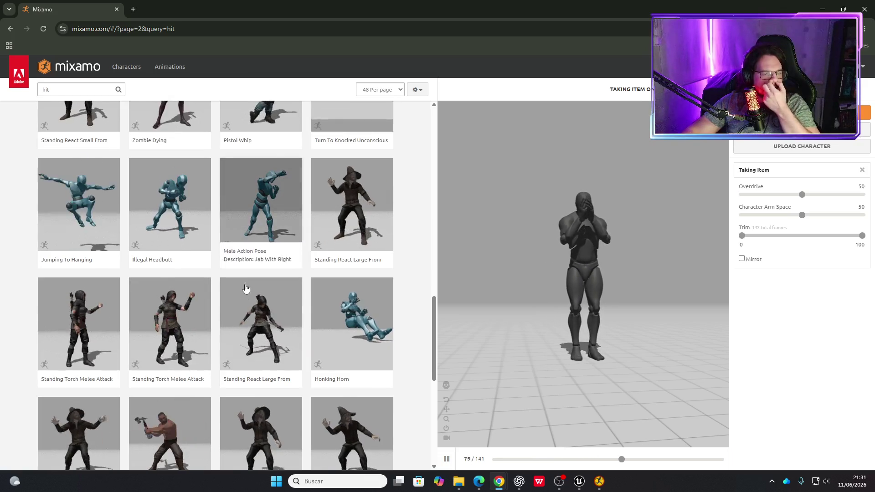
scroll(245, 284, "down", 6)
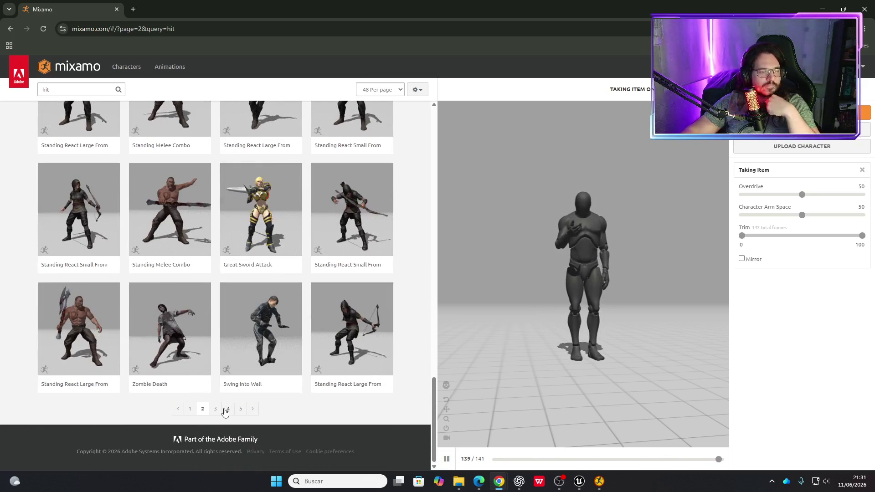
left_click(217, 410)
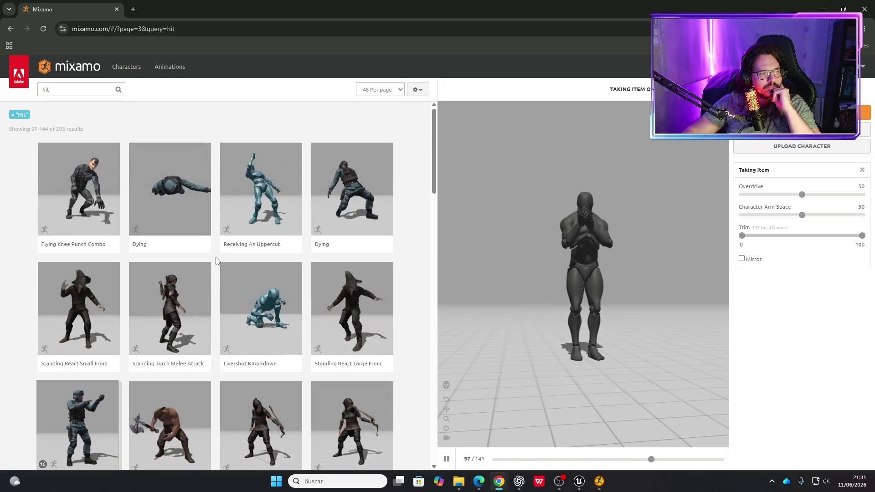
Browse page 3 of the hit results and move on to page 4.
scroll(217, 260, "down", 6)
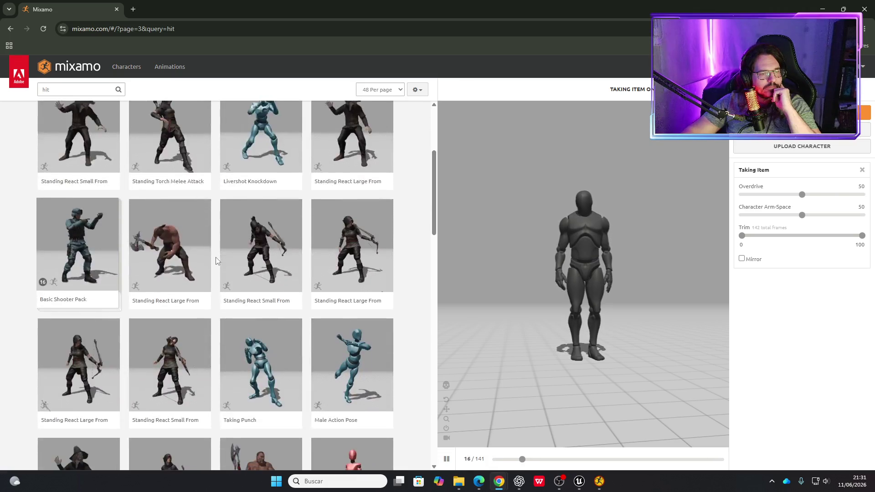
scroll(220, 251, "down", 5)
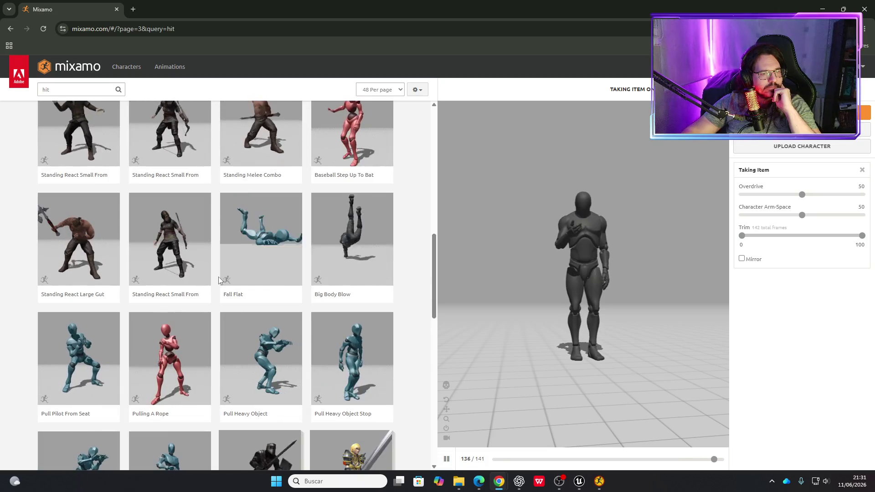
scroll(217, 277, "down", 5)
scroll(217, 281, "down", 6)
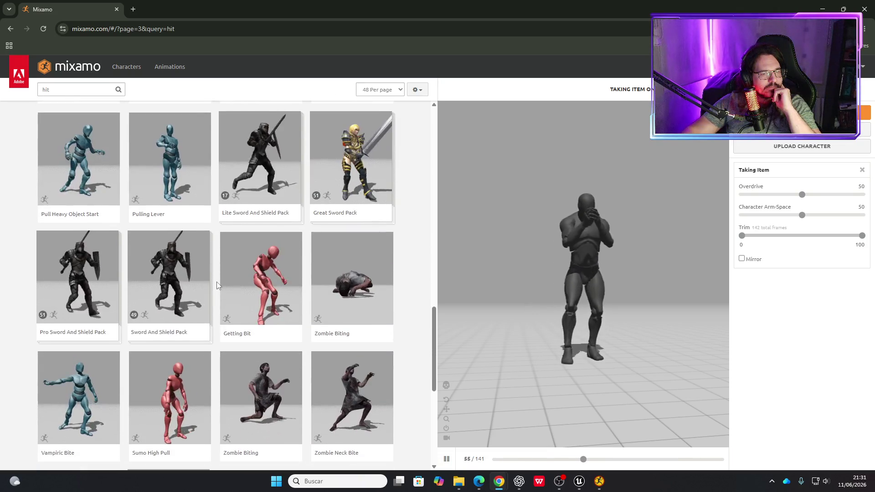
scroll(216, 286, "down", 4)
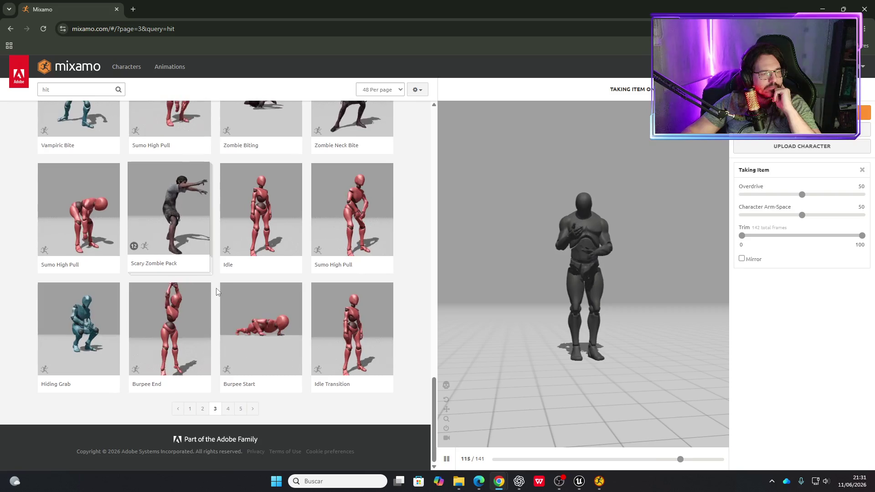
left_click(227, 409)
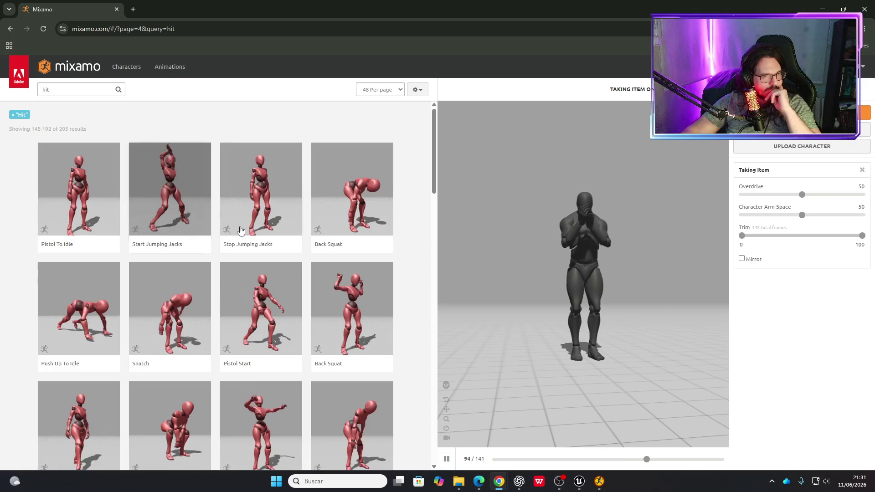
Browse page 4 and reach the last hit page, results 193–205 of 205.
scroll(224, 323, "down", 1)
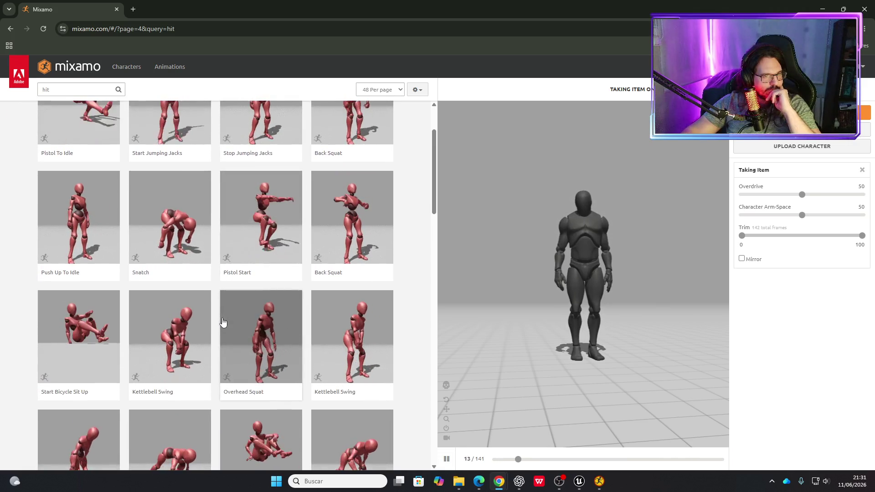
scroll(222, 322, "down", 3)
scroll(223, 323, "down", 10)
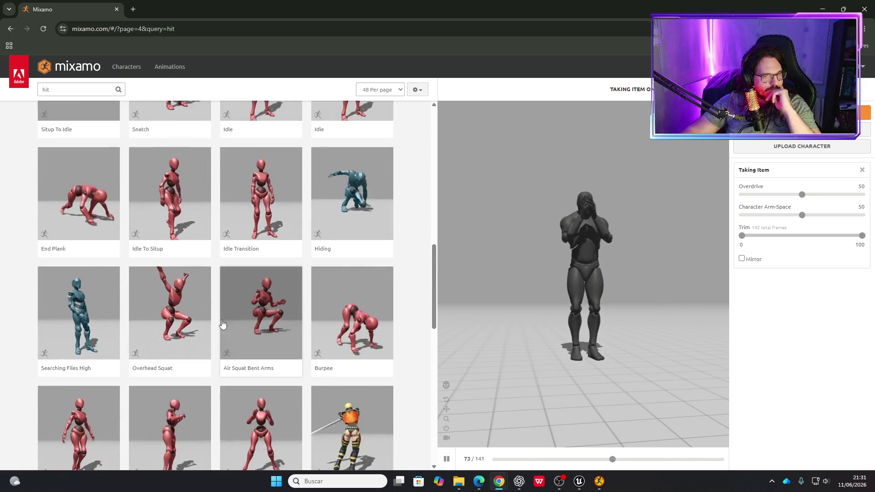
scroll(223, 335, "down", 4)
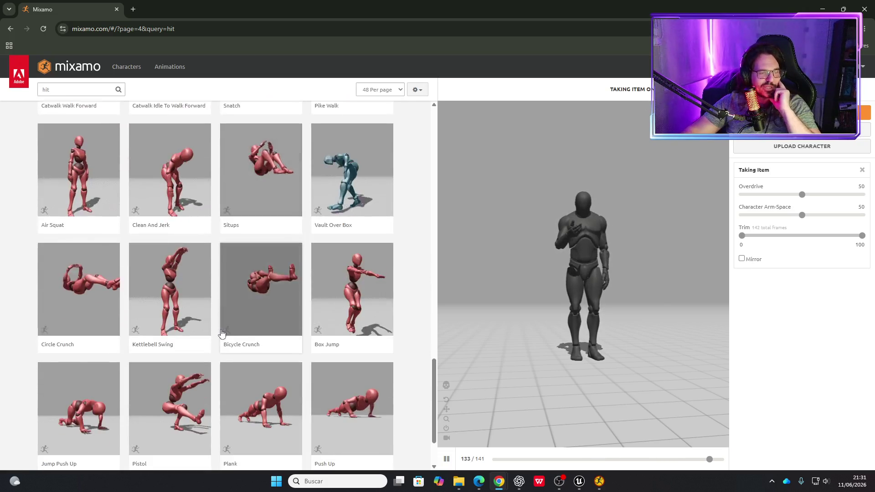
left_click(253, 409)
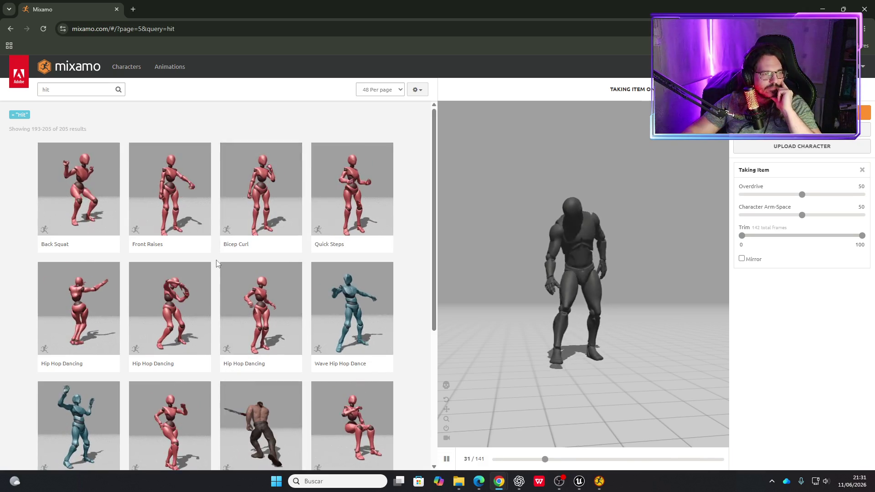
scroll(216, 260, "down", 5)
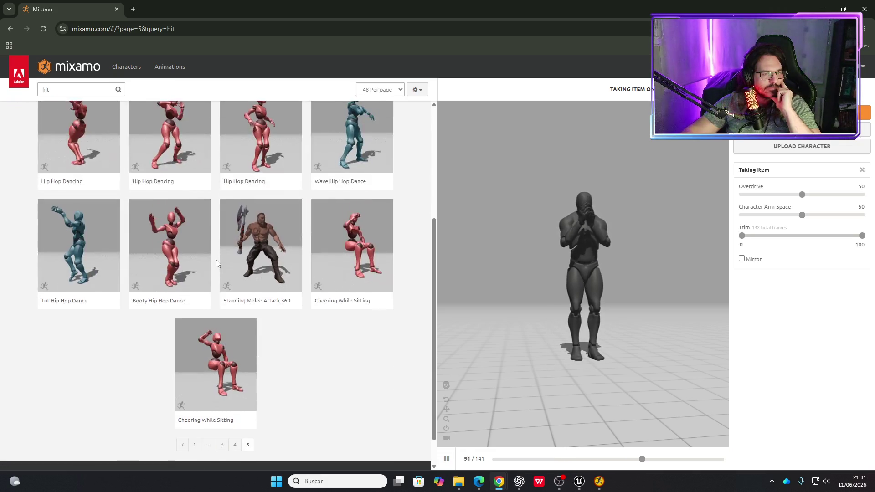
scroll(224, 258, "up", 5)
left_click(53, 90)
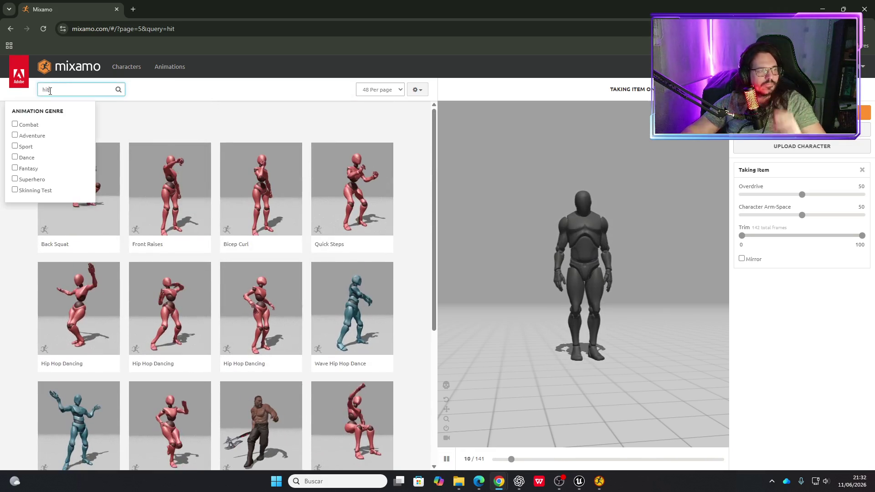
Search for 'attack', browse page 1 of 147 results, and preview the Magic Spell Pack.
type("attack")
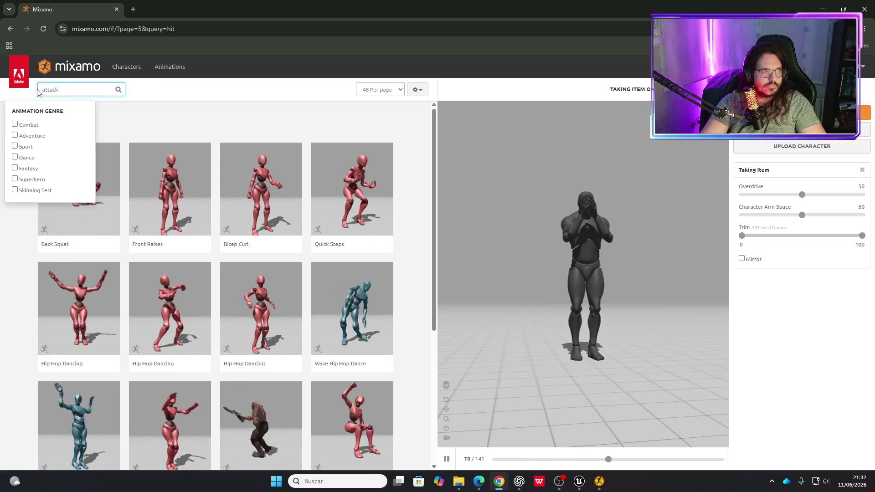
key("Return")
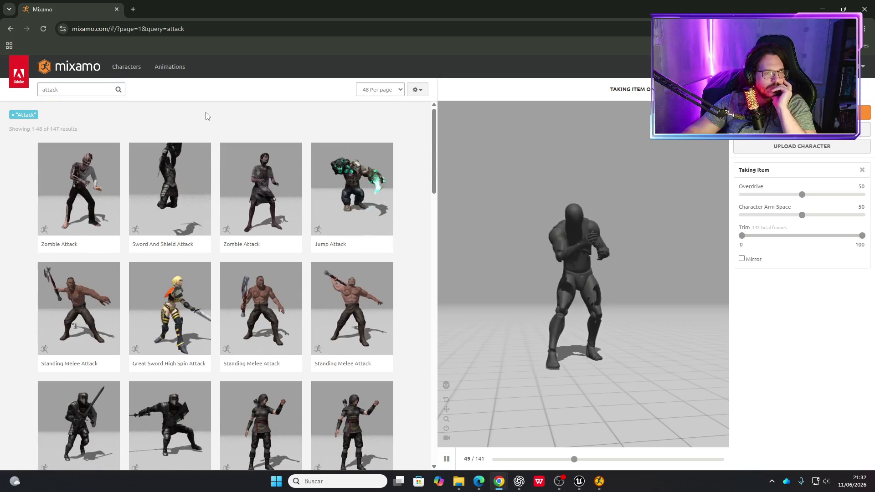
scroll(206, 118, "down", 2)
scroll(206, 118, "down", 5)
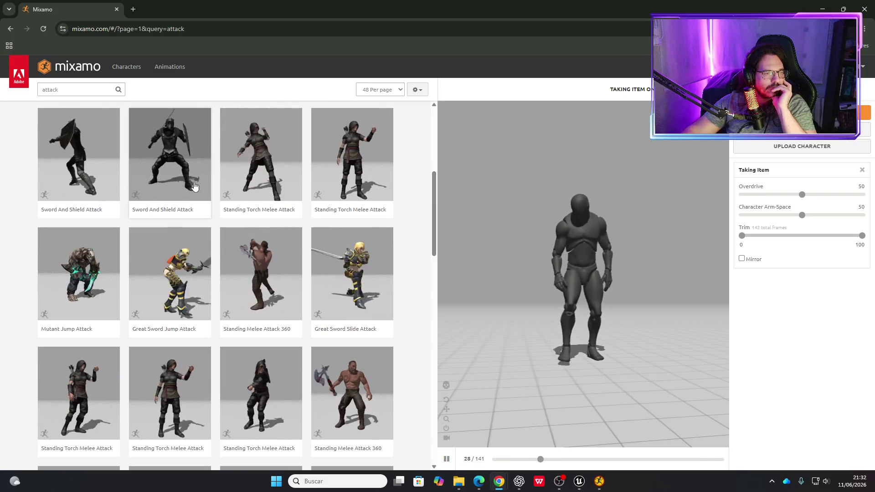
scroll(197, 195, "down", 2)
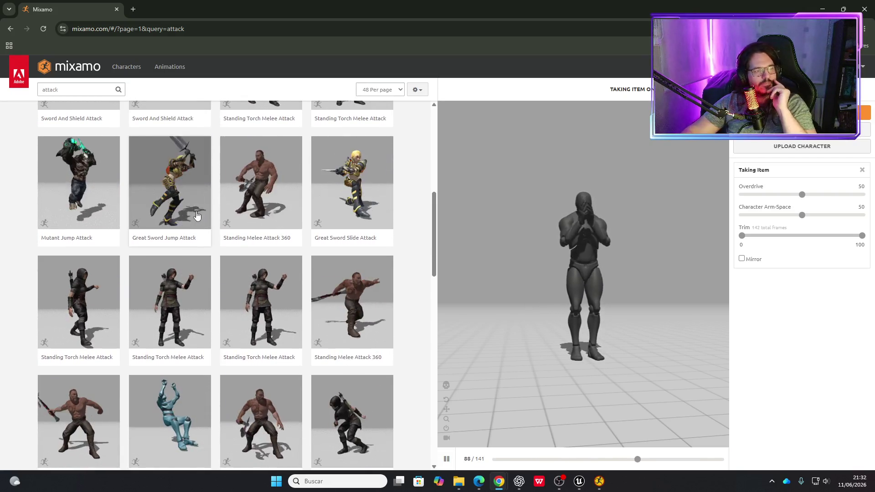
scroll(197, 220, "down", 2)
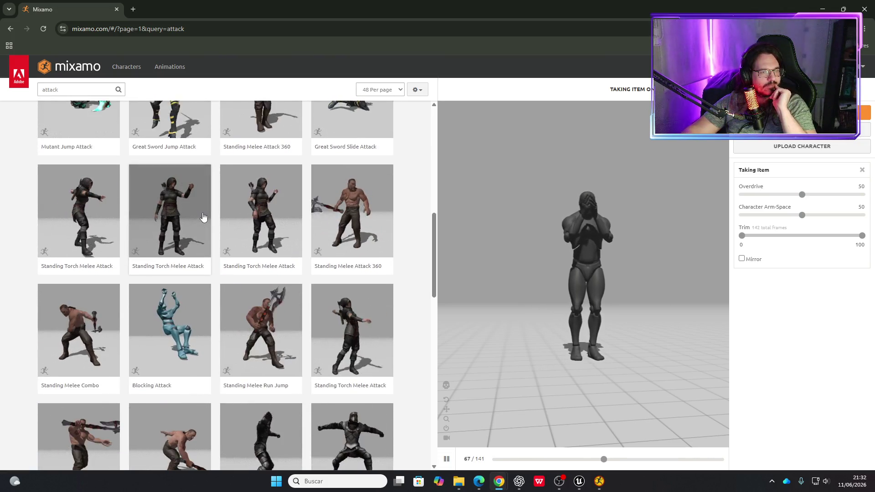
scroll(203, 217, "down", 4)
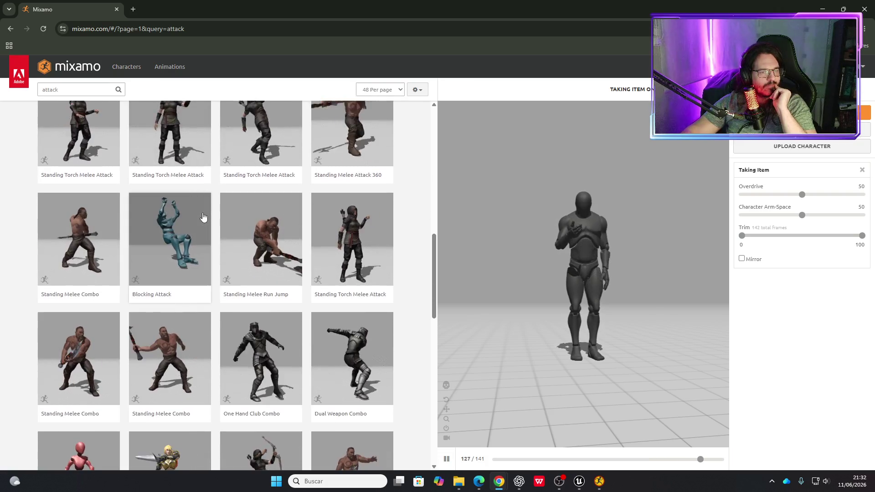
scroll(203, 212, "down", 5)
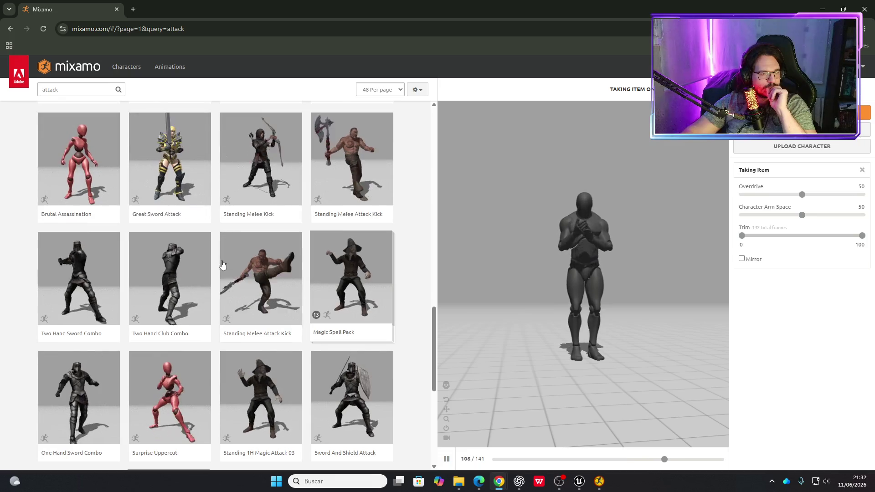
scroll(367, 284, "down", 6)
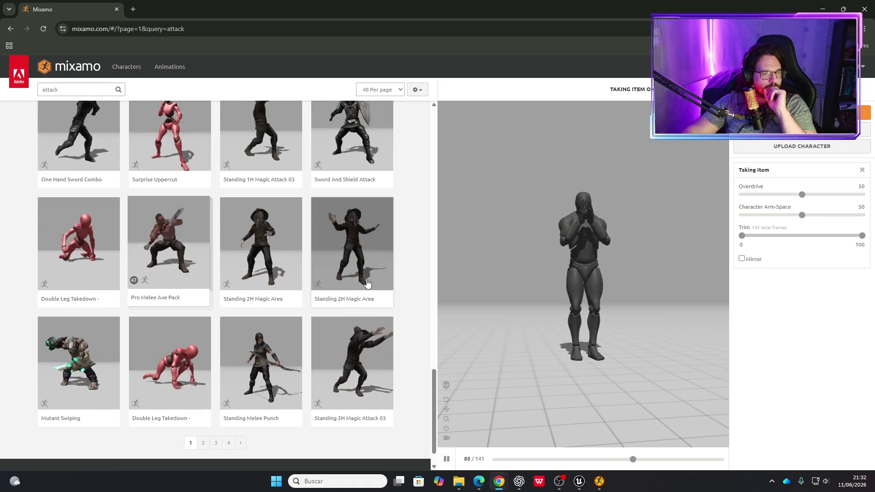
scroll(367, 283, "up", 4)
left_click(355, 199)
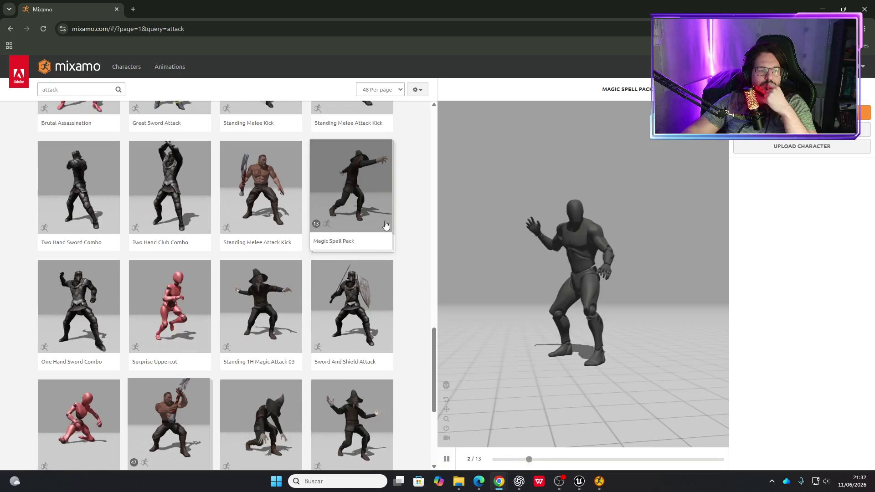
Rewind the Magic Spell Pack preview, replay it, and pause at frame 60 of 1071.
scroll(402, 275, "down", 2)
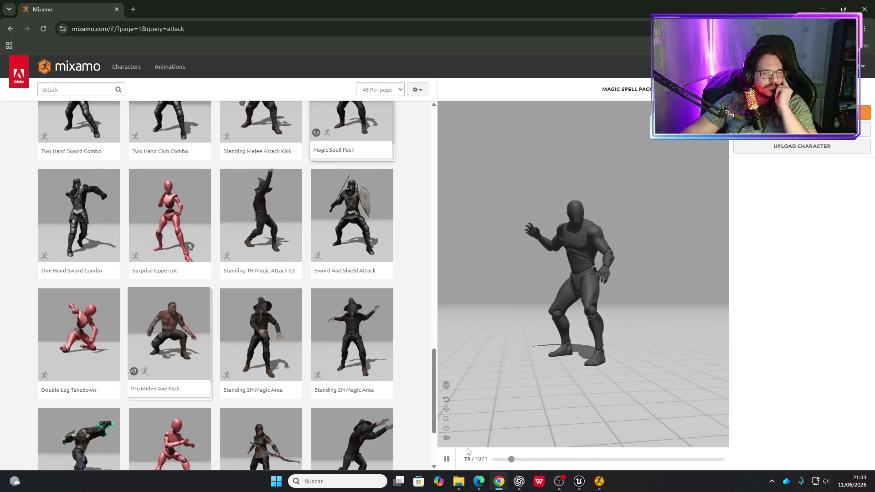
left_click_drag(511, 460, 494, 459)
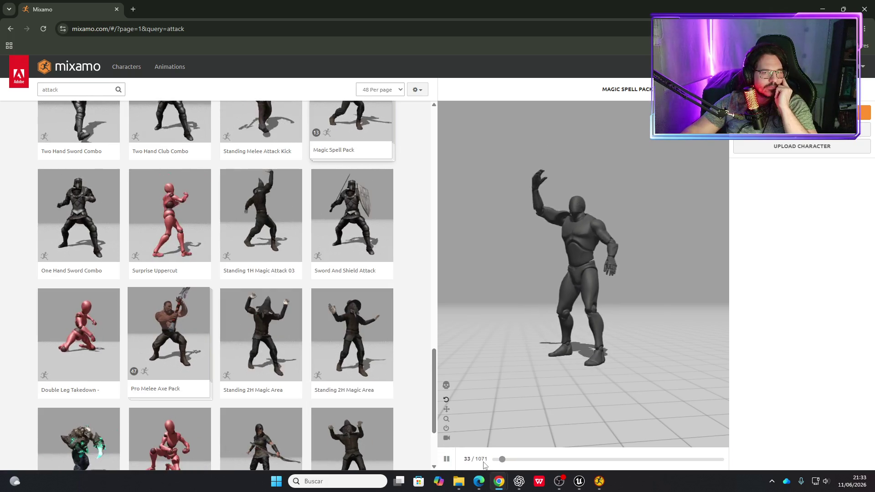
left_click(492, 460)
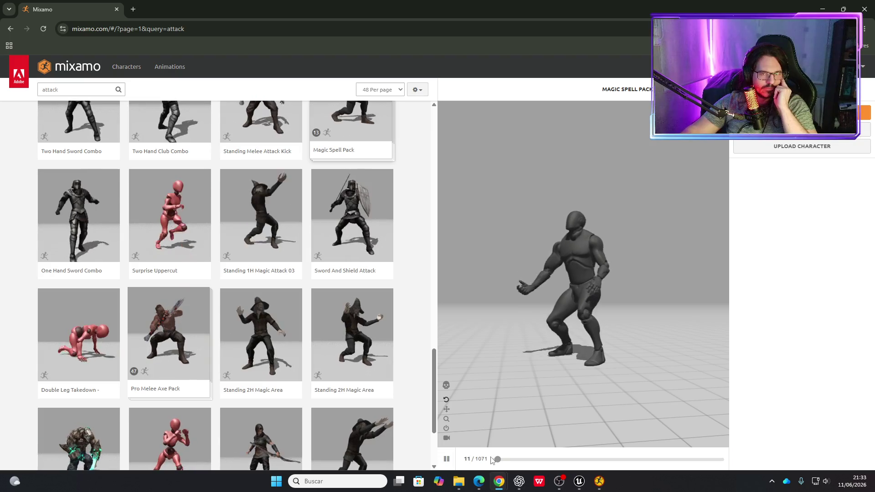
left_click(451, 463)
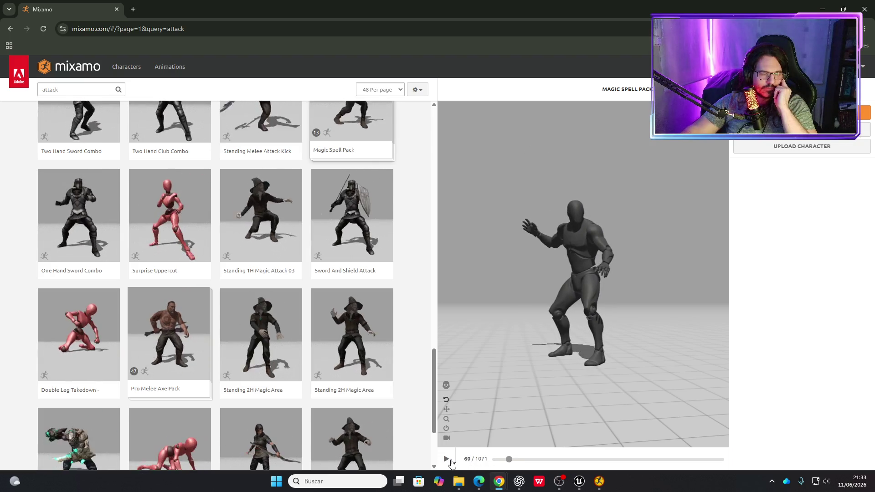
scroll(229, 323, "up", 2)
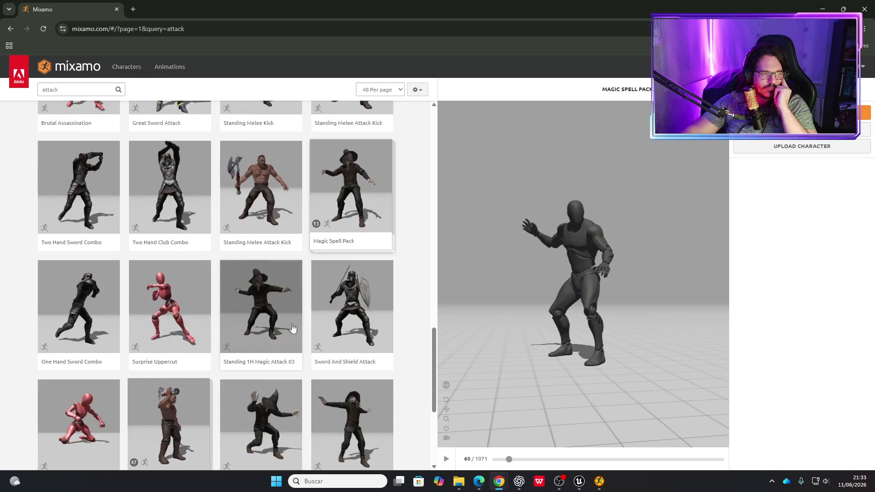
scroll(229, 324, "down", 4)
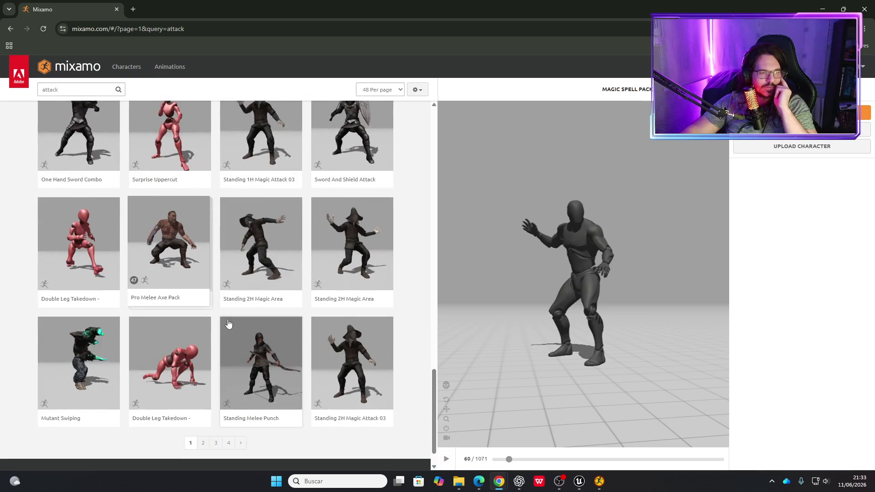
Move to page 2 of the attack results and preview the Zombie Punching animation.
left_click(203, 443)
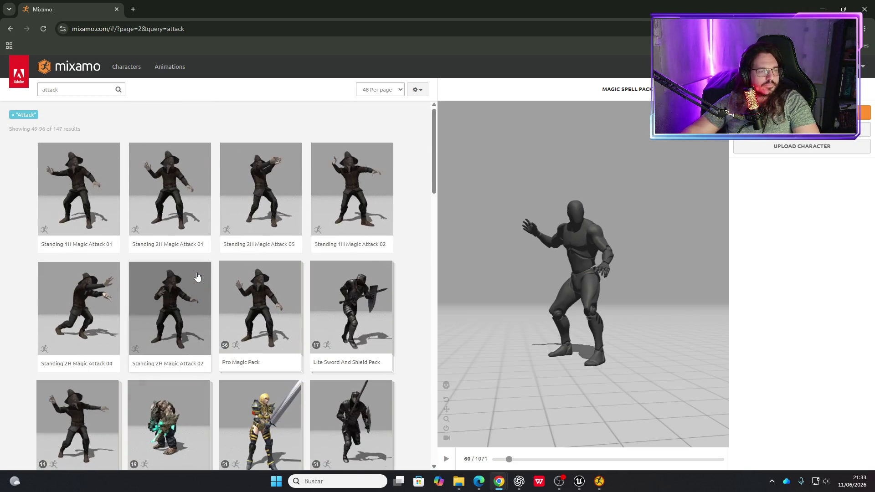
scroll(196, 273, "down", 2)
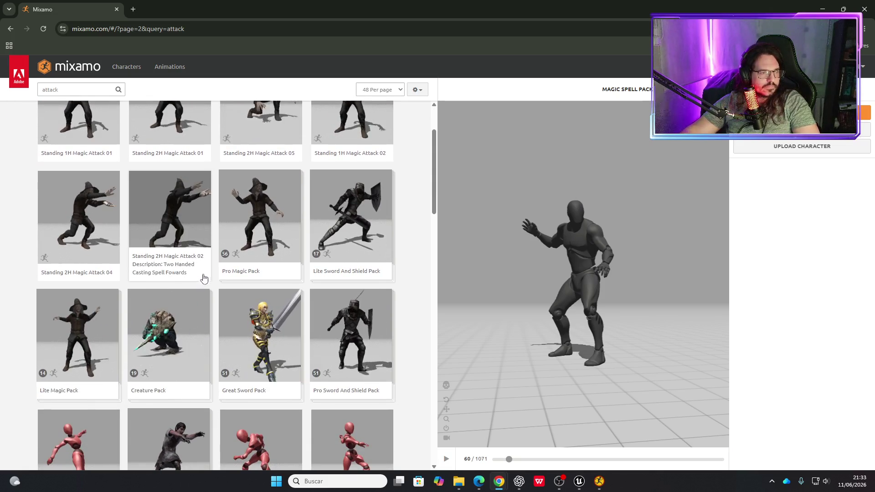
scroll(209, 298, "down", 5)
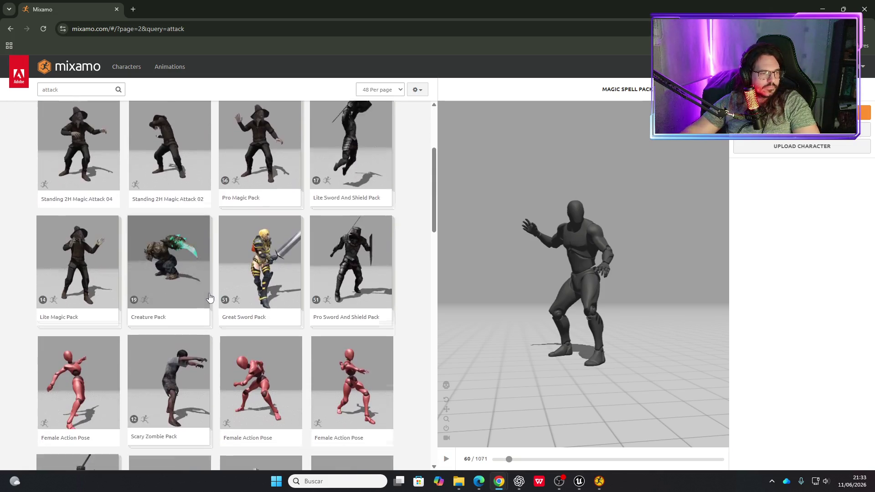
scroll(211, 292, "down", 2)
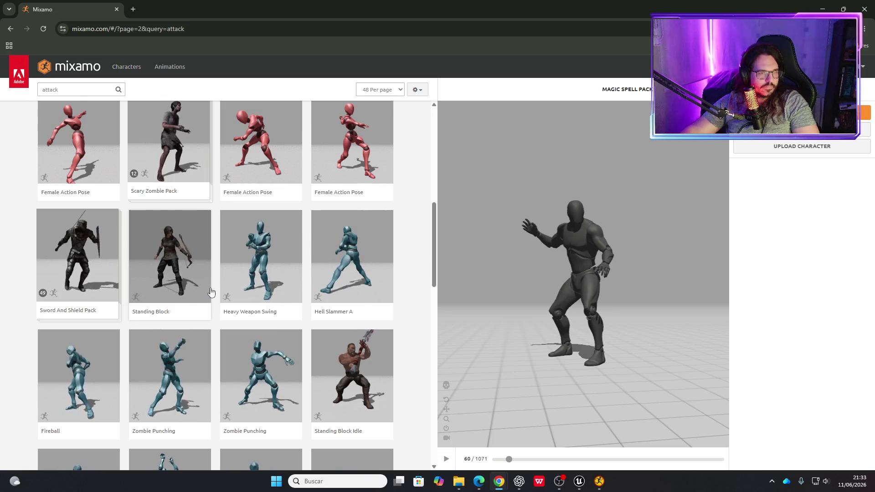
scroll(211, 292, "down", 3)
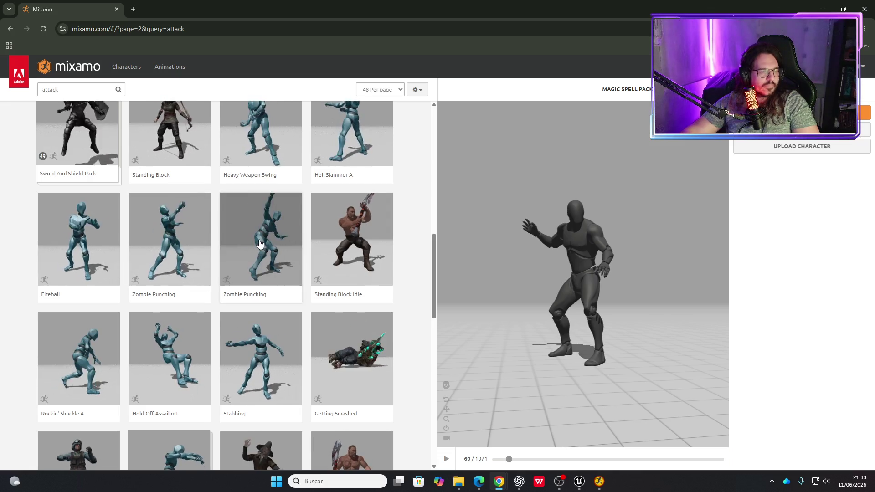
left_click(208, 243)
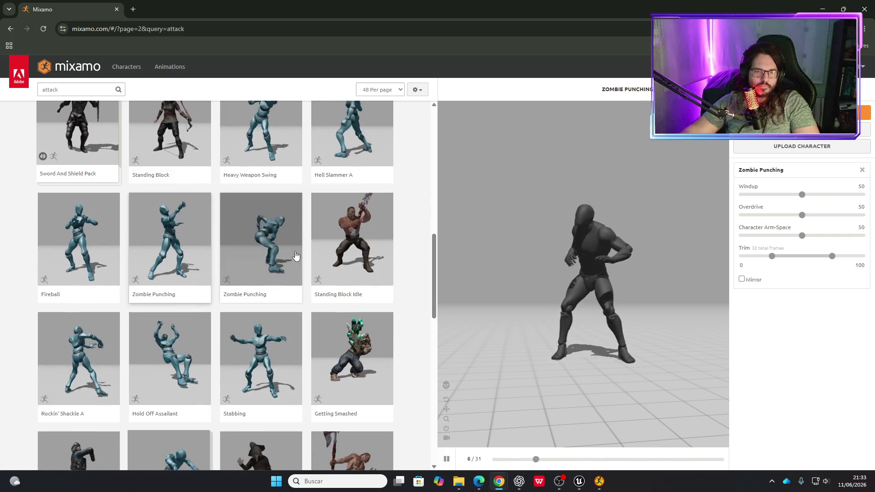
Advance the attack results to page 3, showing 97–144 of 147.
scroll(298, 254, "down", 2)
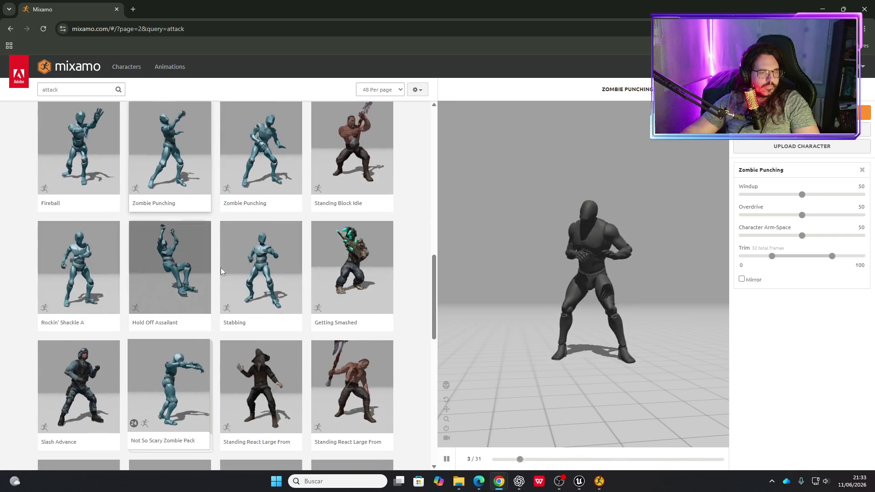
scroll(241, 271, "down", 3)
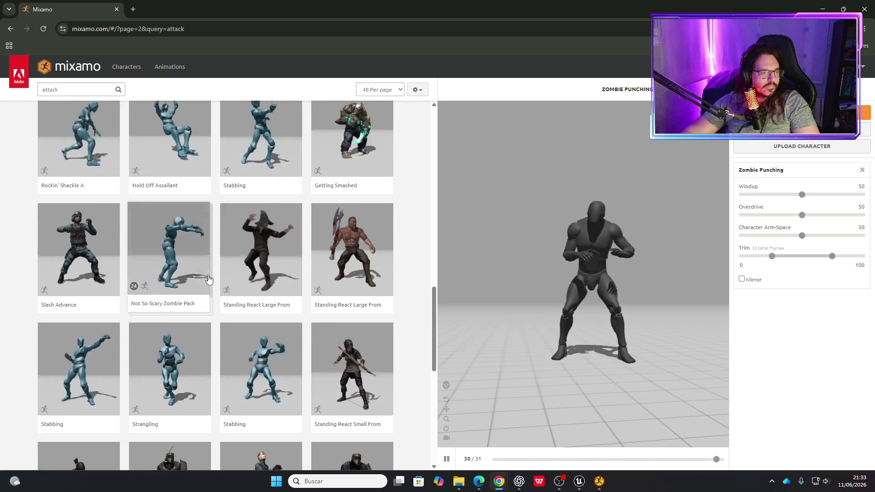
scroll(196, 279, "down", 2)
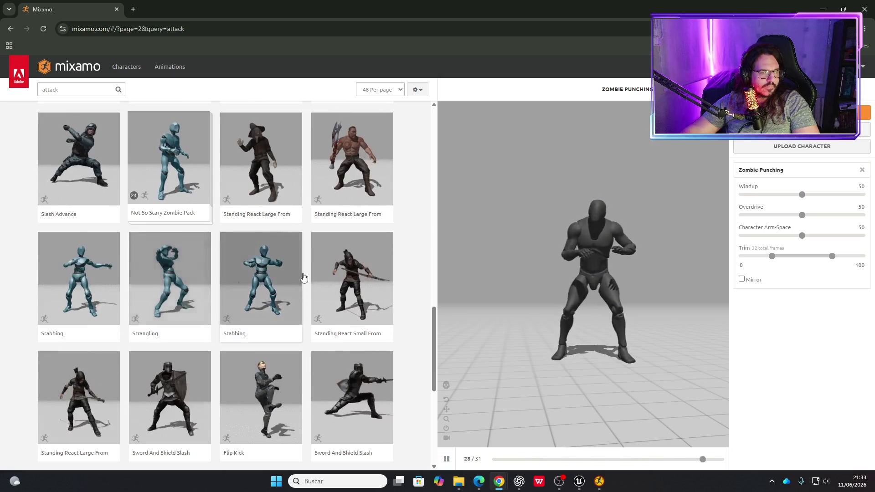
scroll(318, 308, "down", 2)
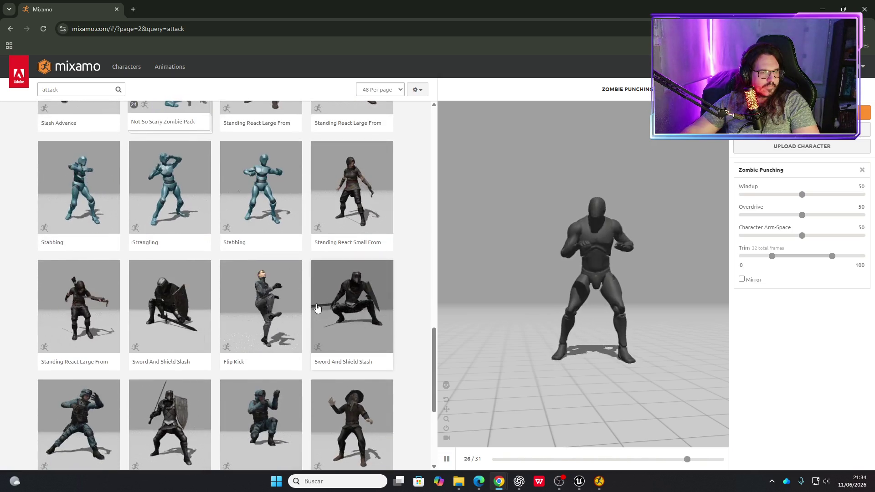
scroll(304, 333, "down", 2)
scroll(305, 335, "down", 3)
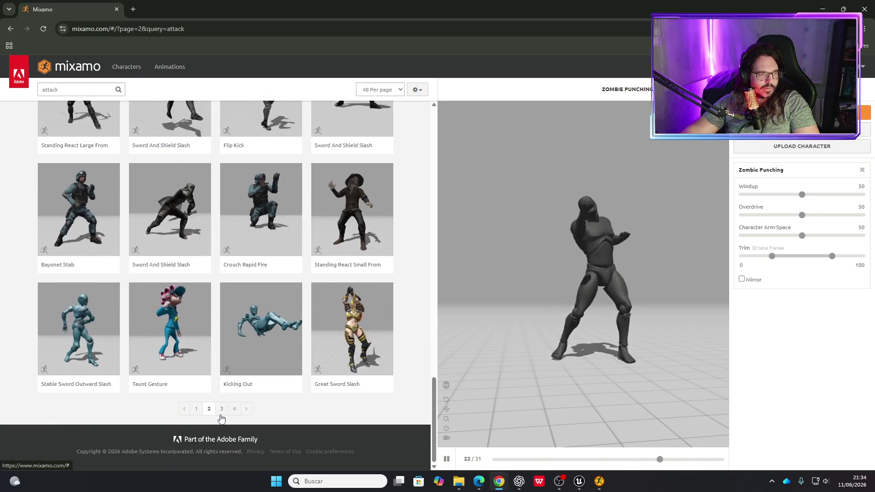
left_click(220, 409)
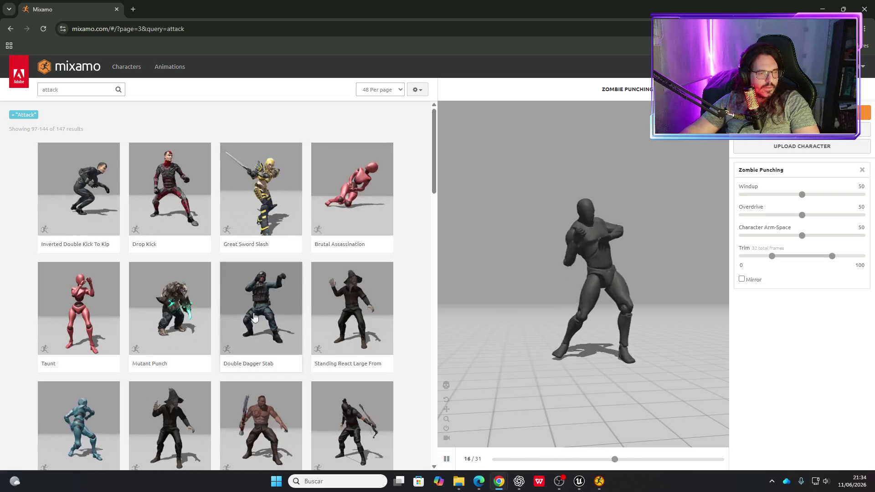
scroll(110, 322, "down", 2)
scroll(111, 322, "down", 3)
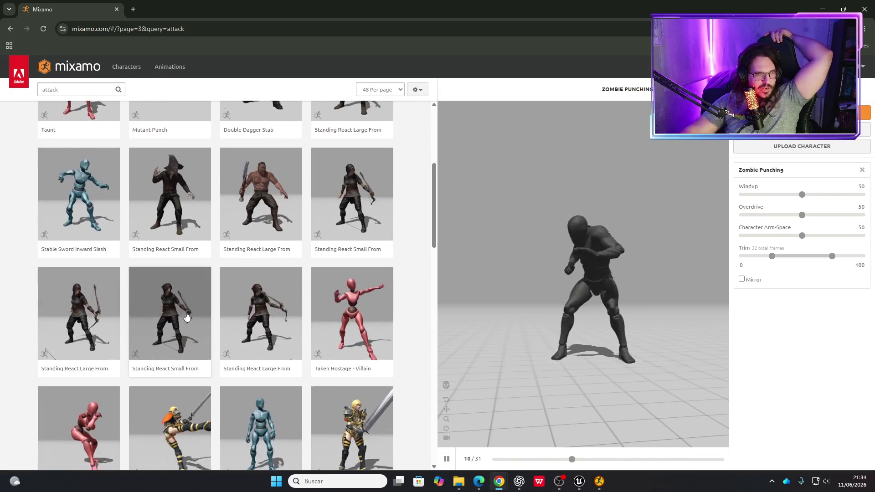
scroll(182, 317, "down", 2)
scroll(183, 318, "down", 2)
scroll(181, 318, "down", 4)
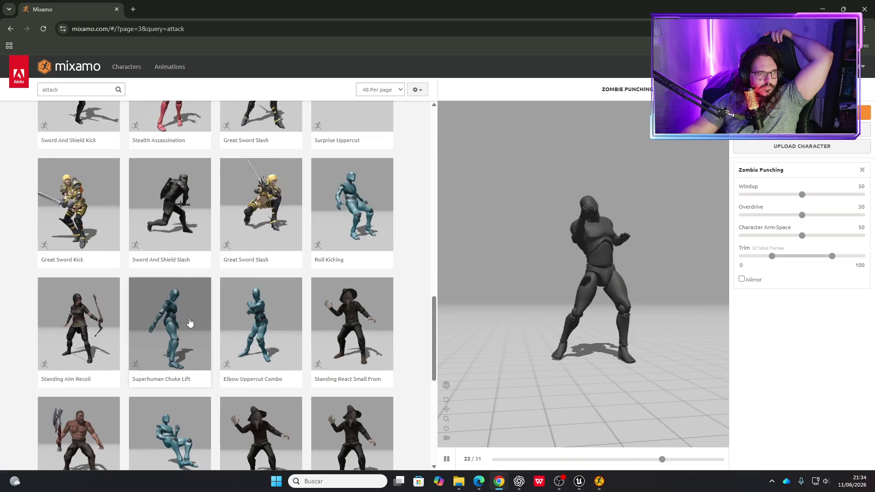
scroll(190, 322, "down", 1)
scroll(190, 322, "down", 1)
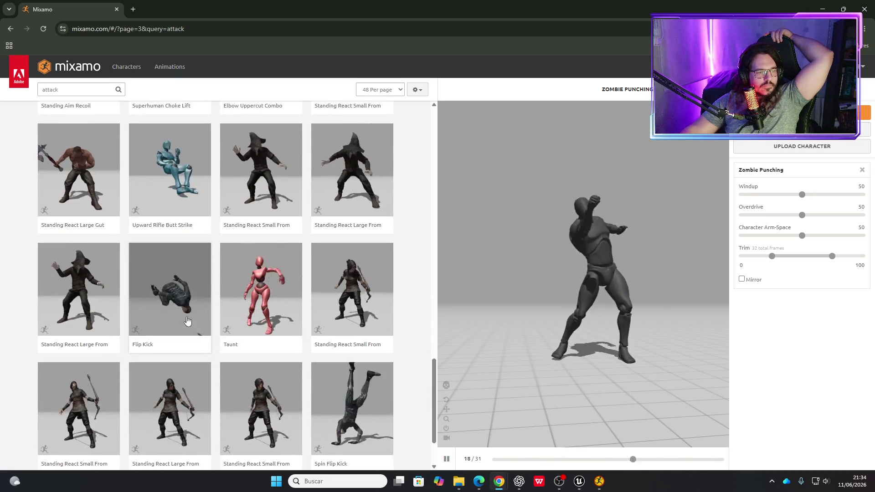
scroll(186, 318, "down", 2)
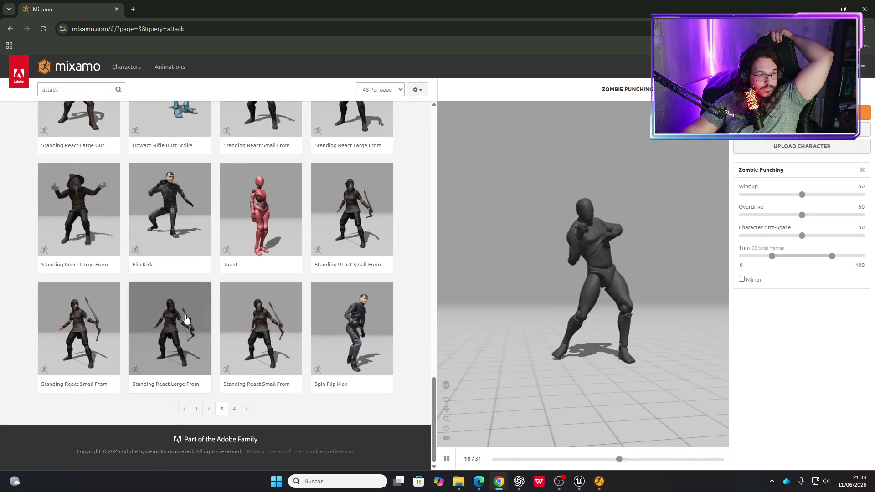
left_click(237, 409)
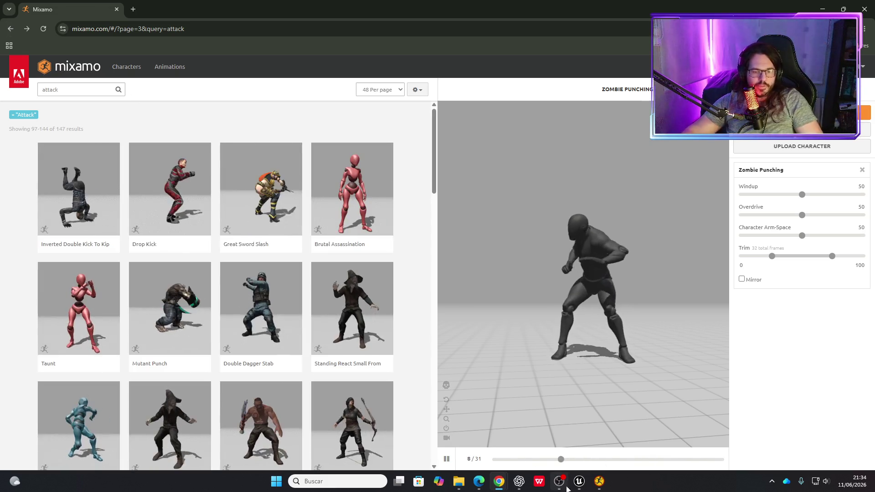
mouse_move(579, 487)
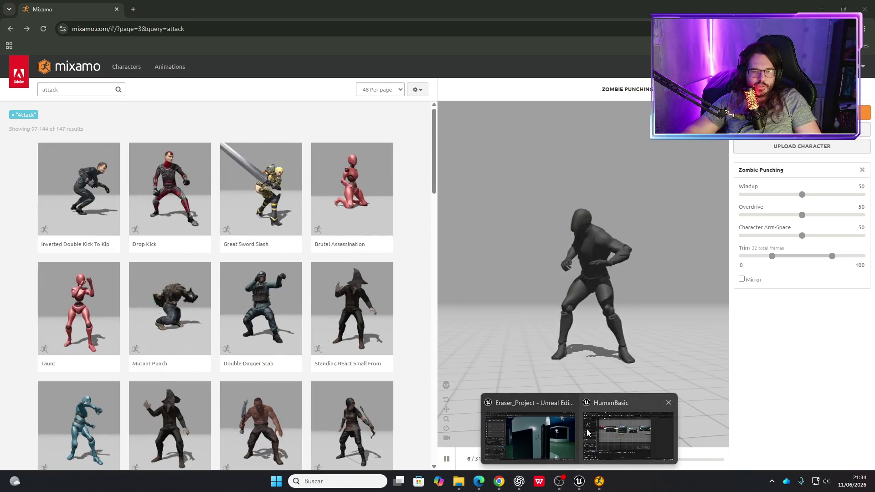
left_click(528, 428)
mouse_move(540, 352)
left_mouse_down()
mouse_move(540, 323)
mouse_move(529, 310)
mouse_move(529, 174)
mouse_move(545, 414)
left_mouse_up()
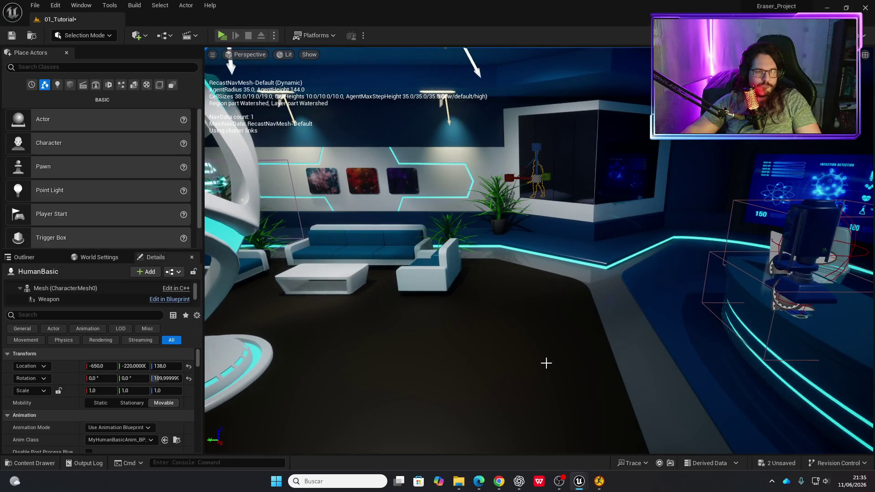
key("ctrl+space")
scroll(92, 393, "down", 1)
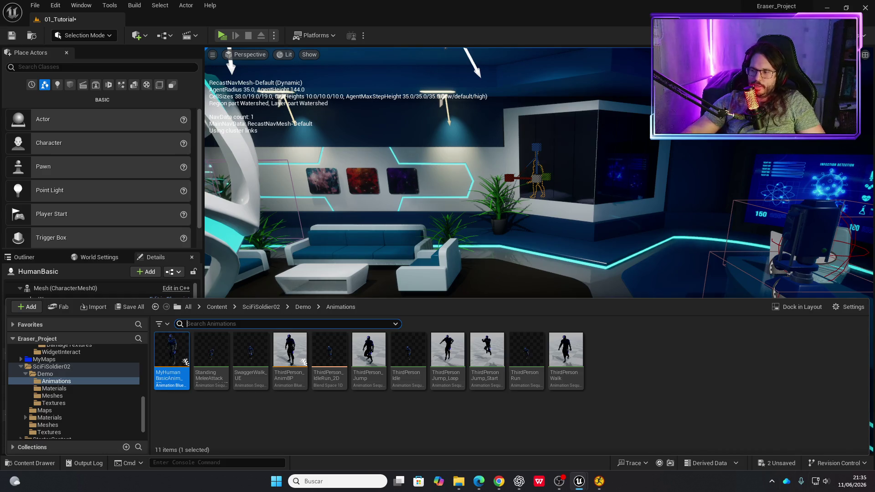
key("super+d")
left_click(499, 481)
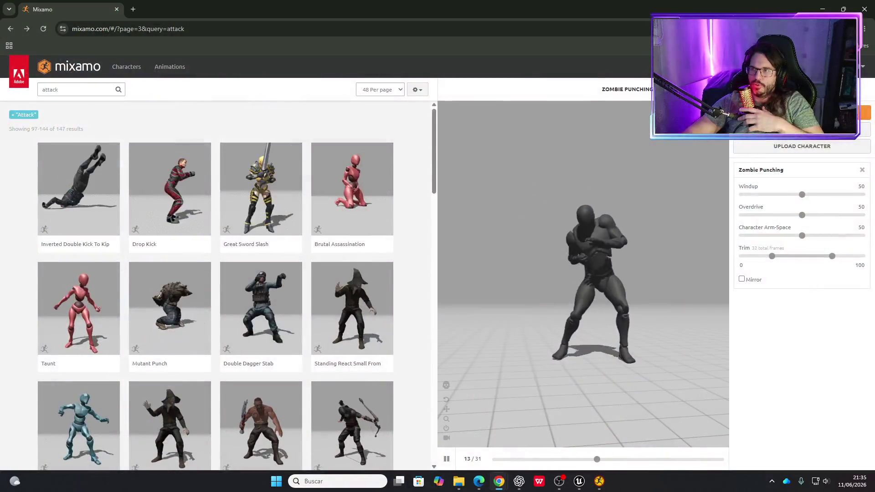
In a new tab, open Fab's My Library and browse its 25 VFX products.
left_click(133, 9)
type("fab")
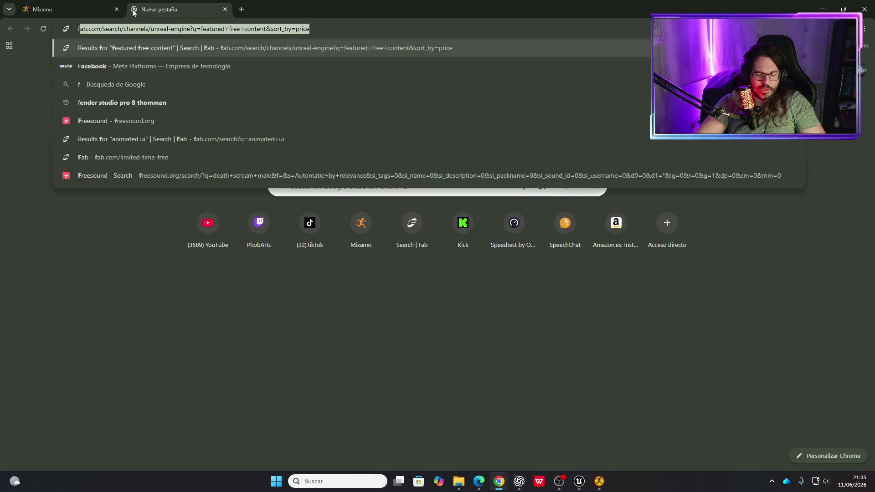
key("Return")
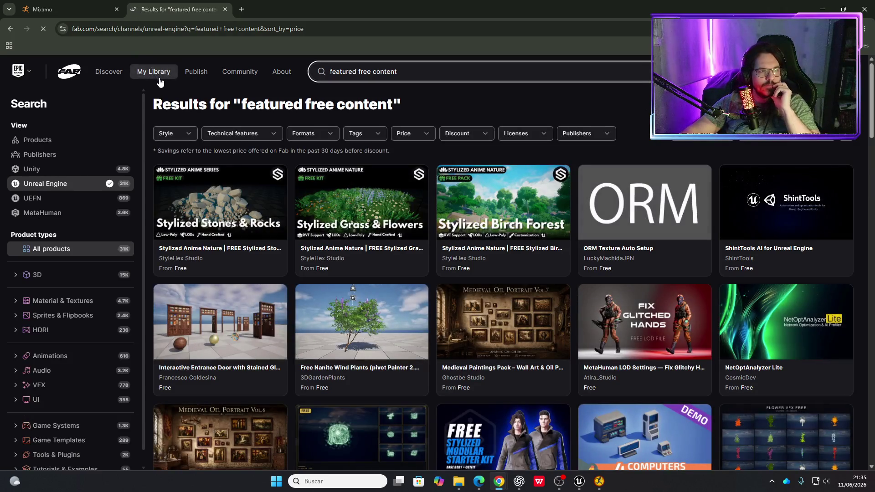
left_click(160, 77)
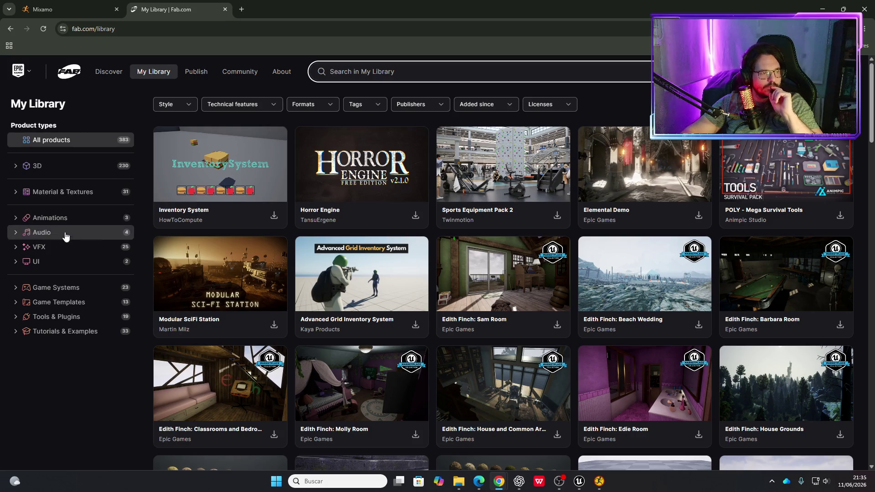
left_click(41, 249)
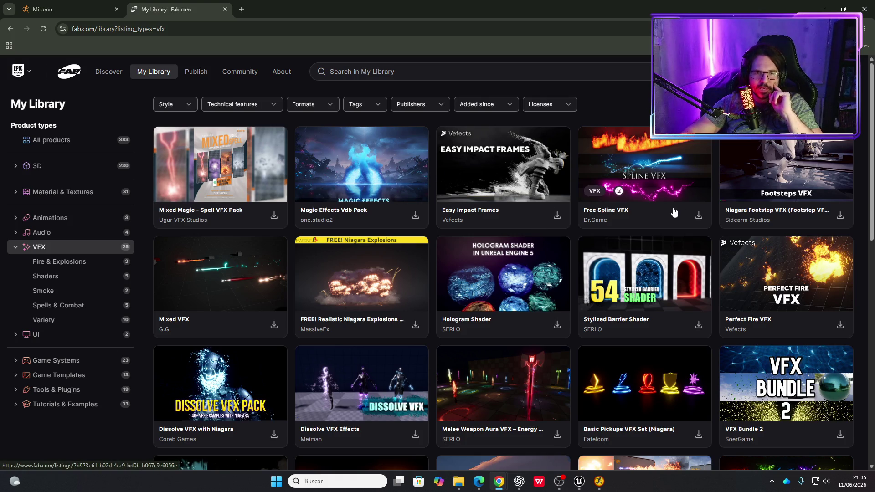
scroll(670, 292, "down", 1)
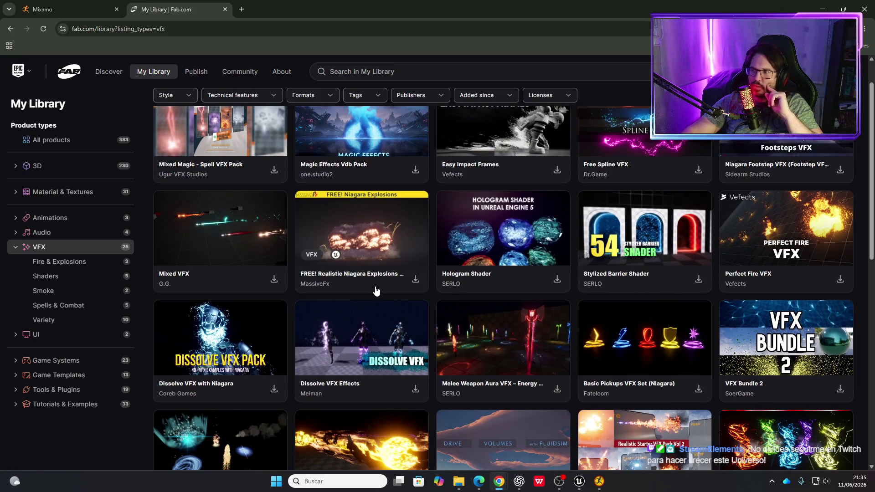
scroll(377, 250, "down", 5)
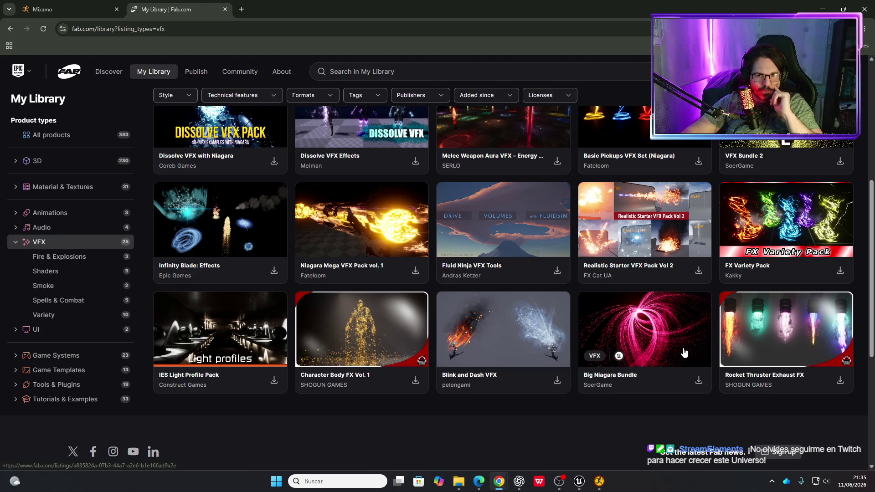
scroll(662, 340, "up", 6)
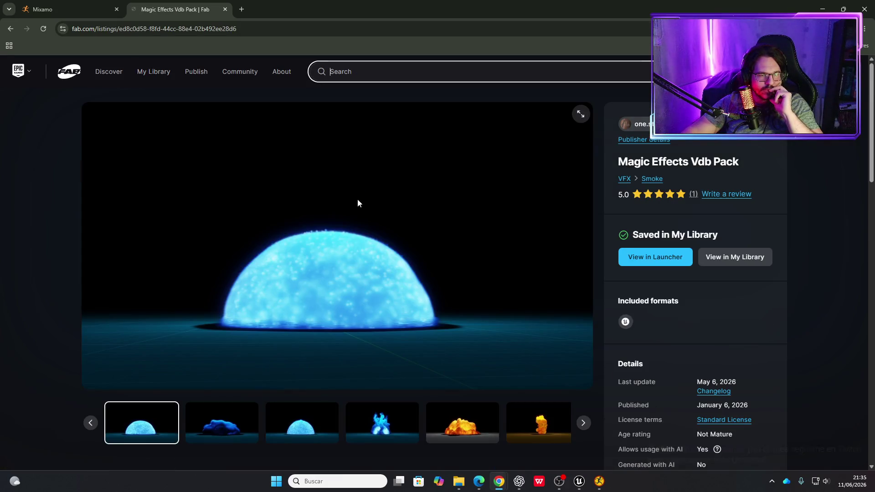
Page through the Magic Effects Vdb Pack gallery to the last purple cloud preview.
left_click(289, 426)
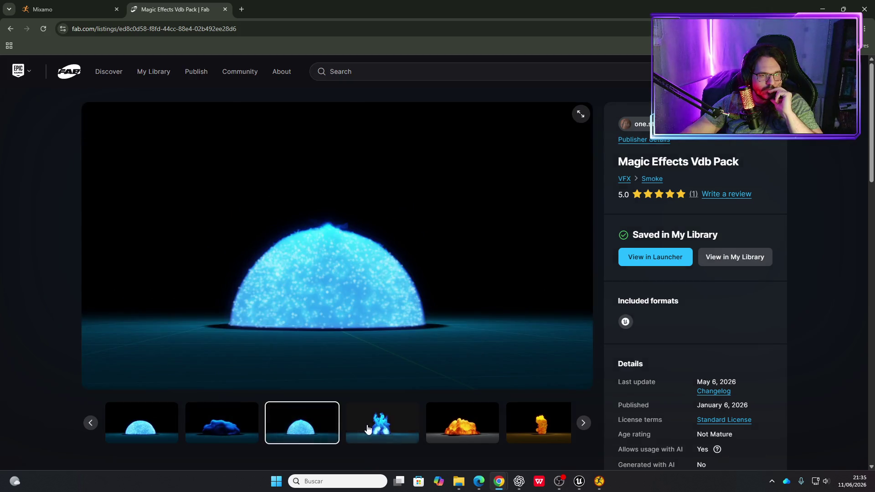
left_click(387, 426)
left_click(424, 429)
left_click(440, 429)
left_click(441, 430)
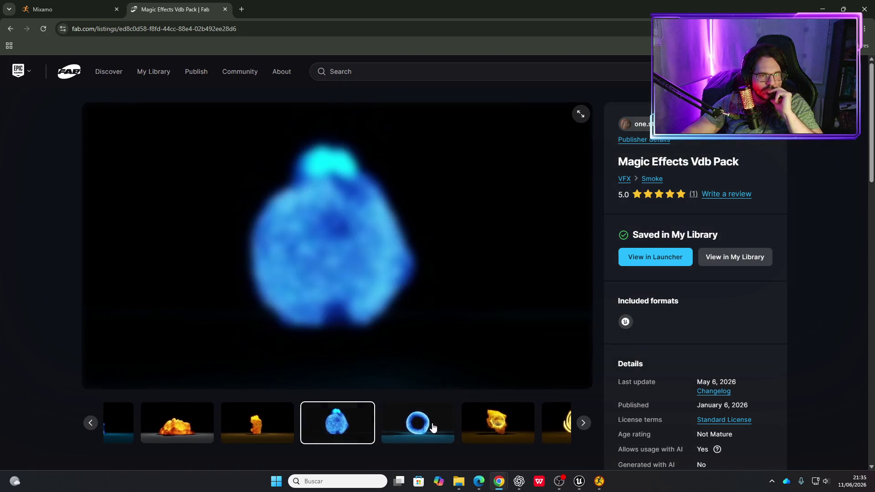
left_click(432, 428)
left_click(425, 427)
left_click(420, 427)
left_click(423, 427)
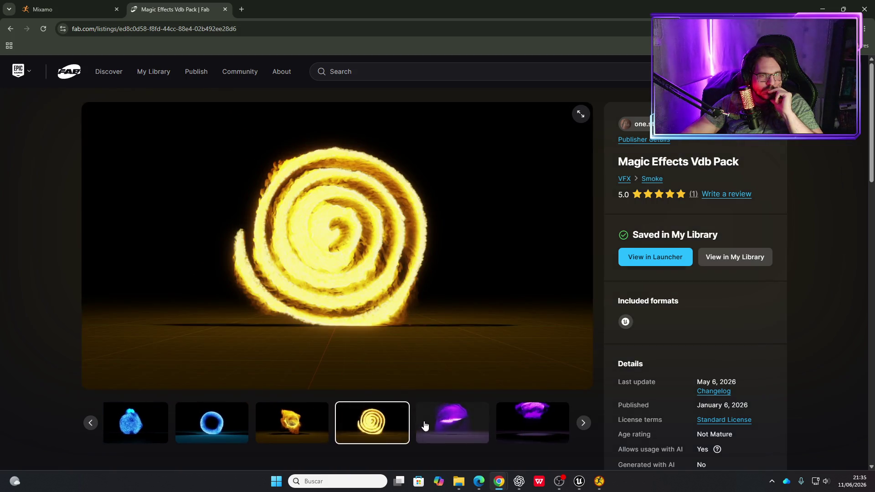
left_click(511, 411)
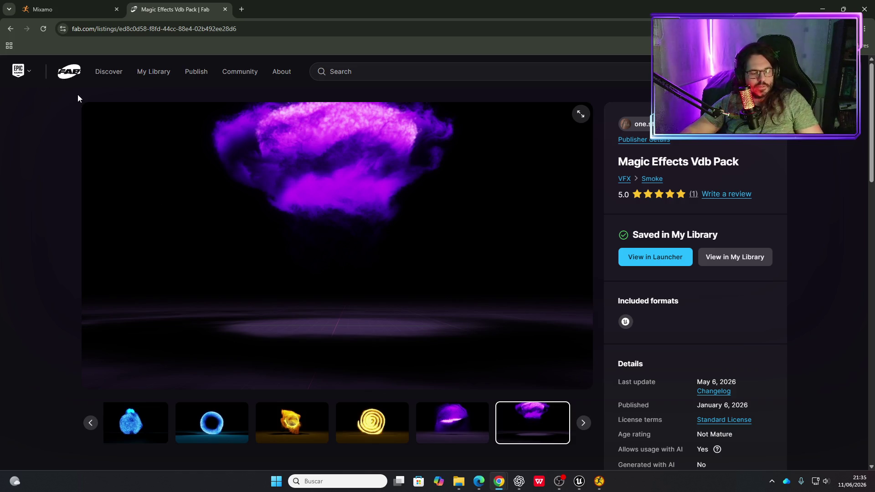
Glance at the Mixamo tab, return to Fab's Discover home page, and start a 'stealth anim' search.
left_click(67, 15)
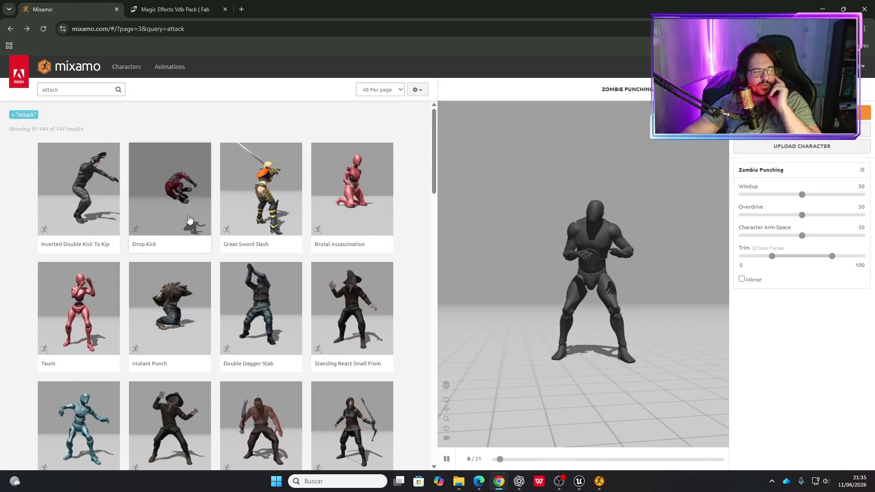
left_click(173, 10)
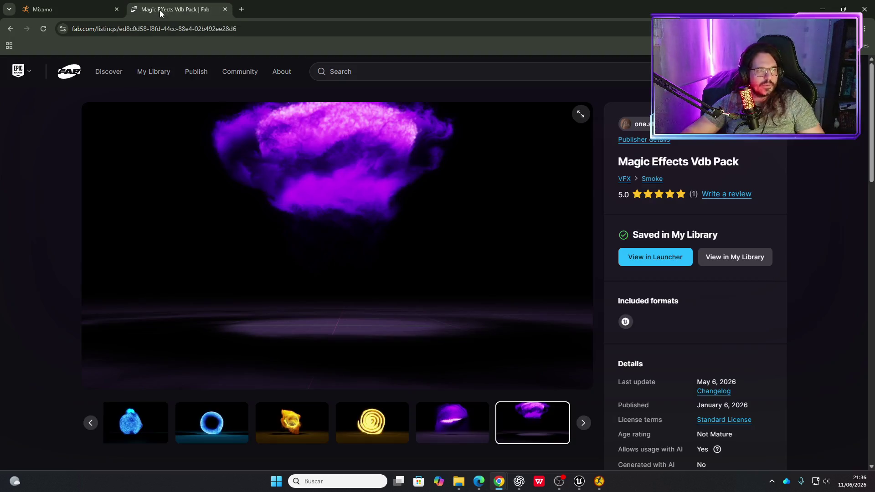
left_click(65, 74)
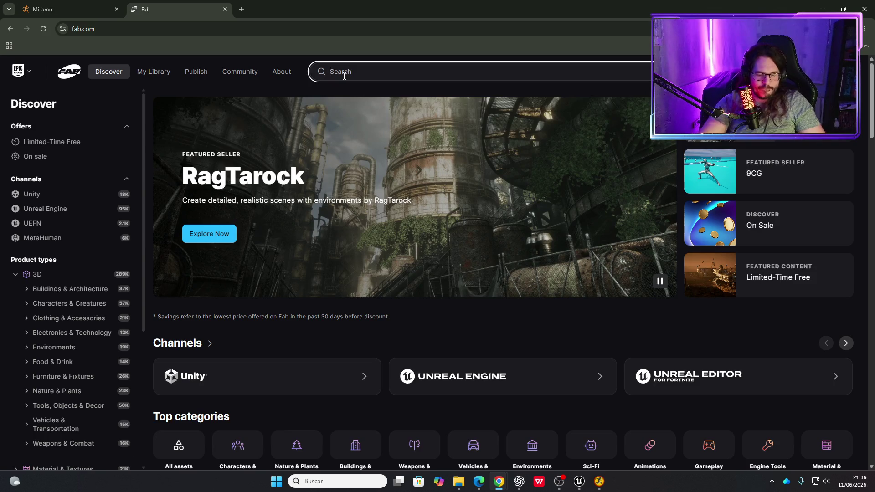
type("ste")
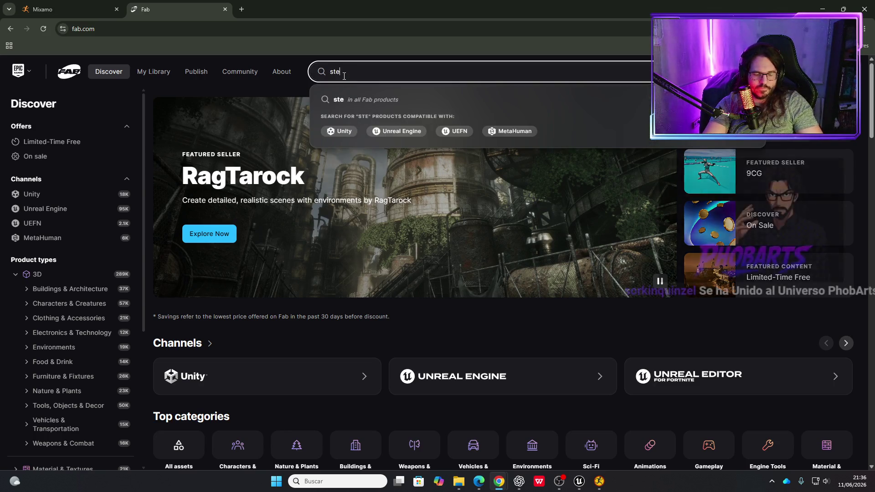
type("alth")
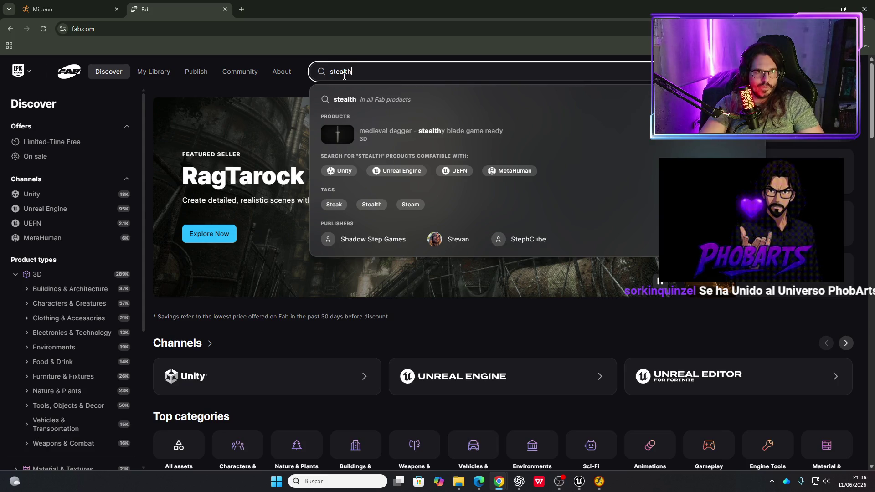
type(" anim")
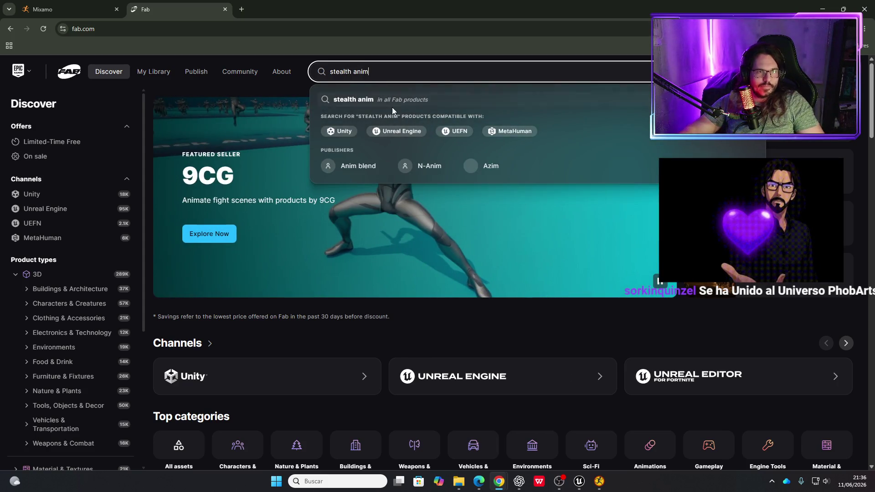
Run the 'stealth anim' search to list Tactical Stealth Operation, Stealth Finishers and similar products.
left_click(375, 98)
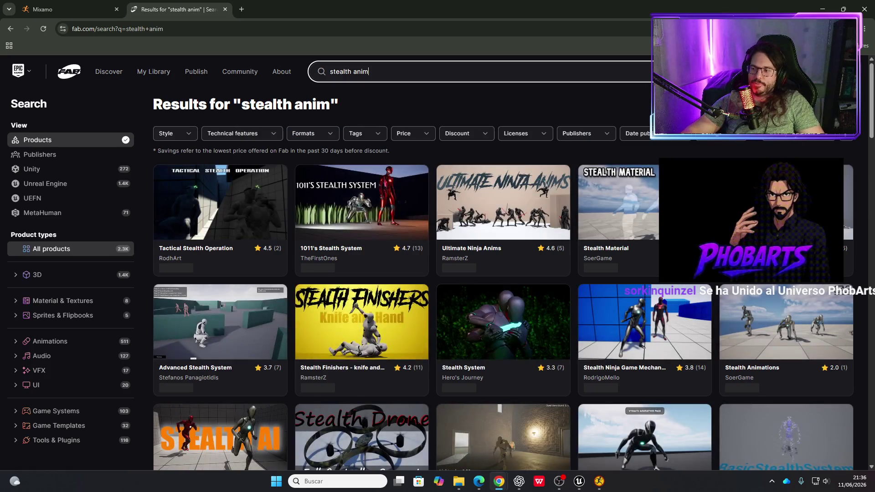
left_click(499, 481)
left_click(499, 481)
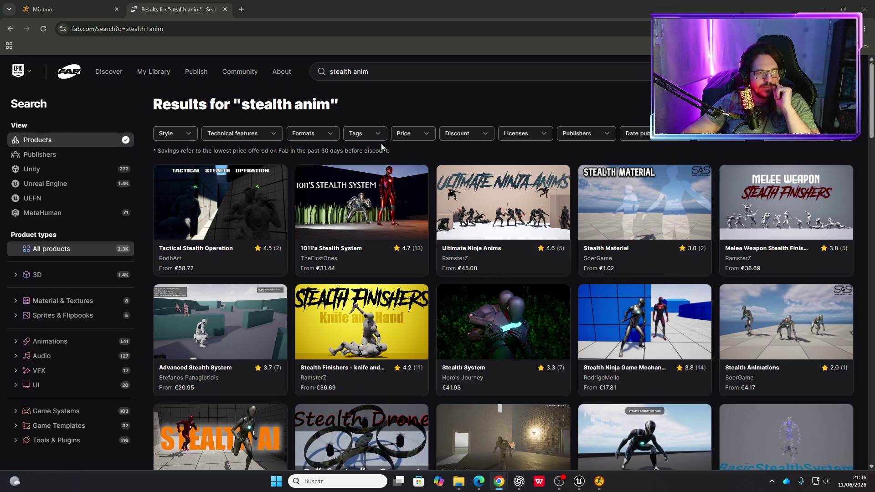
Filter the results to free products only and open the Free Anims Mix Pack listing.
left_click(421, 137)
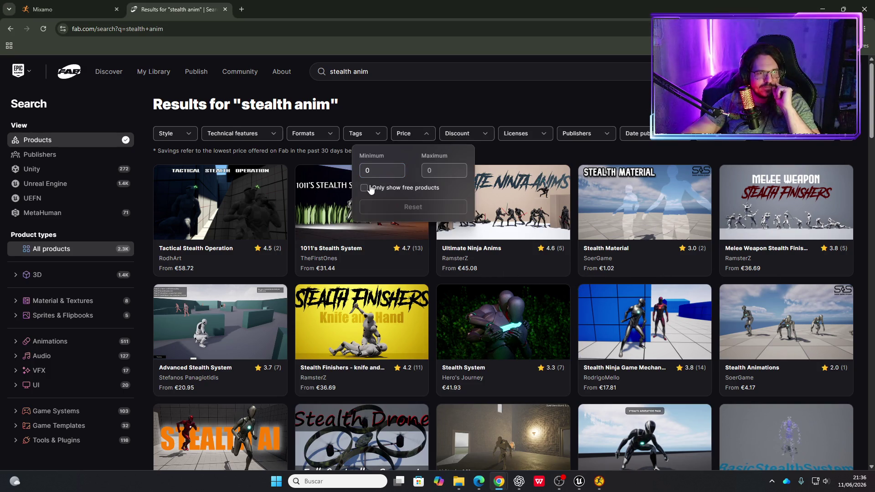
left_click(364, 188)
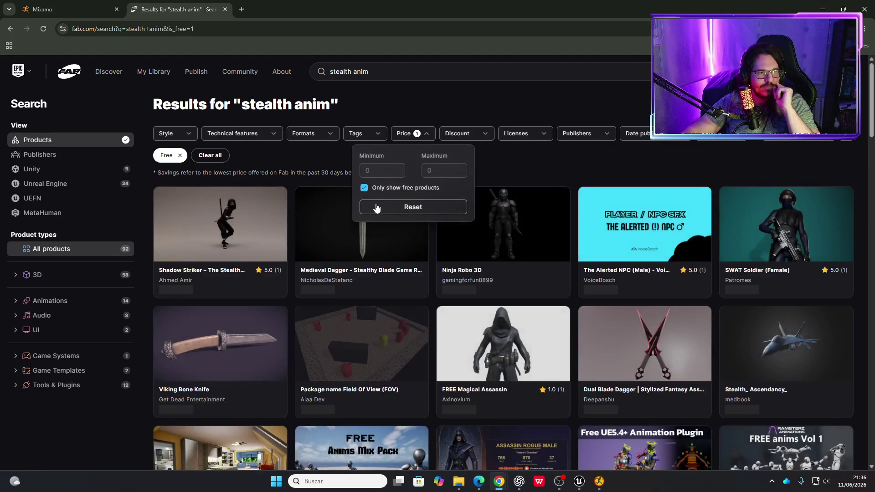
left_click(439, 102)
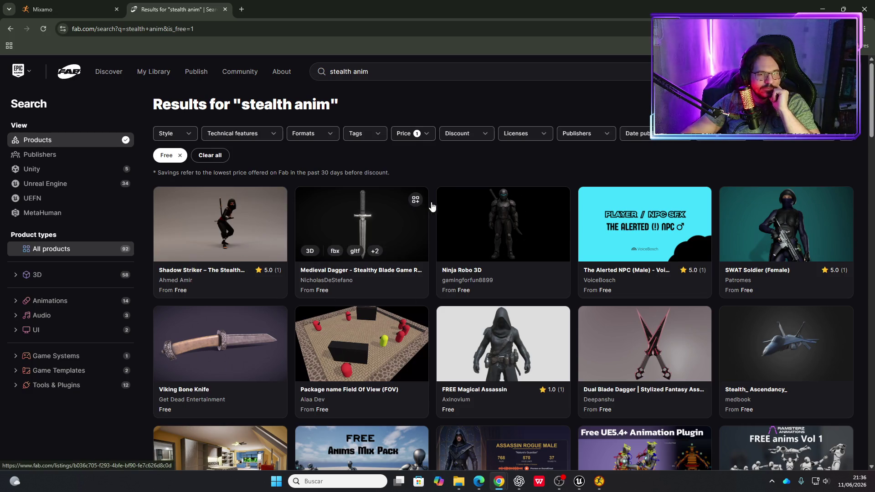
scroll(453, 177, "down", 3)
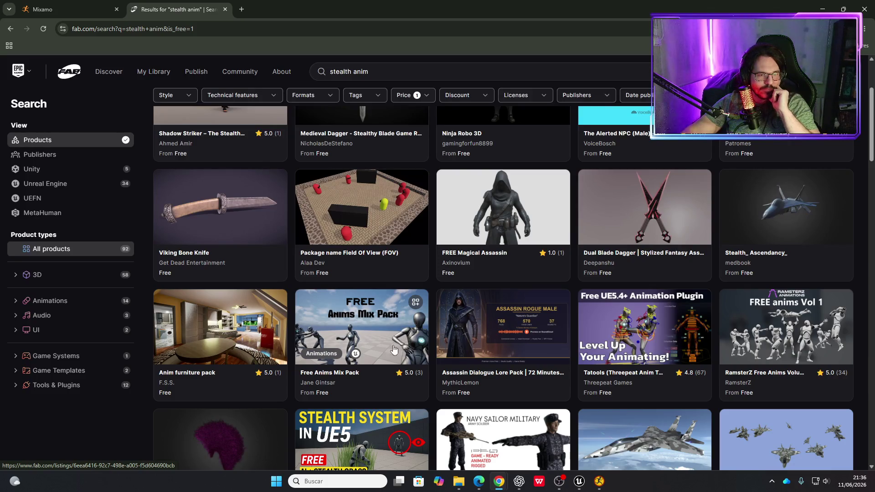
scroll(382, 326, "down", 2)
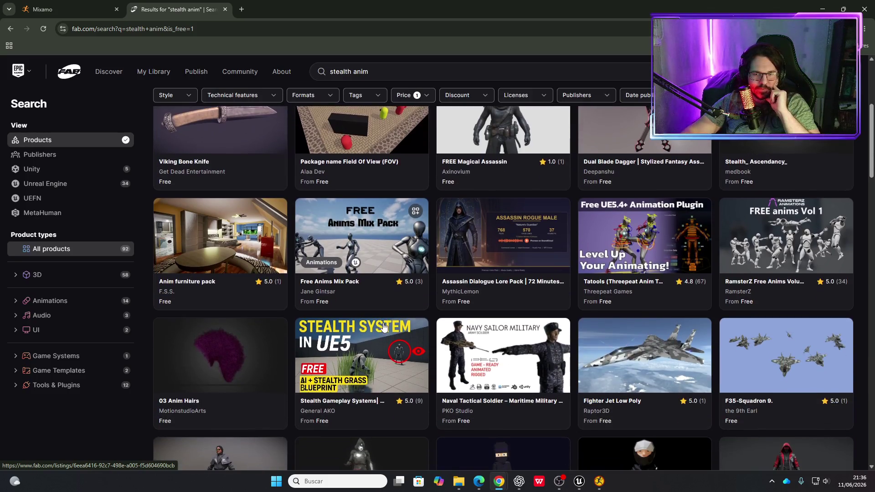
left_click(379, 244)
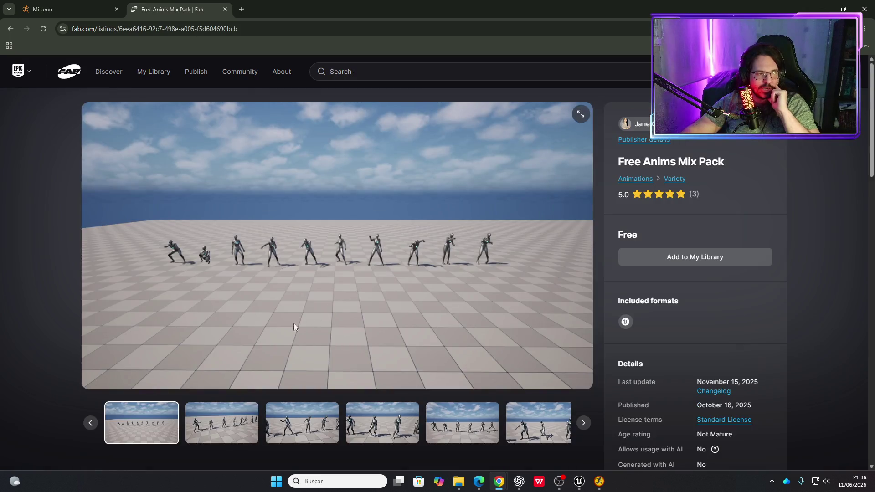
Browse the Free Anims Mix Pack gallery through to the sixth preview image.
left_click(236, 432)
left_click(273, 425)
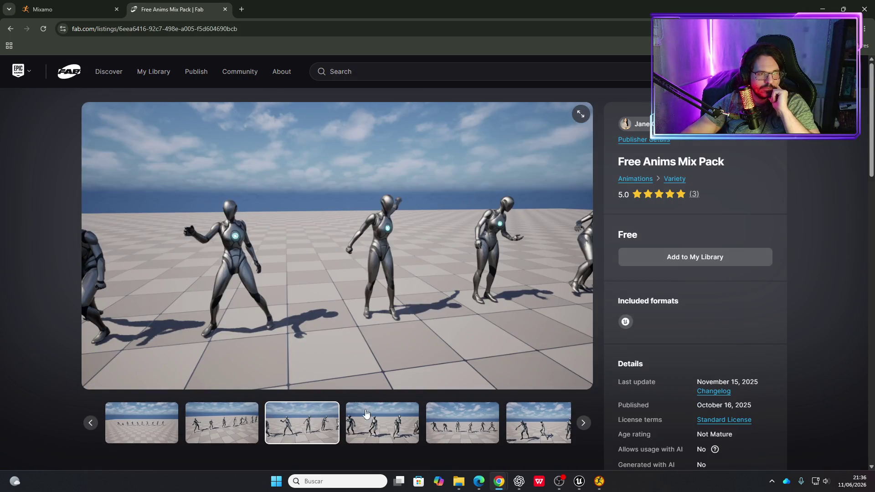
left_click(377, 413)
left_click(403, 417)
left_click(449, 419)
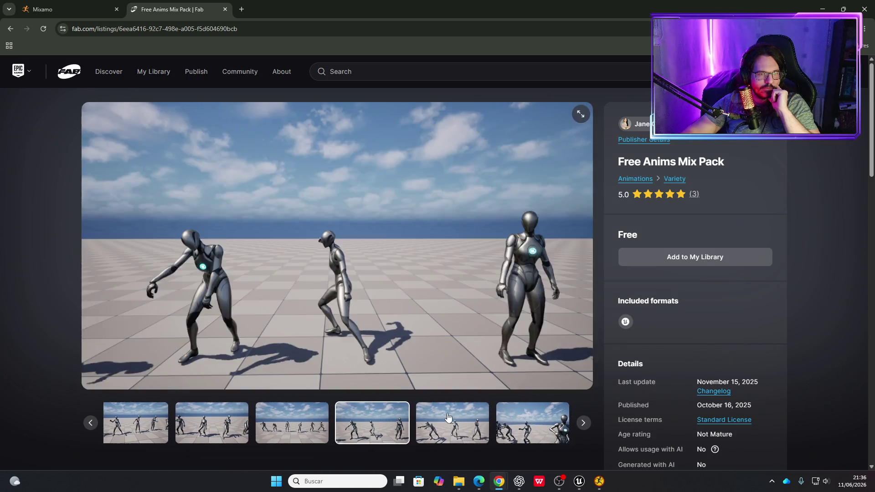
left_click(512, 413)
Expand the full pack description and open its VIDEO PREVIEWER link on YouTube.
scroll(458, 326, "down", 7)
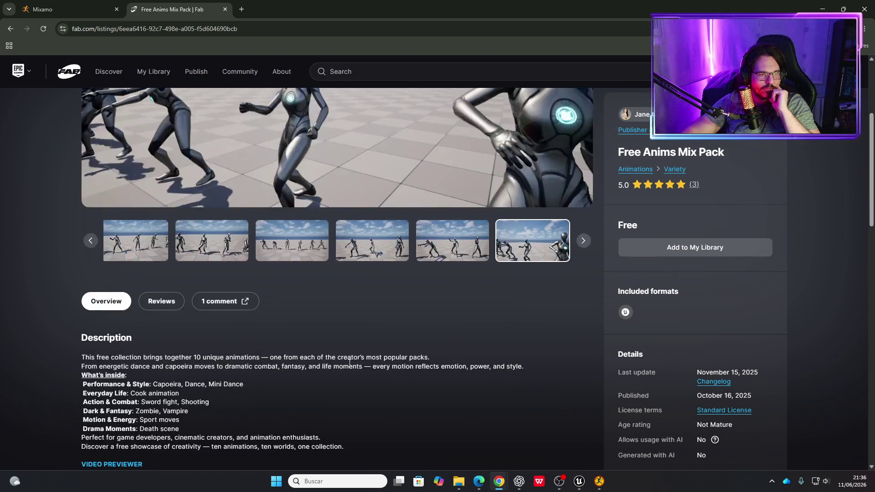
left_click(114, 346)
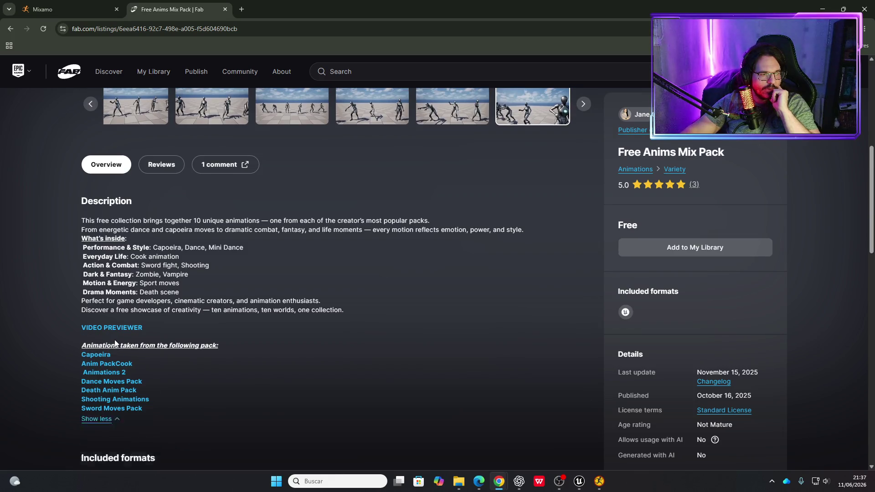
left_click(126, 329)
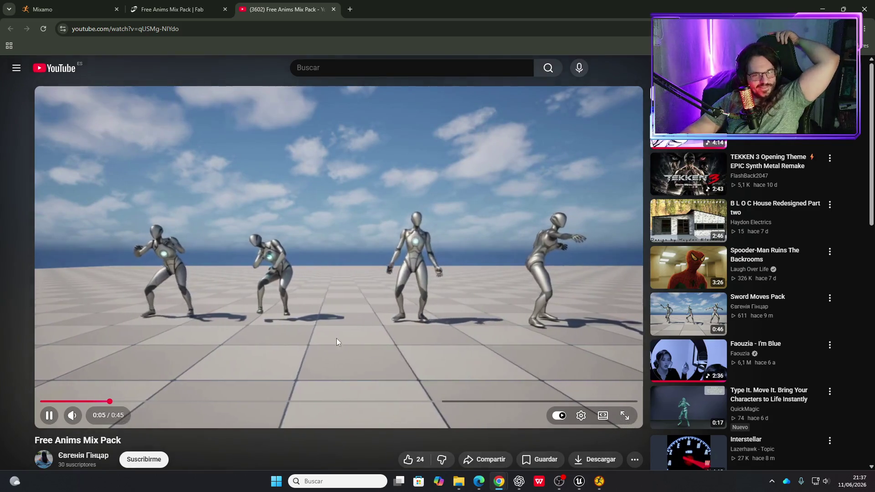
Scrub the preview video ahead to 0:40, then close its YouTube tab.
left_click_drag(142, 404, 603, 406)
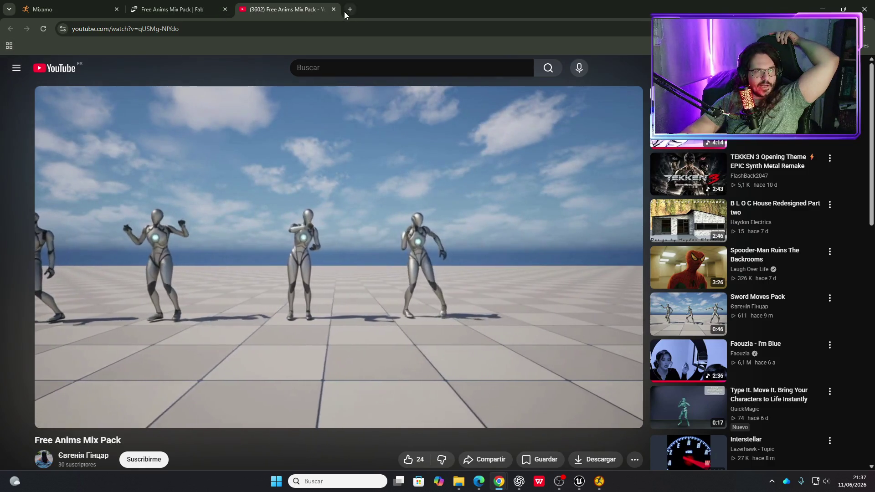
left_click(334, 9)
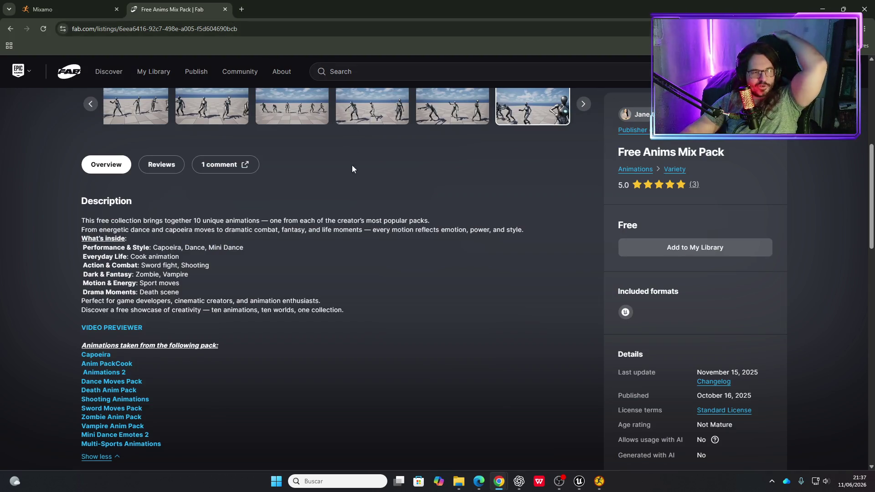
Go back to the free 'stealth anim' results and open RamsterZ Free Anims Volume 1.
scroll(253, 289, "up", 1)
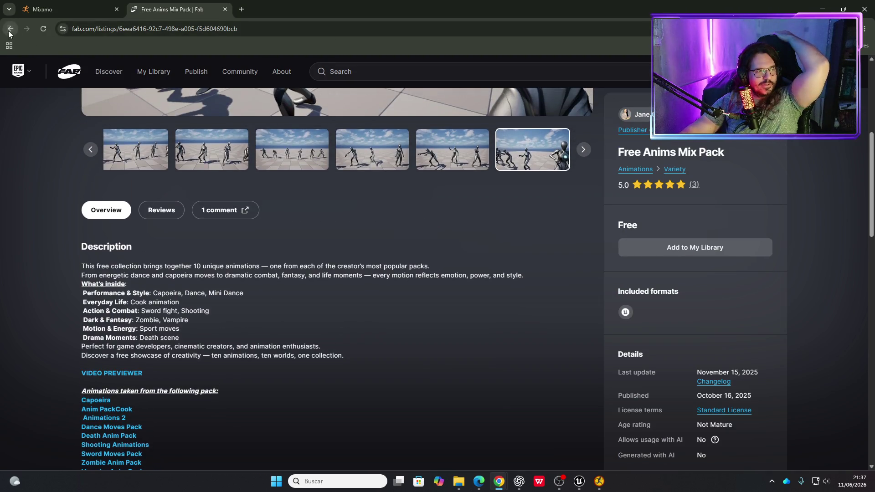
left_click(10, 29)
scroll(353, 292, "up", 5)
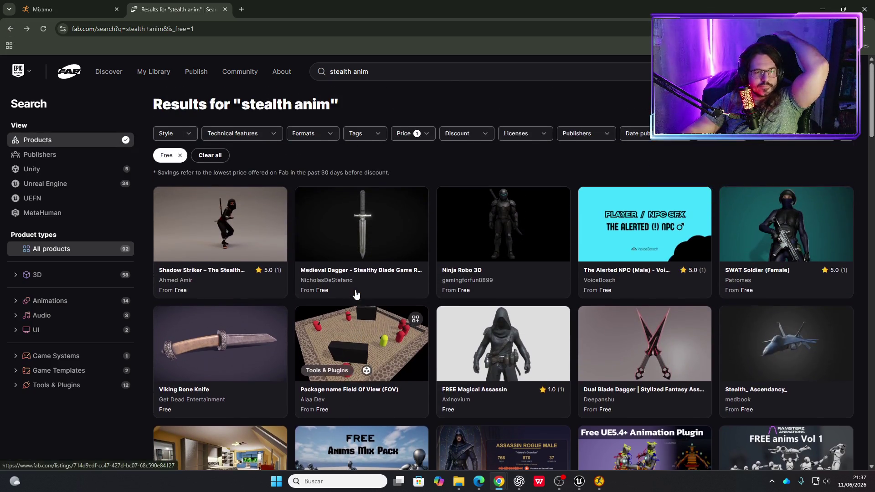
scroll(491, 271, "down", 4)
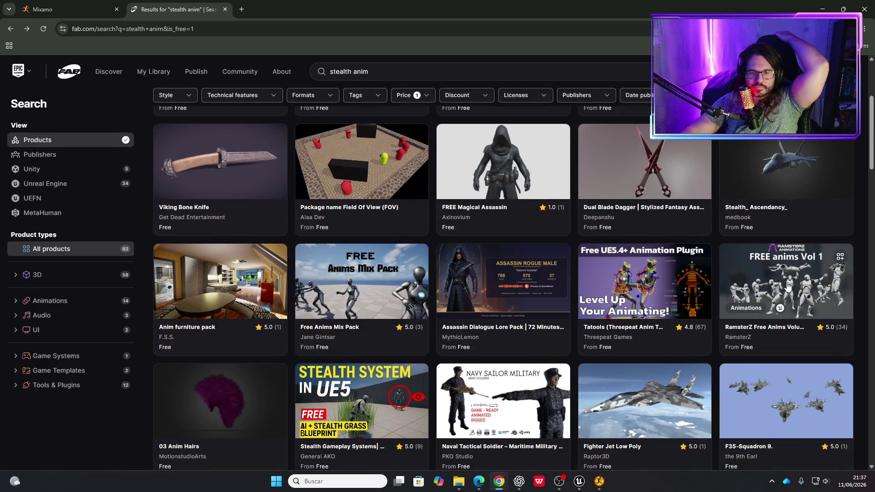
left_click(788, 286)
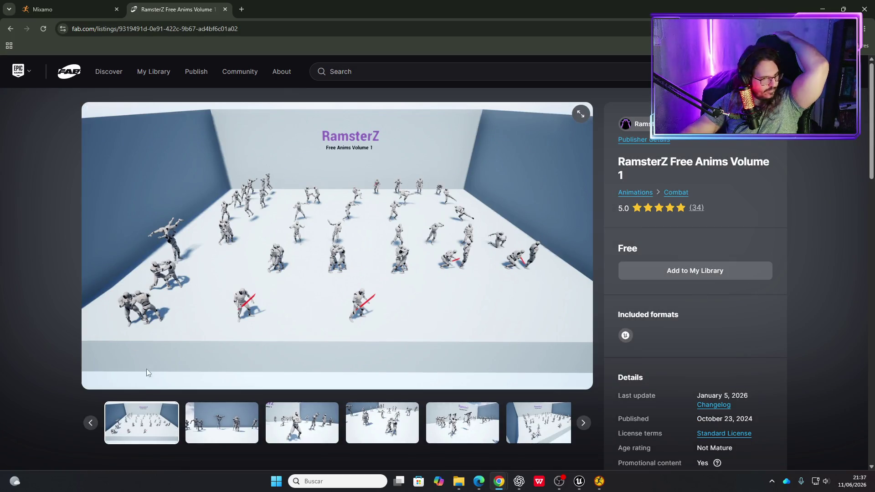
View the second gallery image and open the pack's Video 1 showcase link.
left_click(217, 423)
scroll(222, 425, "down", 5)
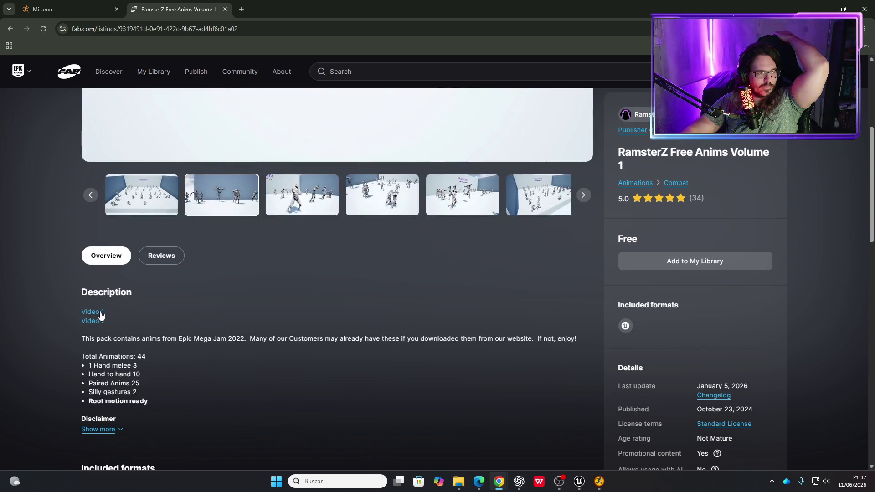
left_click(101, 314)
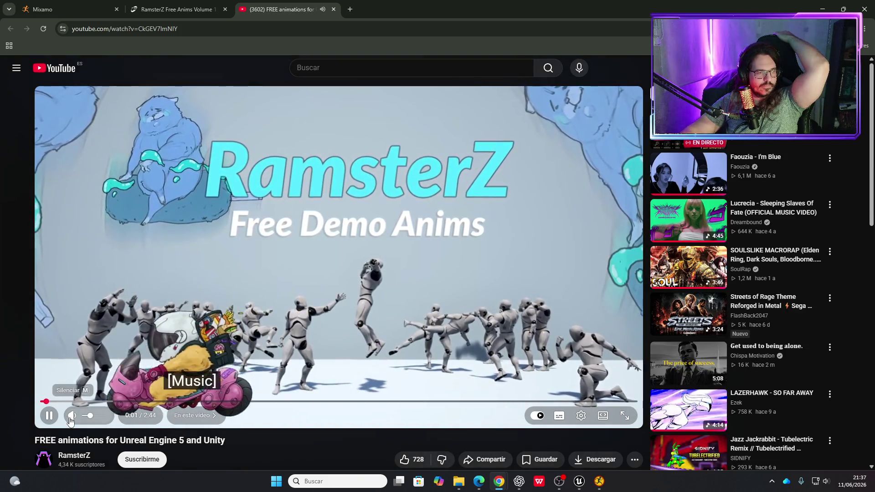
Mute the RamsterZ showcase video and skip through its opening scenes past 0:35.
key("m")
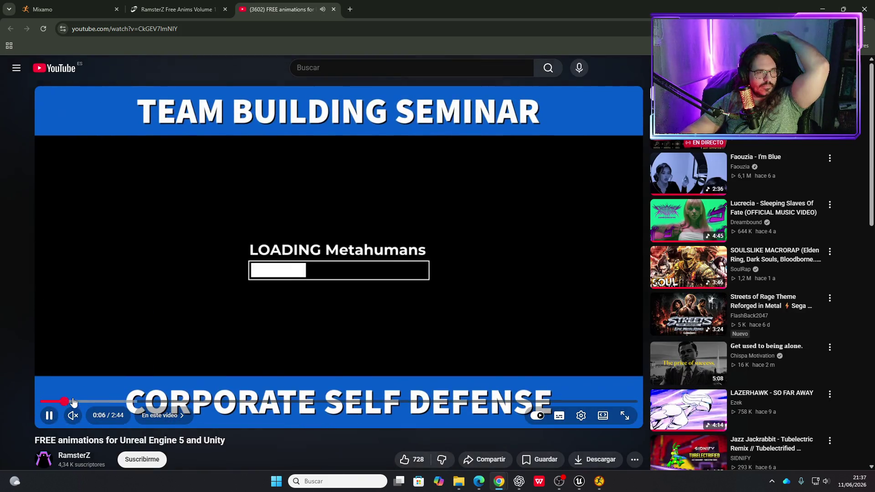
left_click(77, 401)
left_click(98, 401)
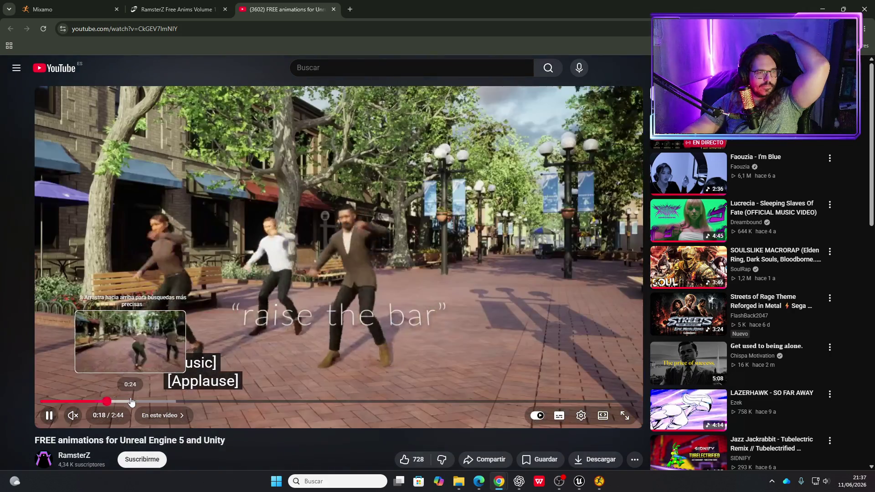
left_click(131, 401)
left_click(166, 401)
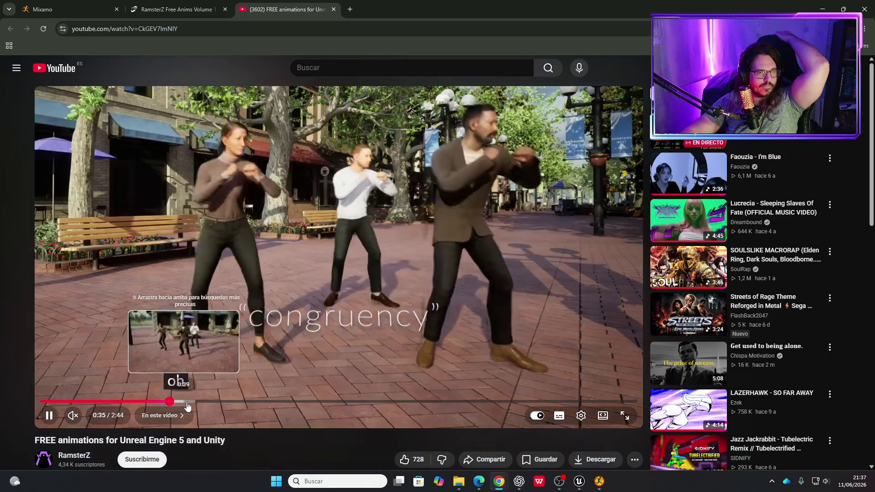
left_click(190, 401)
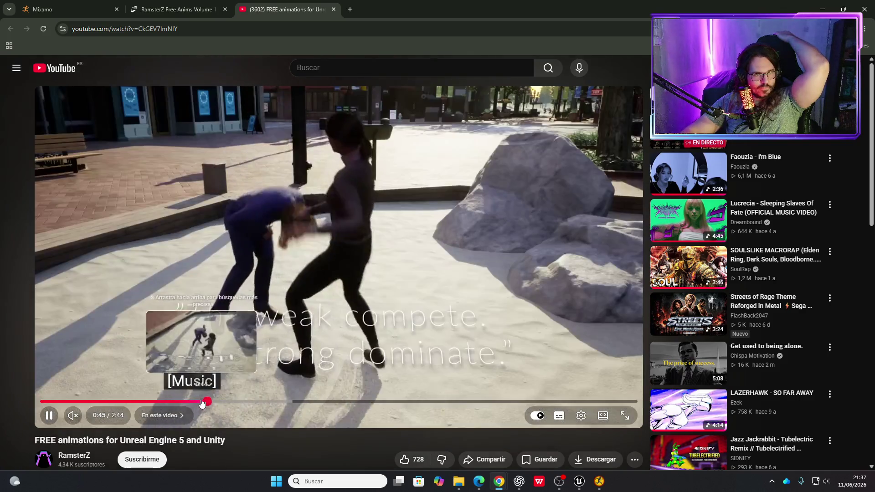
left_click(190, 401)
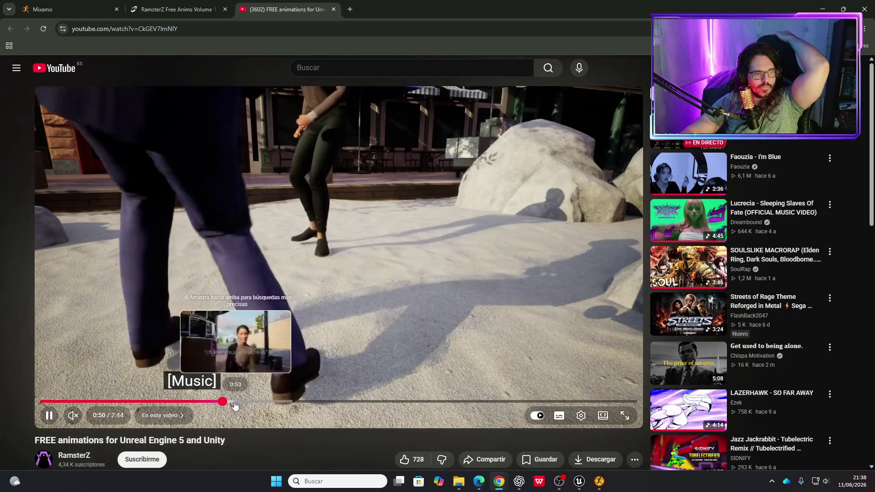
left_click_drag(233, 401, 245, 403)
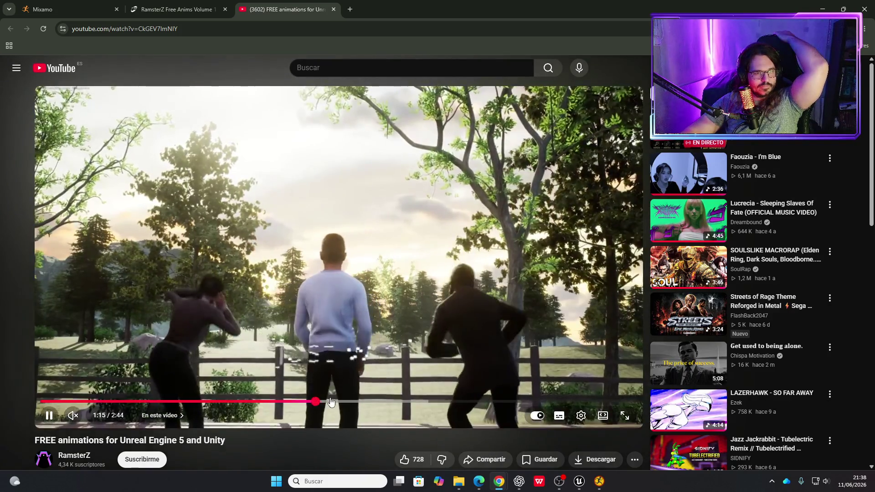
Jump through the Kick Combos, Punch Combos, Paired Animations, Dramatic Talk and Silly Gestures sections.
left_click(335, 401)
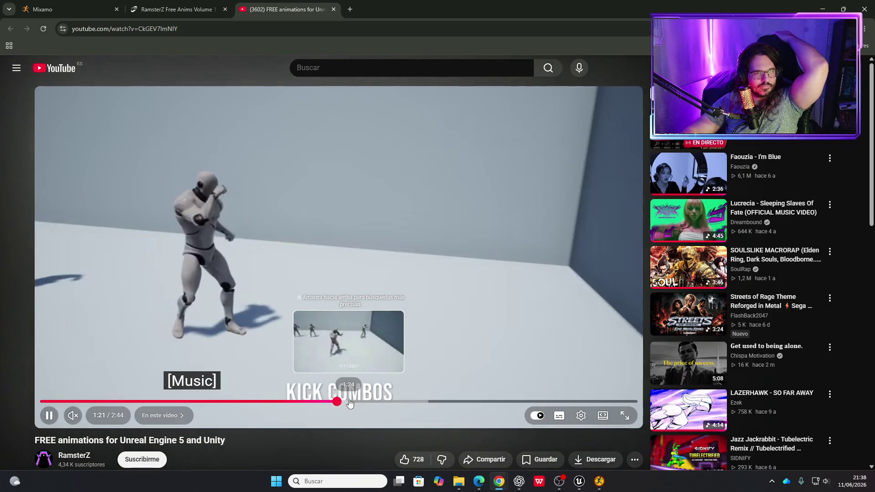
left_click(369, 402)
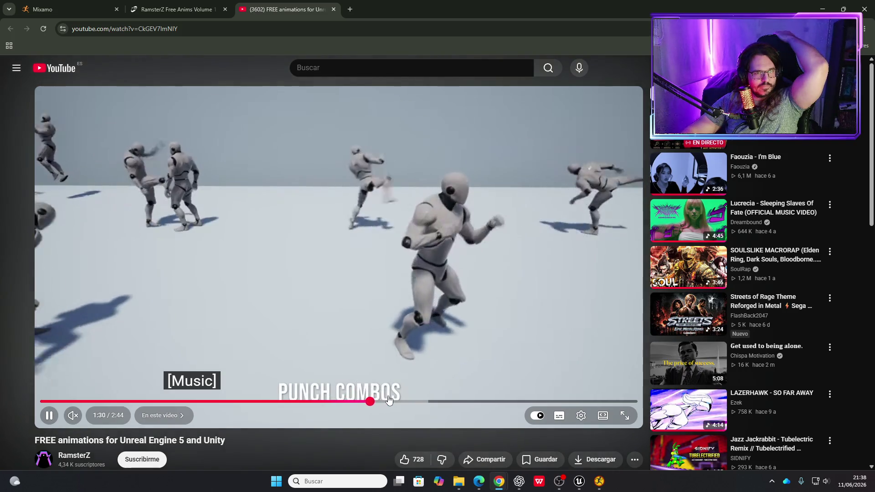
left_click(391, 402)
left_click(426, 401)
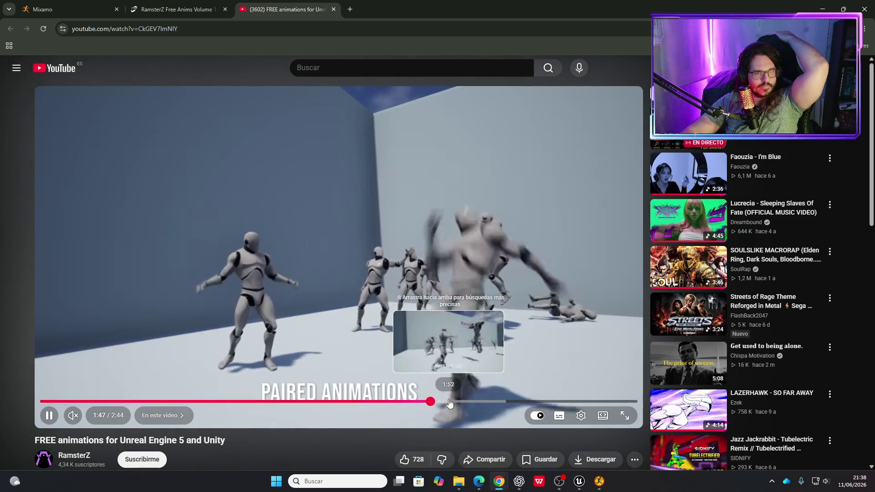
left_click(445, 401)
left_click(472, 402)
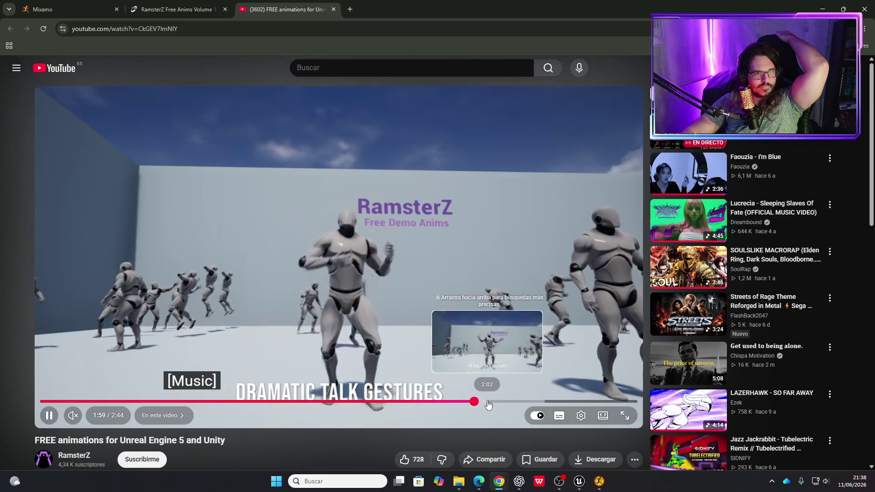
left_click(487, 401)
left_click(501, 401)
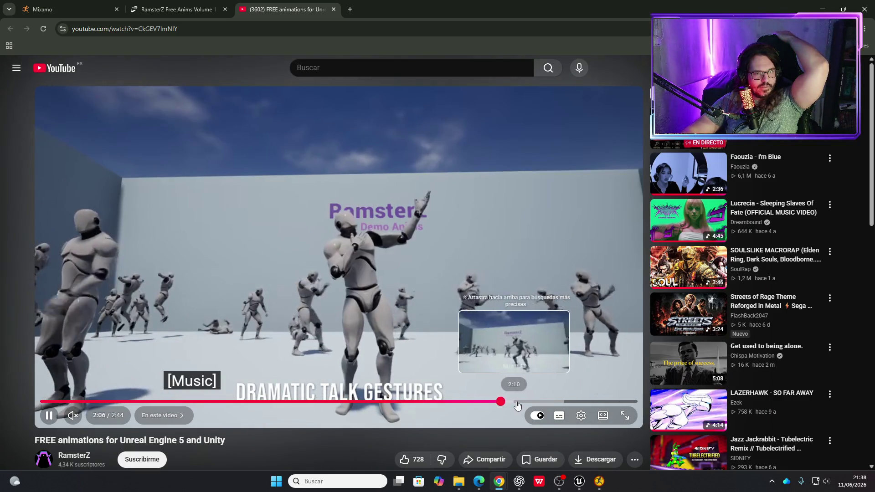
left_click(521, 401)
left_click(531, 401)
left_click(538, 402)
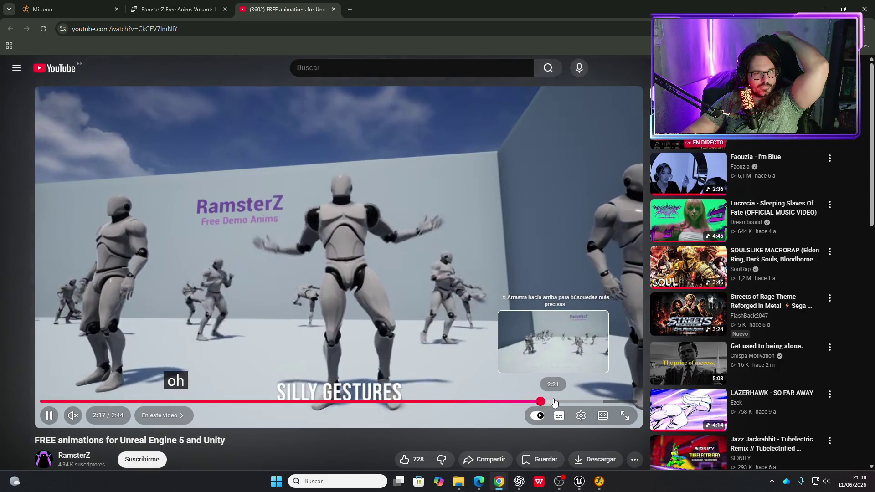
Skip to the Total Anims: 25 summary, then open Video 2 from the RamsterZ listing.
left_click(554, 402)
left_click(565, 401)
left_click(576, 401)
left_click(583, 401)
left_click(590, 402)
left_click(615, 401)
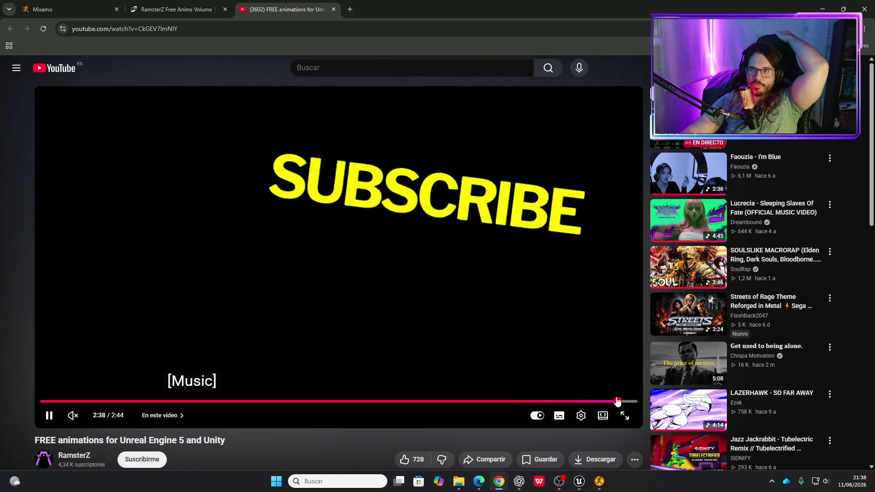
left_click(192, 14)
left_click(93, 321)
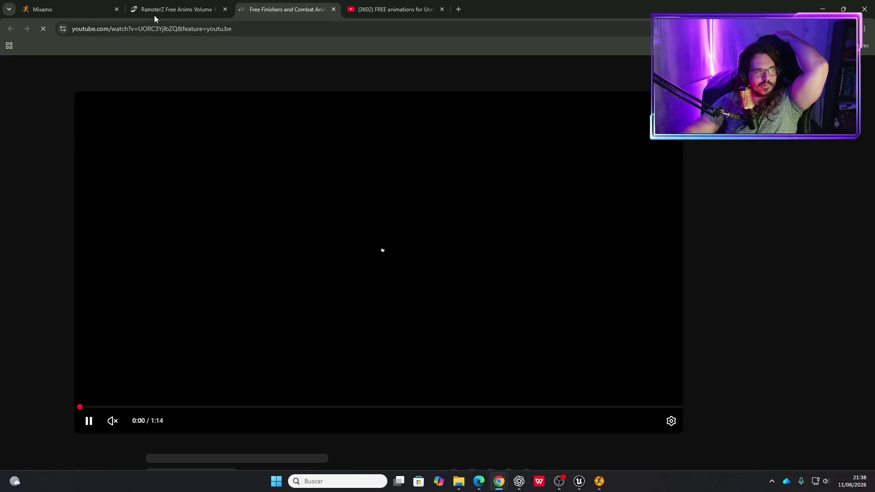
Read the RamsterZ listing's fully expanded description and disclaimer, then return to the FREE animations video.
left_click(157, 11)
left_click(111, 434)
scroll(174, 405, "down", 2)
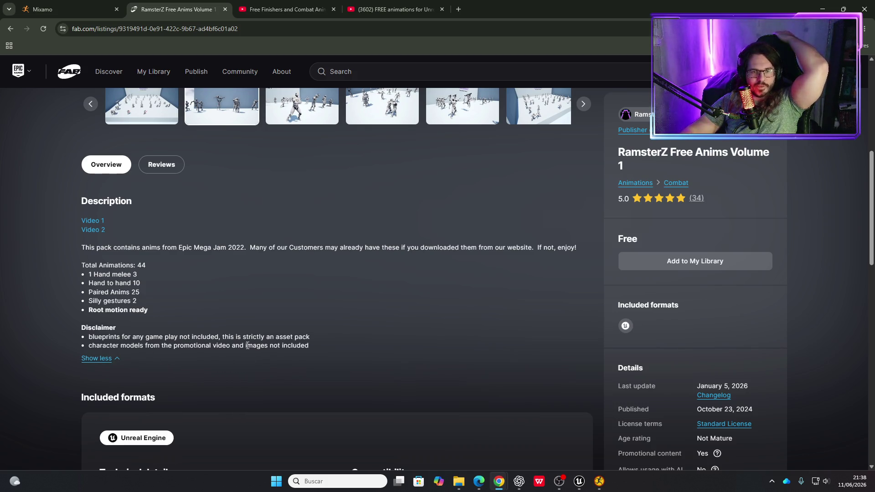
scroll(248, 346, "down", 5)
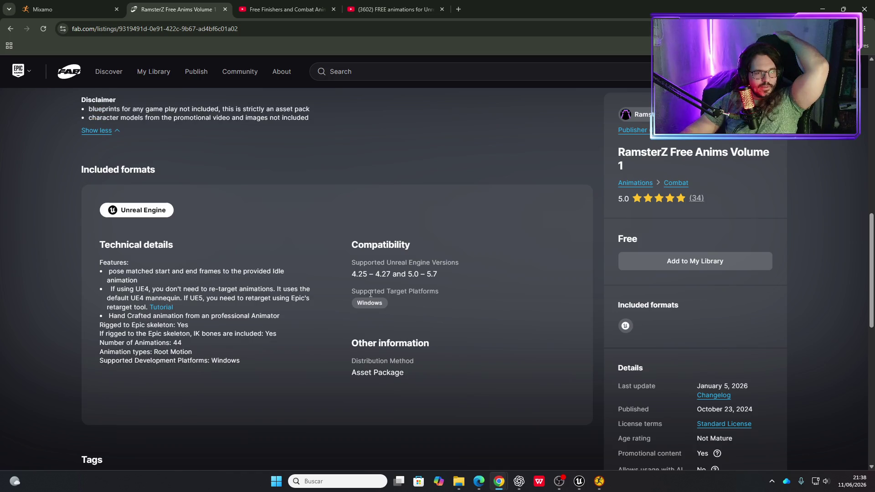
scroll(210, 351, "up", 10)
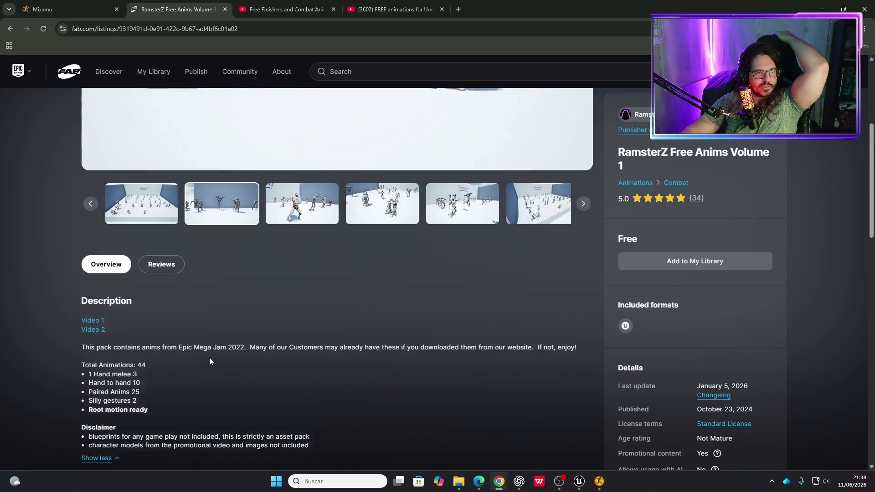
left_click(397, 8)
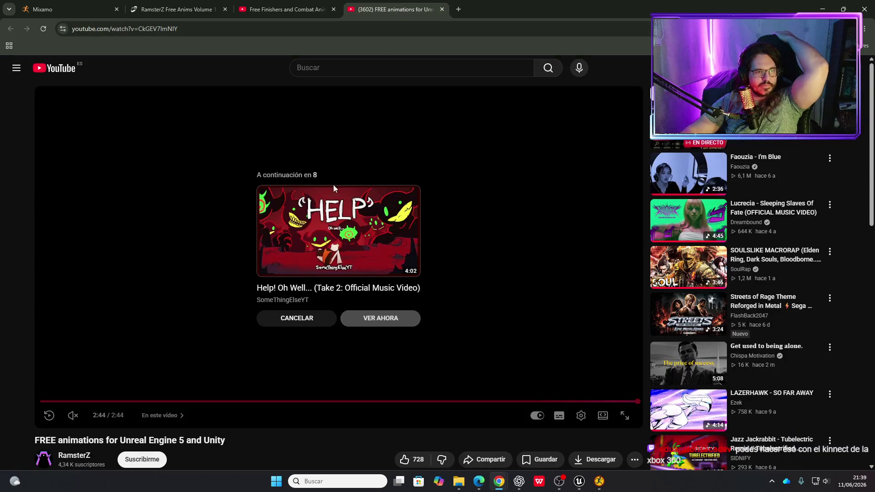
Skim through the autoplayed music video, then close its tab.
left_click(348, 324)
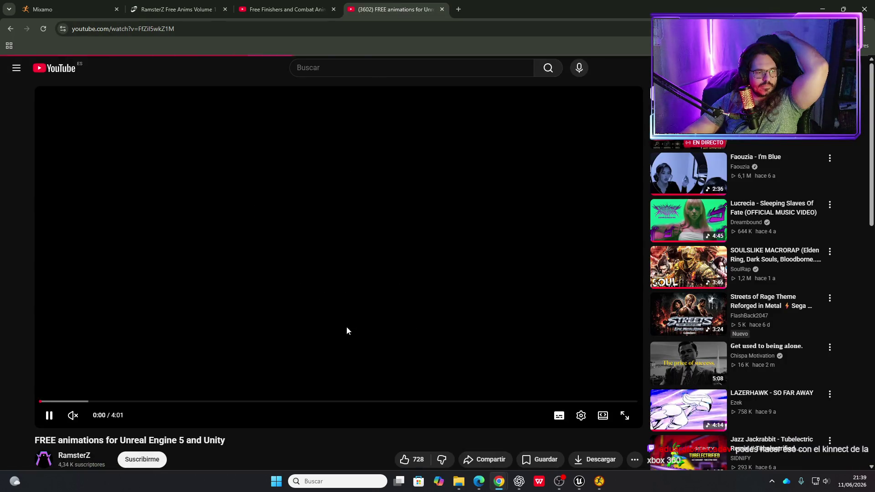
mouse_move(57, 401)
left_mouse_down()
mouse_move(163, 390)
mouse_move(146, 401)
mouse_move(173, 404)
left_mouse_up()
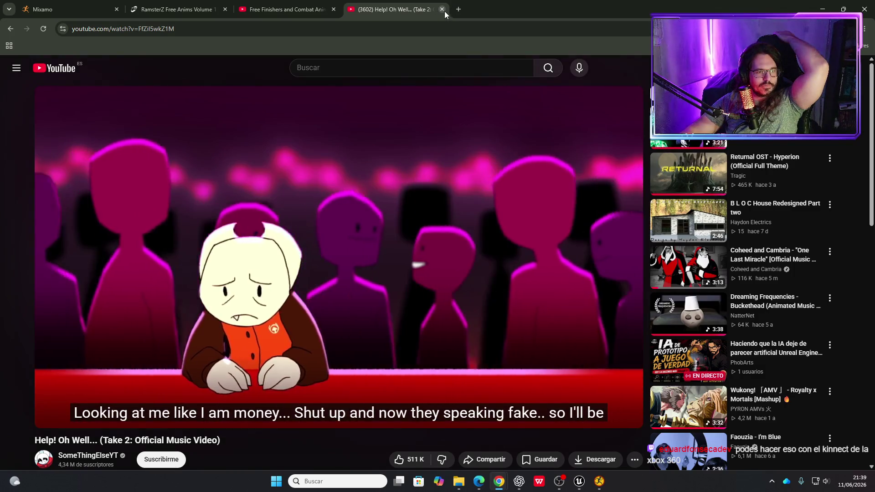
left_click_drag(204, 403, 261, 402)
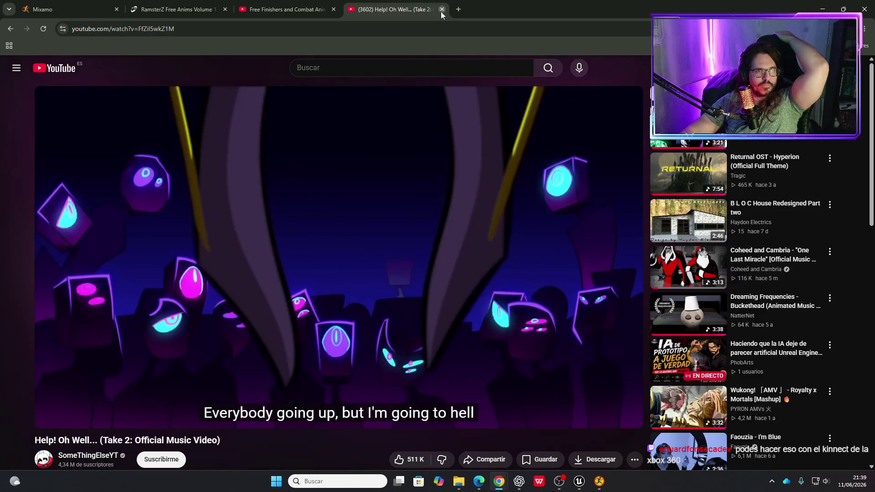
left_click(442, 9)
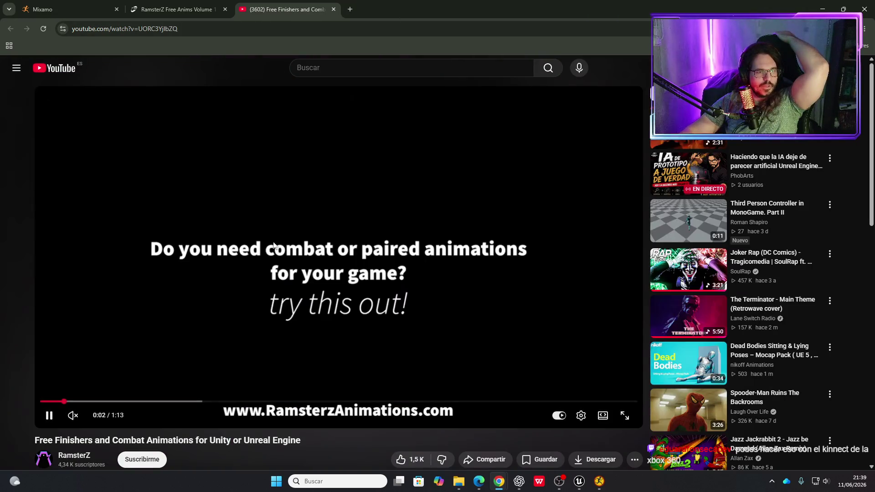
Reopen the RamsterZ listing's second showcase video and scrub to the counter strike scene.
left_click(173, 10)
scroll(162, 311, "down", 4)
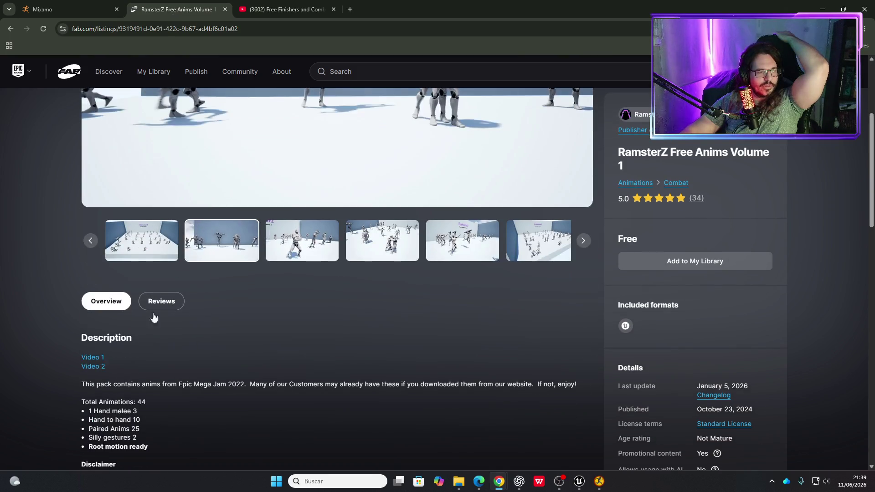
left_click(93, 367)
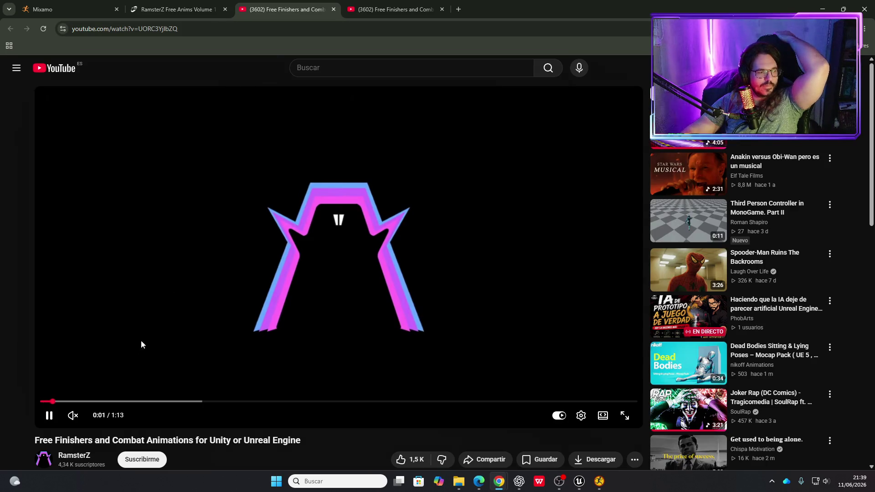
left_click_drag(85, 403, 159, 404)
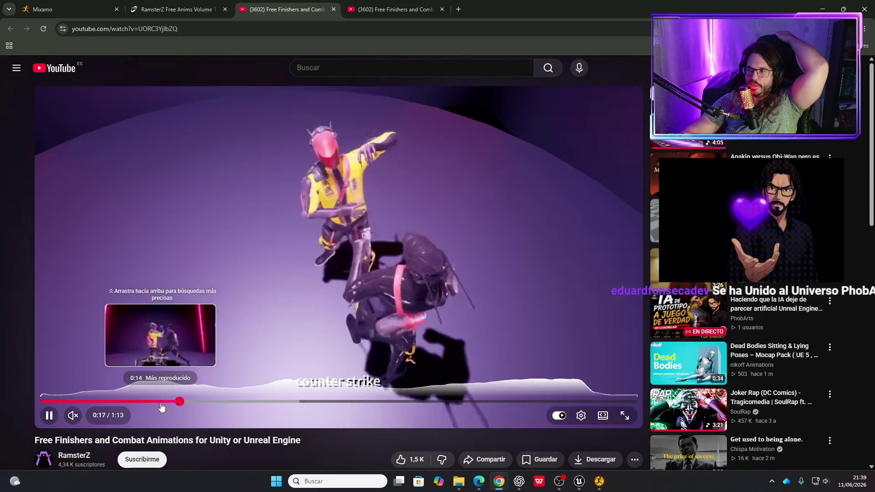
left_click(166, 402)
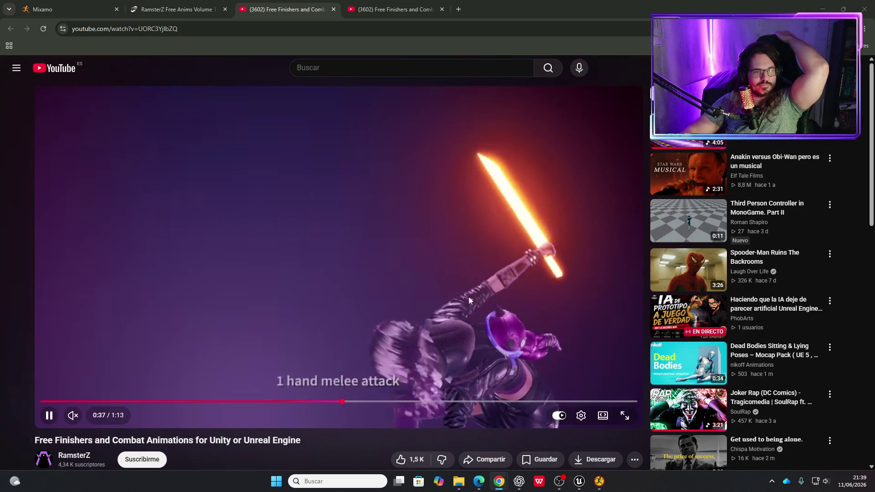
left_click(371, 401)
left_click(408, 402)
Scrub to the end of the combat showcase, then add RamsterZ to My Library.
left_click(447, 403)
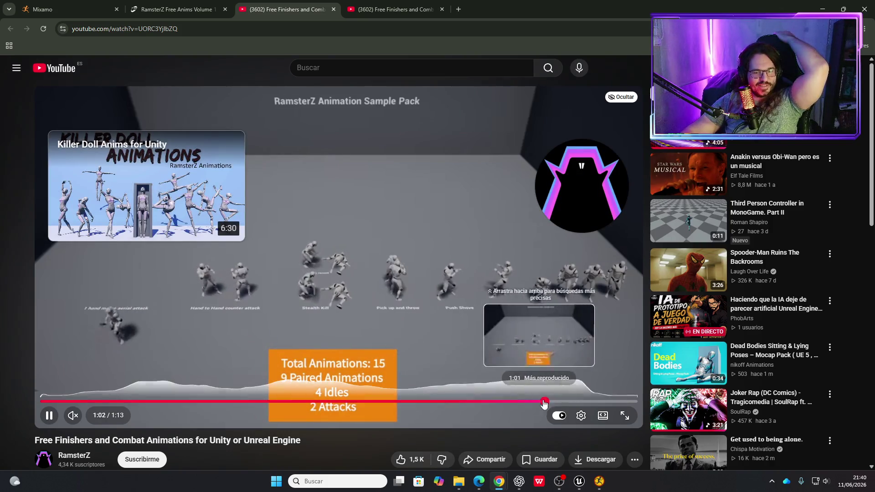
left_click(587, 401)
left_click(614, 401)
left_click_drag(623, 402, 177, 261)
left_click(172, 12)
left_click(678, 261)
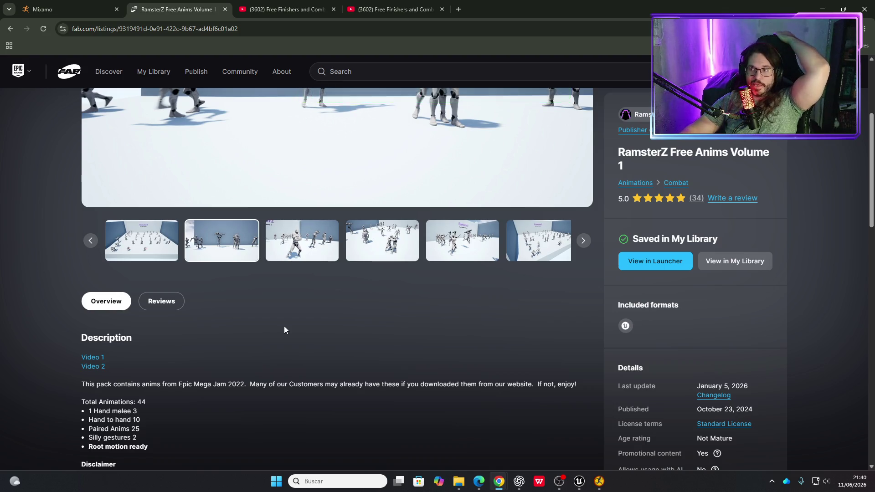
Scroll up the saved RamsterZ Free Anims Volume 1 listing, then return to the stealth anim results.
scroll(283, 337, "up", 3)
scroll(283, 343, "up", 1)
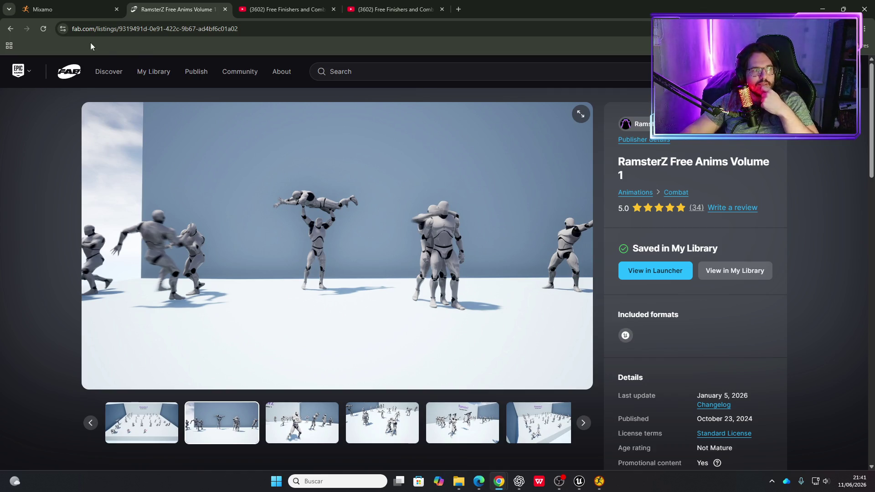
left_click(9, 29)
Scroll down the free stealth anim results to the Lyra and Paragon animation packs.
scroll(365, 278, "down", 5)
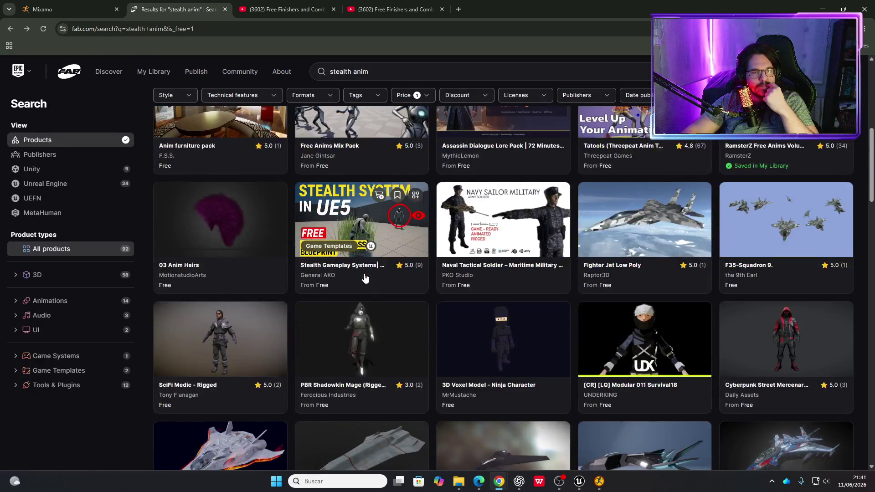
scroll(366, 276, "up", 3)
scroll(392, 260, "down", 3)
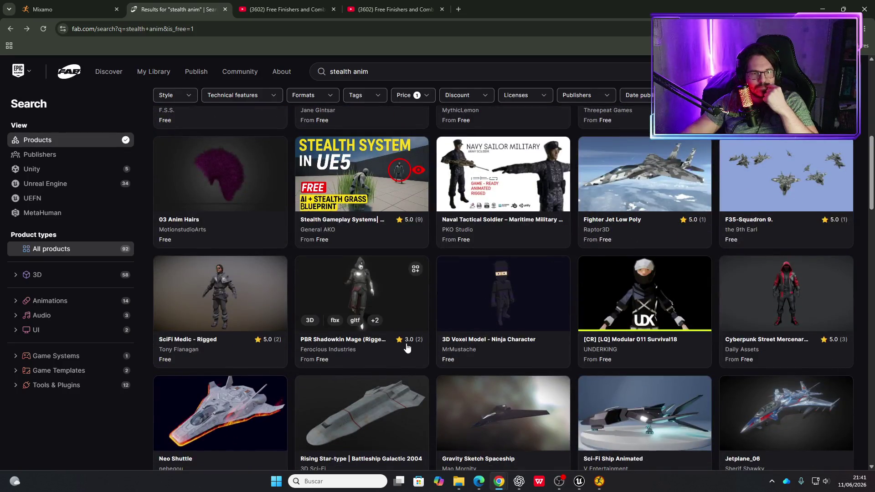
scroll(390, 379, "down", 6)
scroll(387, 382, "down", 2)
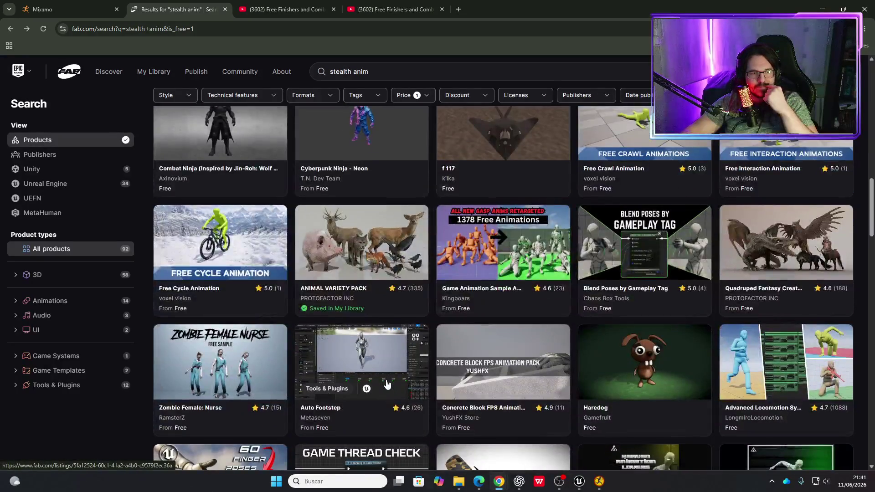
scroll(319, 338, "down", 2)
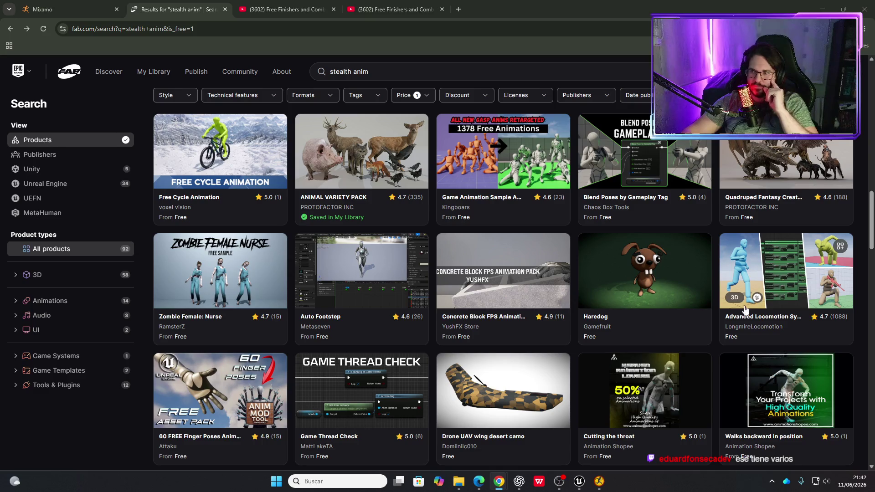
scroll(504, 285, "down", 2)
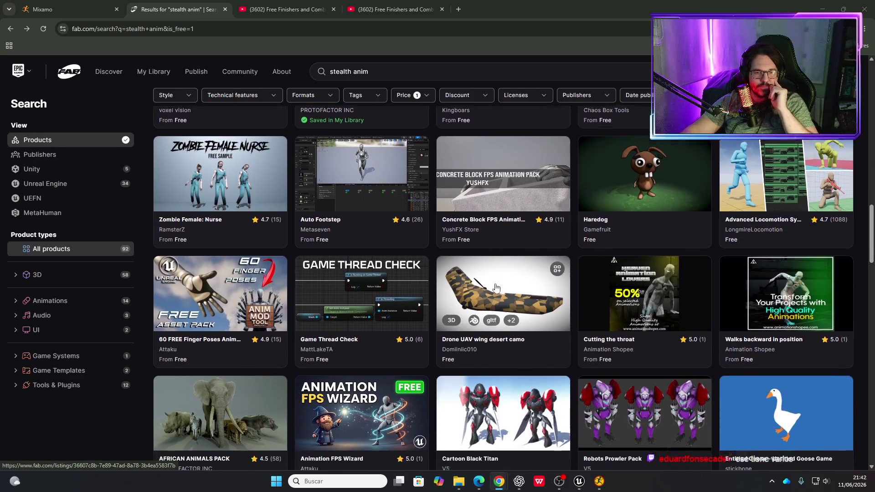
scroll(497, 287, "down", 2)
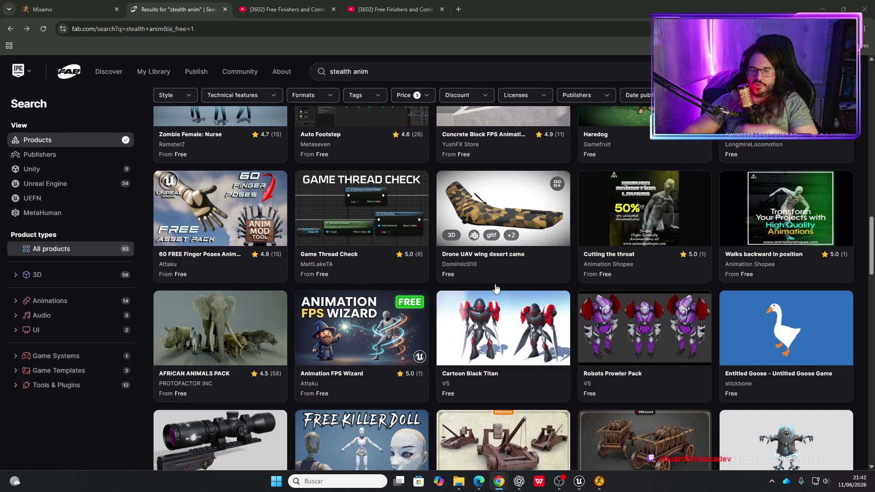
scroll(442, 290, "down", 3)
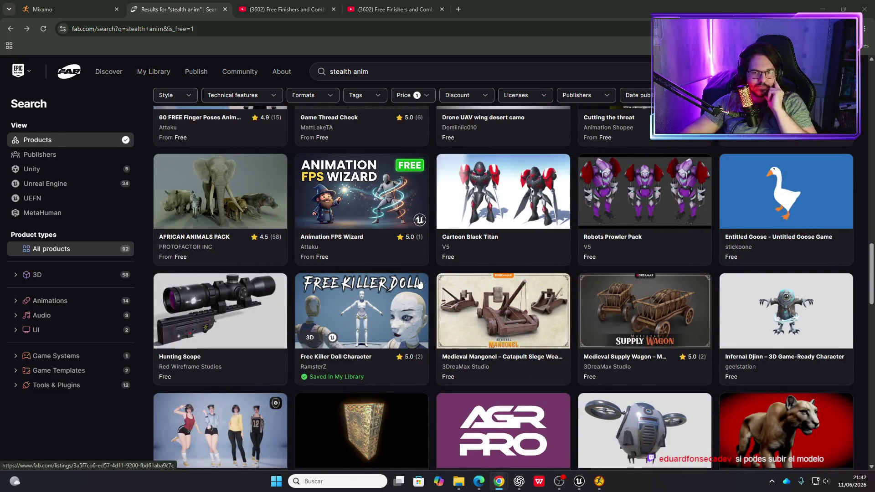
scroll(412, 276, "down", 3)
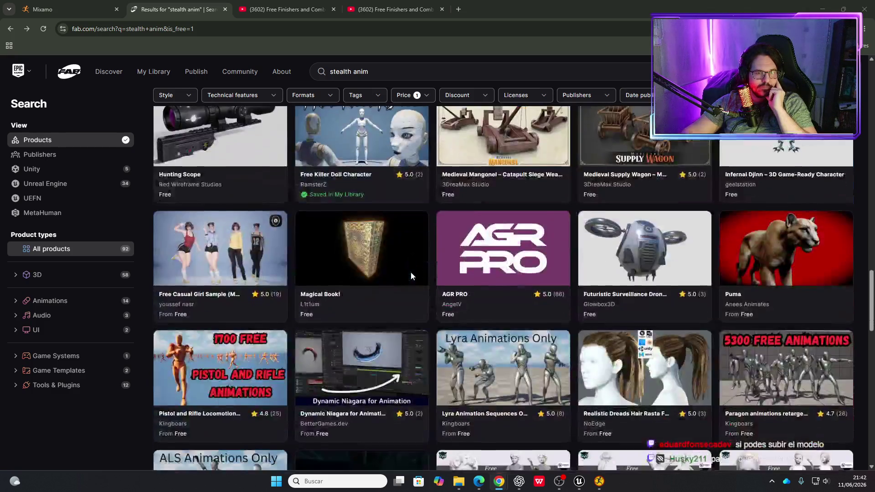
scroll(419, 279, "down", 3)
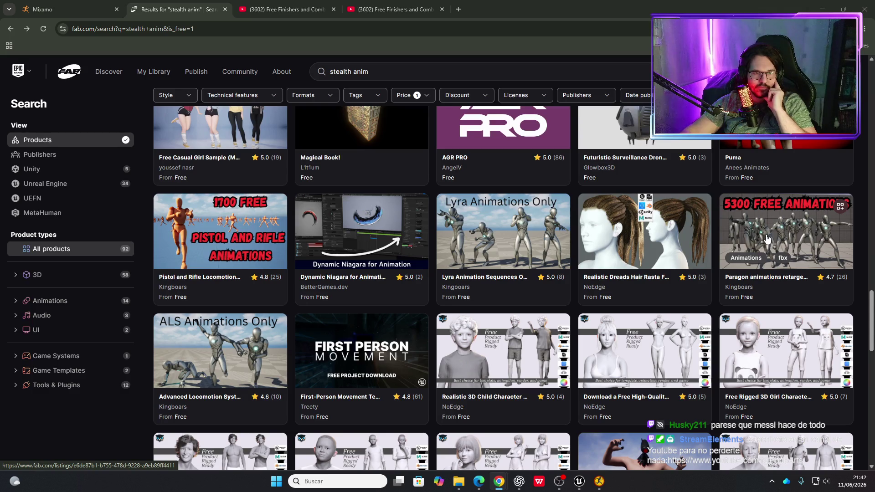
Open the Paragon animations retargeted to Manny listing and launch its Showcase YouTube link.
left_click(766, 237)
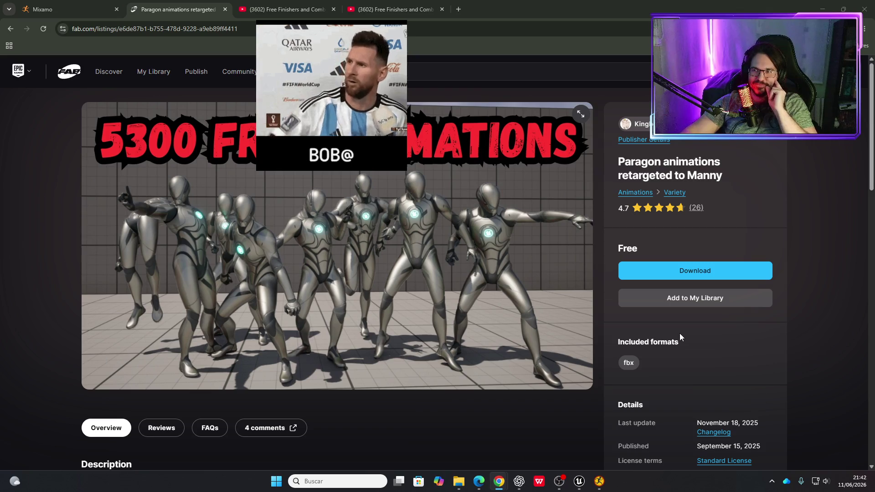
scroll(332, 282, "down", 2)
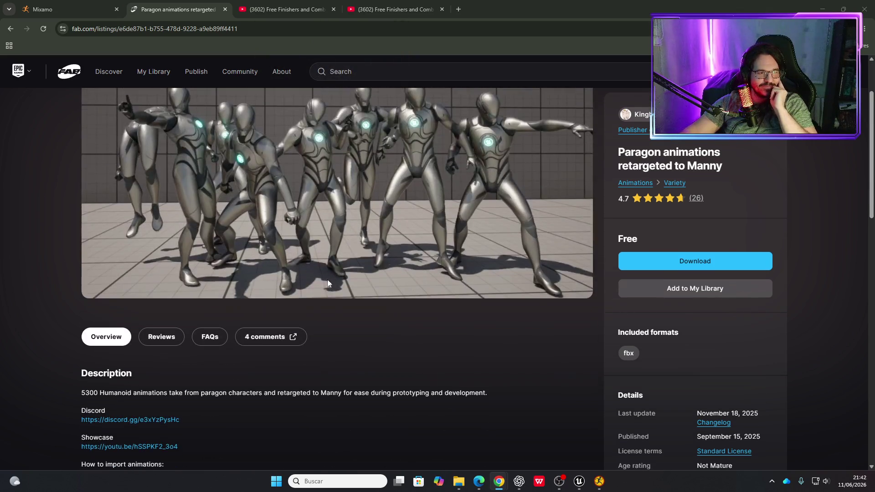
scroll(224, 291, "down", 2)
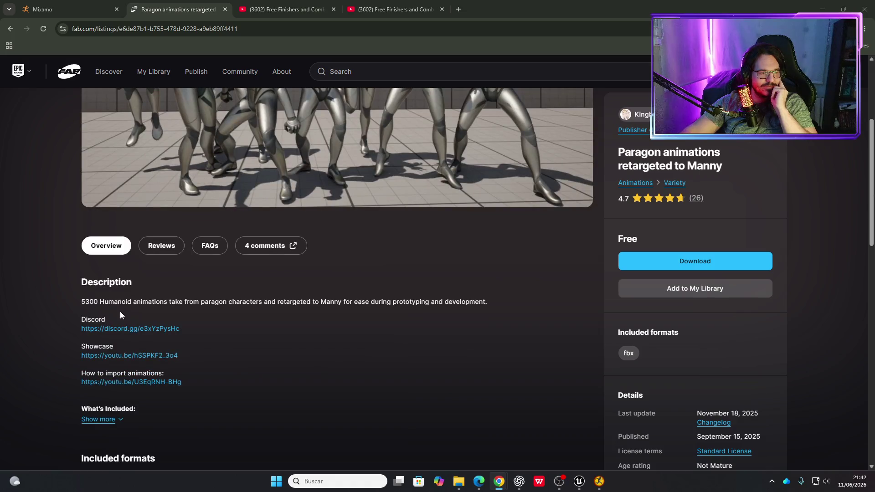
left_click(132, 356)
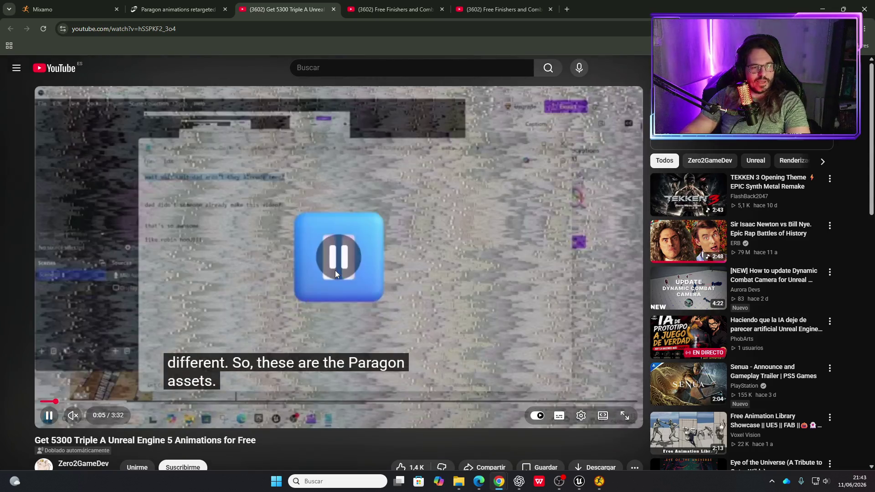
Skip the Zero2GameDev Paragon video forward with the right arrow key, past 3:08.
key("Right")
key("Right")
key("Right")
key("Right")
key("Right")
key("Right")
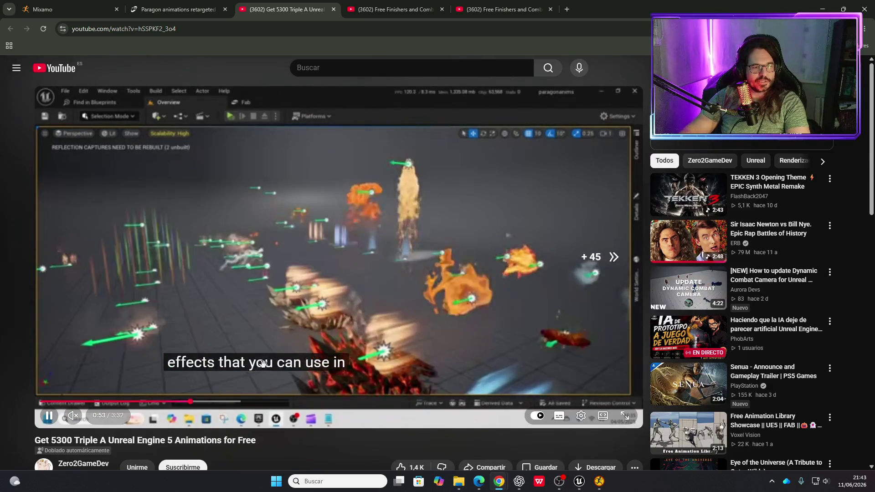
key("Right")
key("Right")
key("Right")
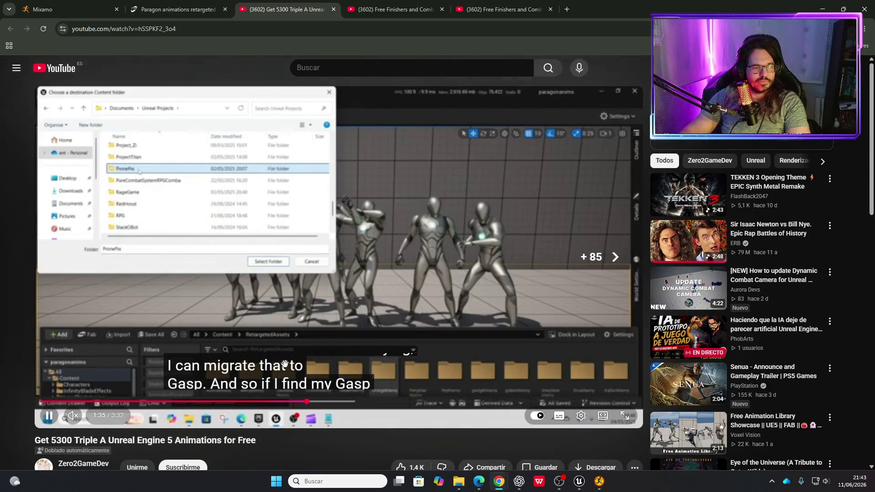
key("Right")
key("Right")
key("Right")
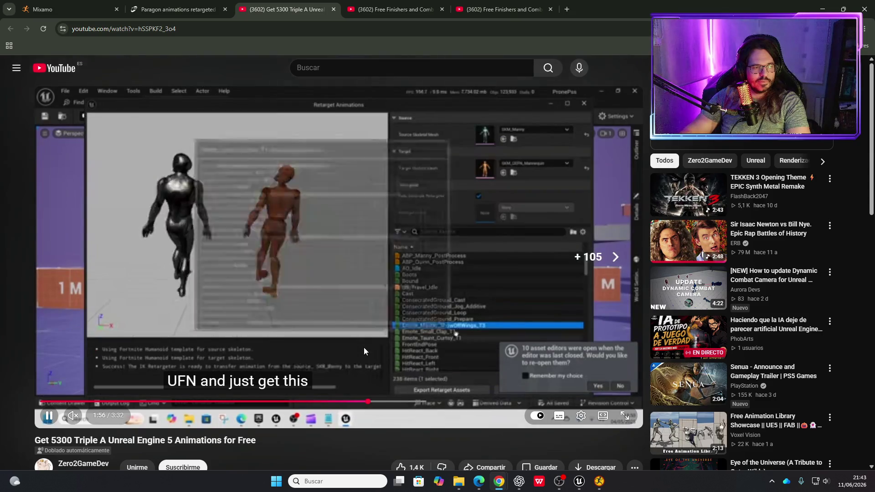
key("Right")
key("Right")
key("Right")
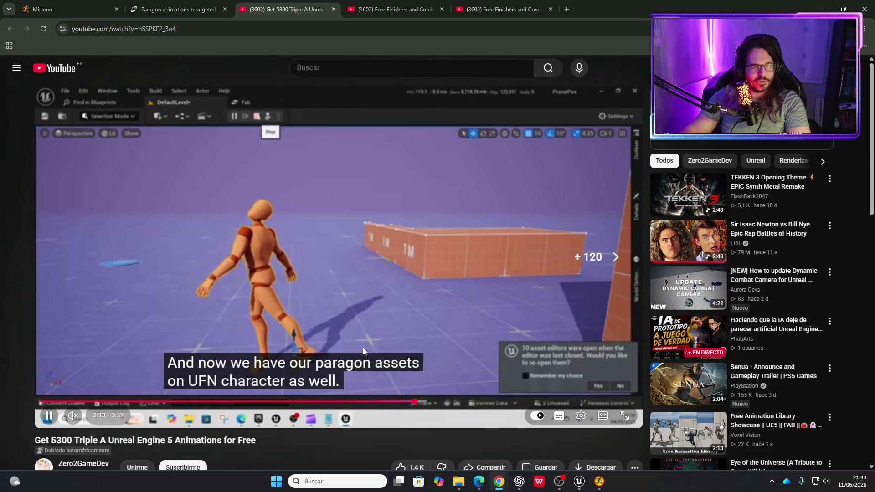
key("Right")
key("Right")
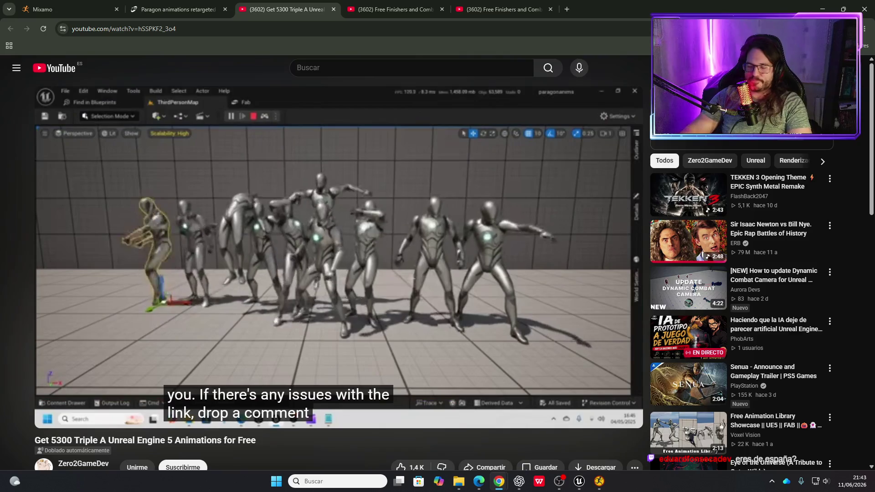
key("Right")
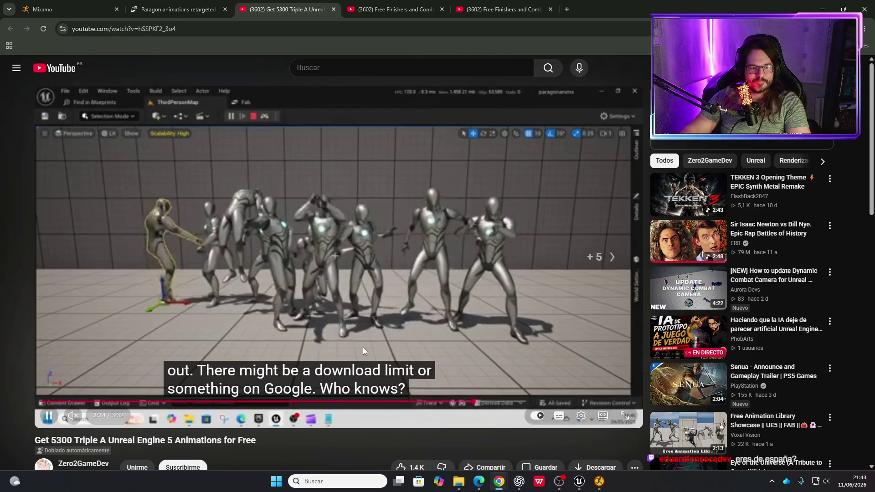
key("Right")
key("Right")
key("Right")
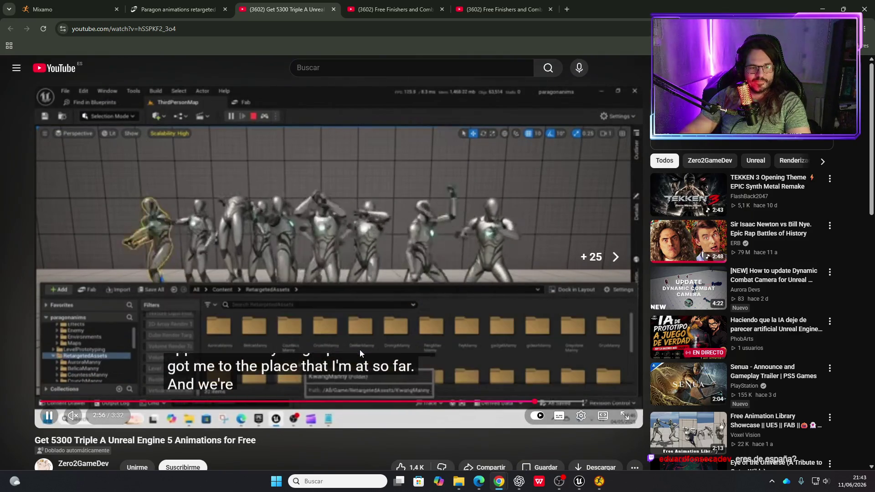
key("Right")
key("Right")
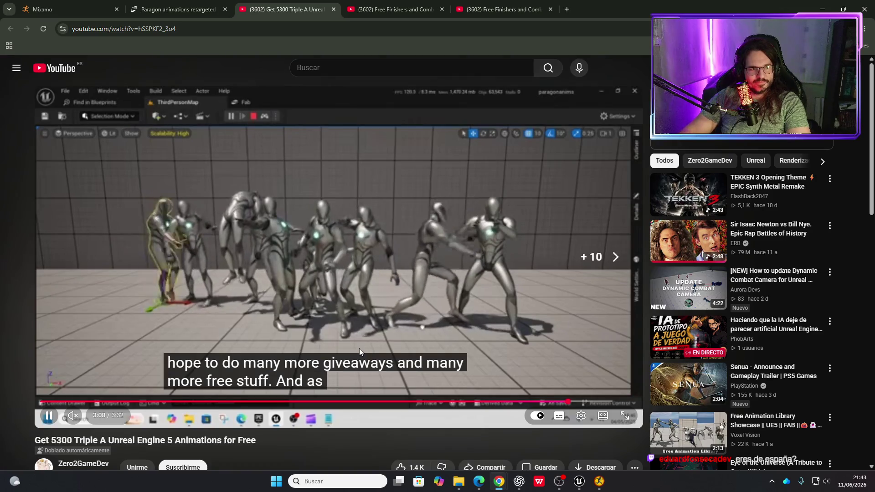
key("Right")
key("space")
key("Right")
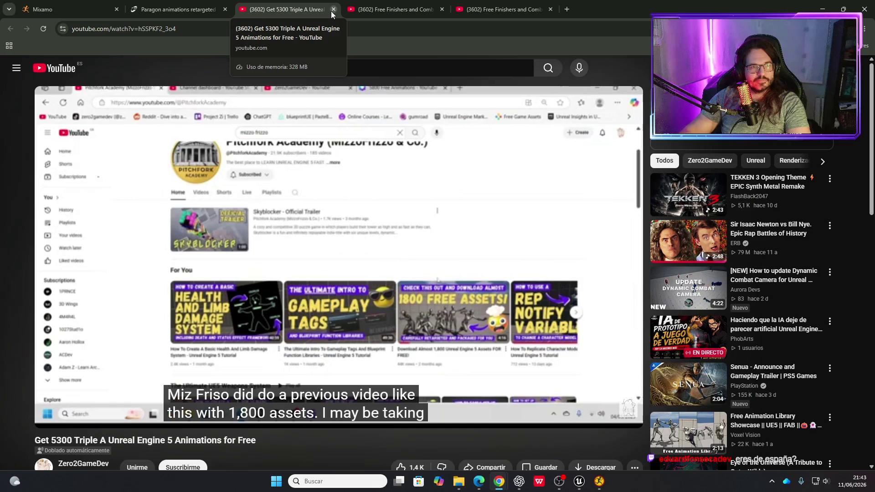
Close the YouTube tab, check the Lyra Animation Sequences Only description, and return to the results.
left_click(333, 9)
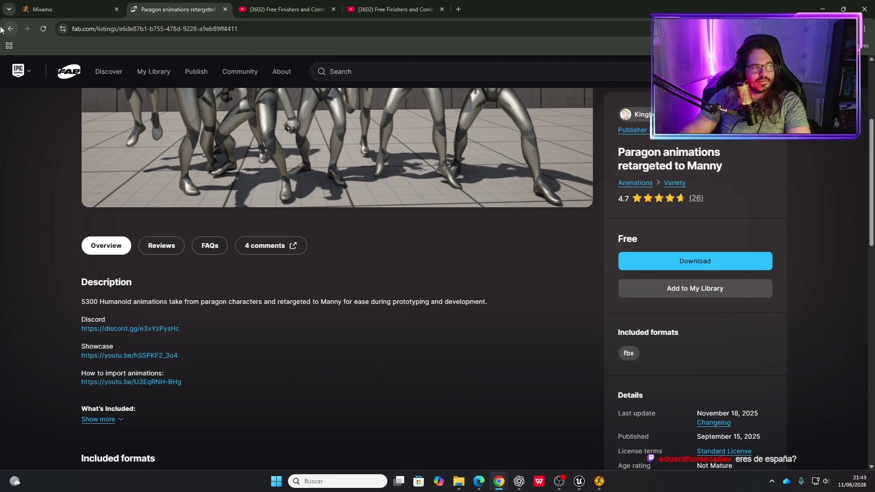
left_click(10, 29)
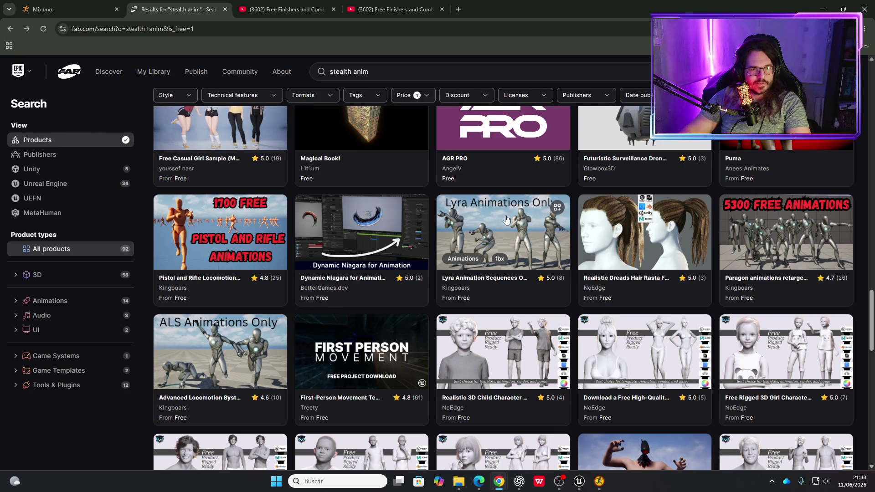
left_click(510, 219)
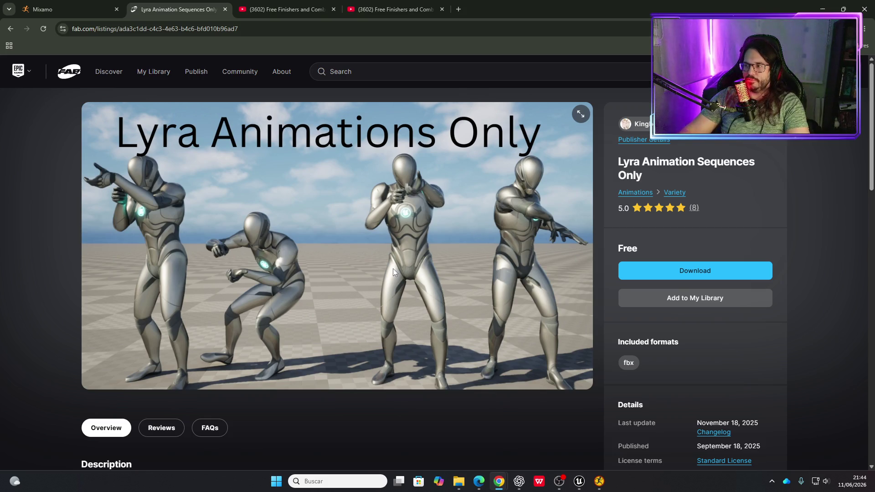
scroll(393, 269, "down", 5)
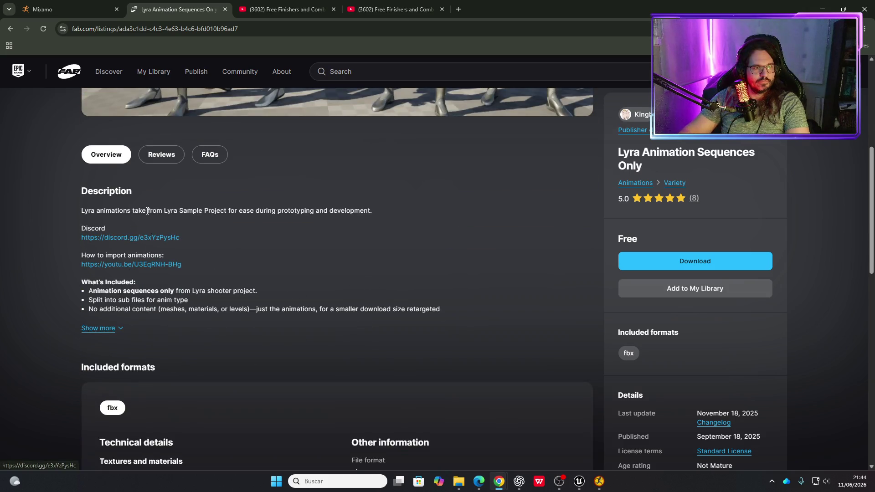
scroll(292, 248, "up", 4)
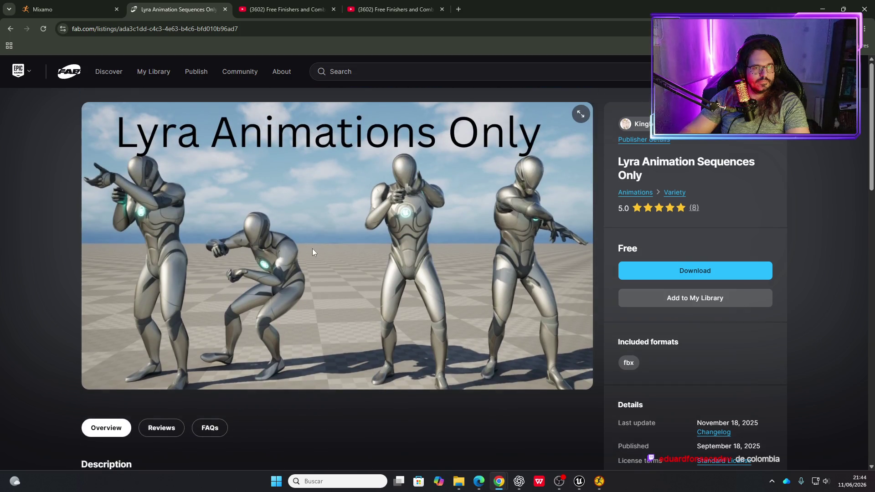
scroll(310, 248, "down", 4)
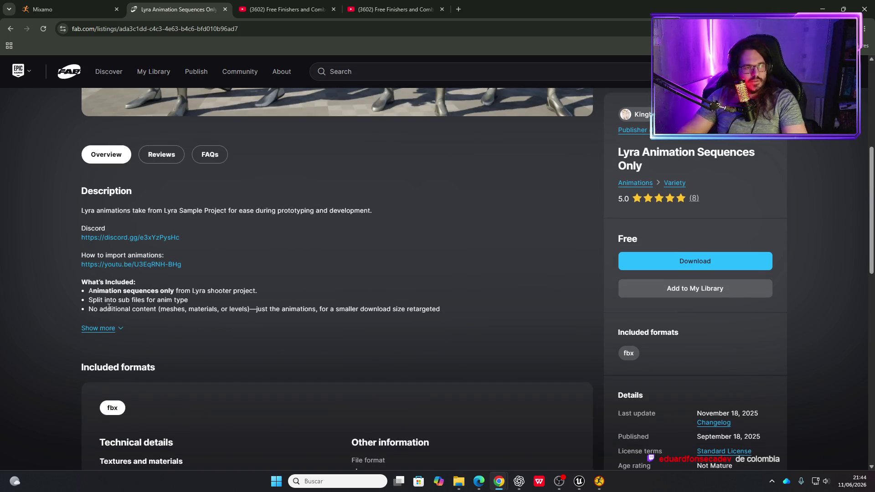
left_click(9, 30)
Clear the 'stealth anim' text from the Fab search box.
scroll(439, 289, "down", 10)
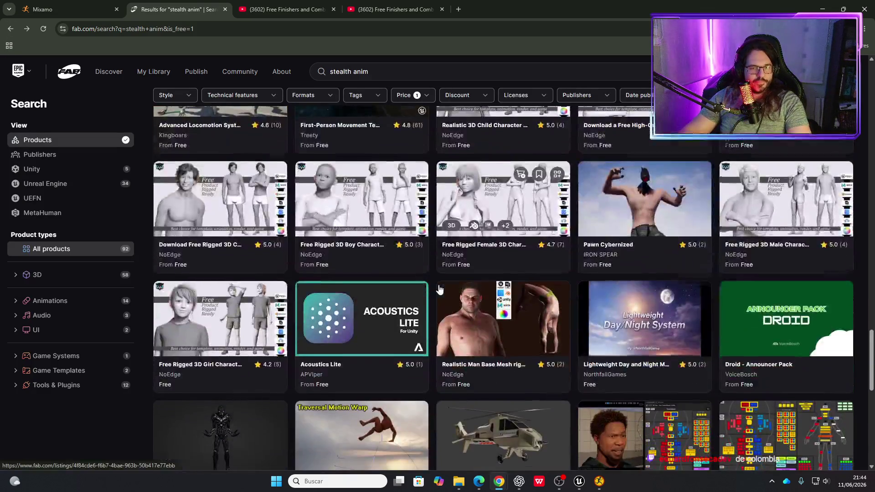
scroll(433, 312, "up", 10)
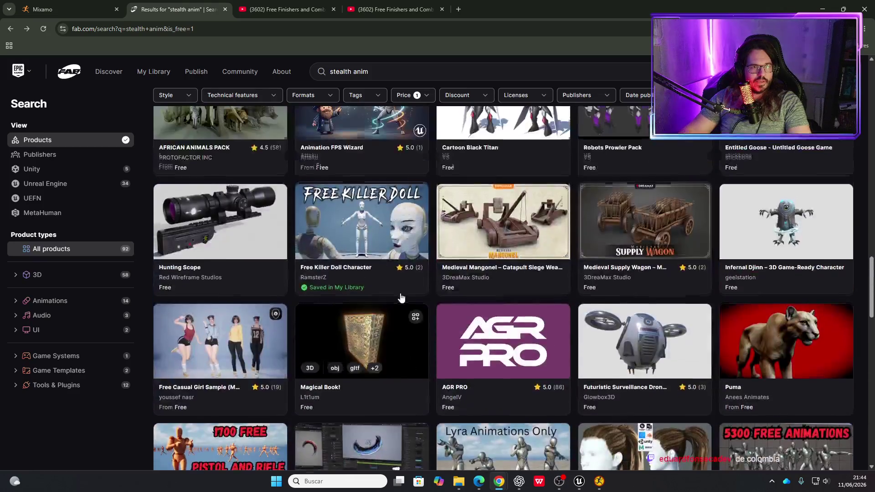
scroll(351, 85, "up", 5)
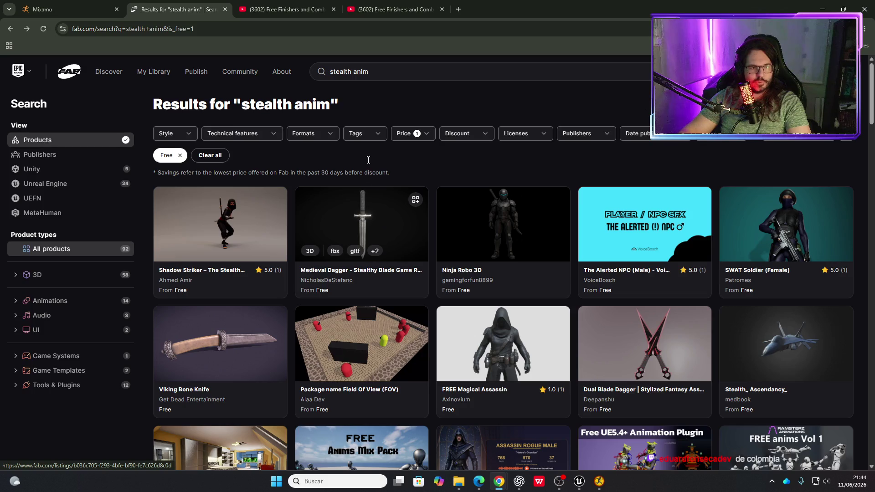
scroll(423, 282, "down", 4)
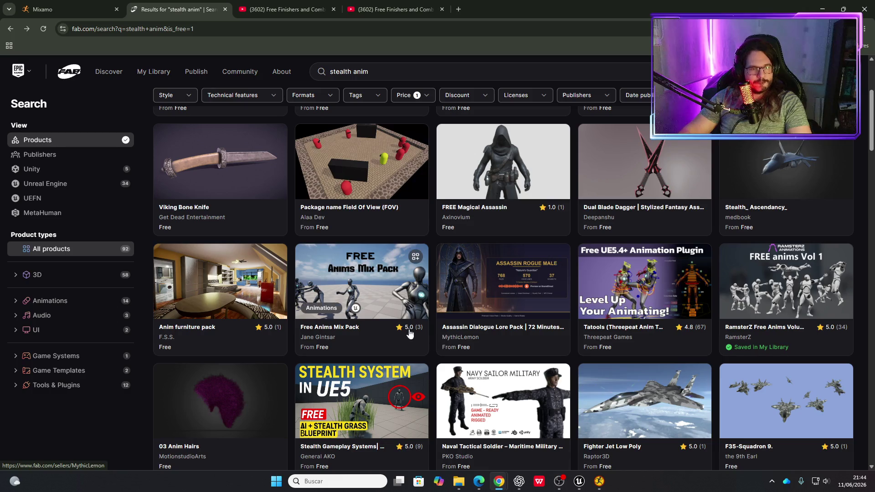
scroll(416, 351, "up", 4)
left_click(356, 77)
key("ctrl+a")
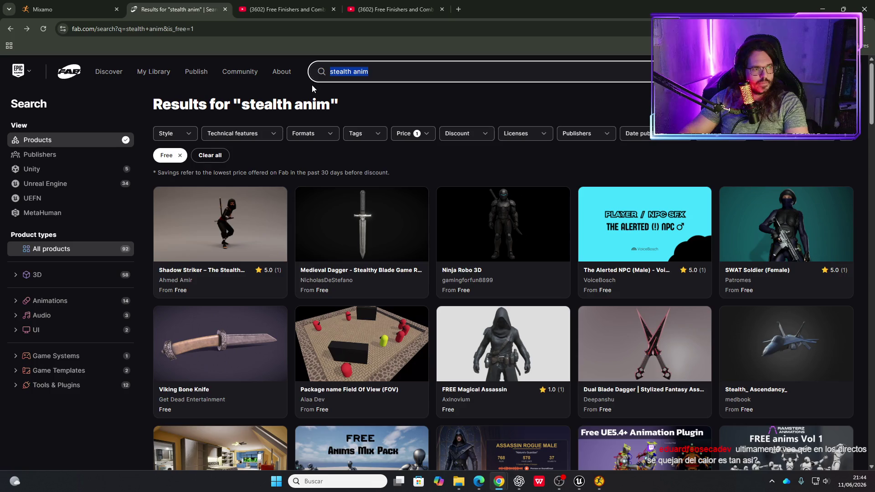
key("BackSpace")
Filter the results to the Animations product type and open Free Interaction Animation.
left_click(57, 305)
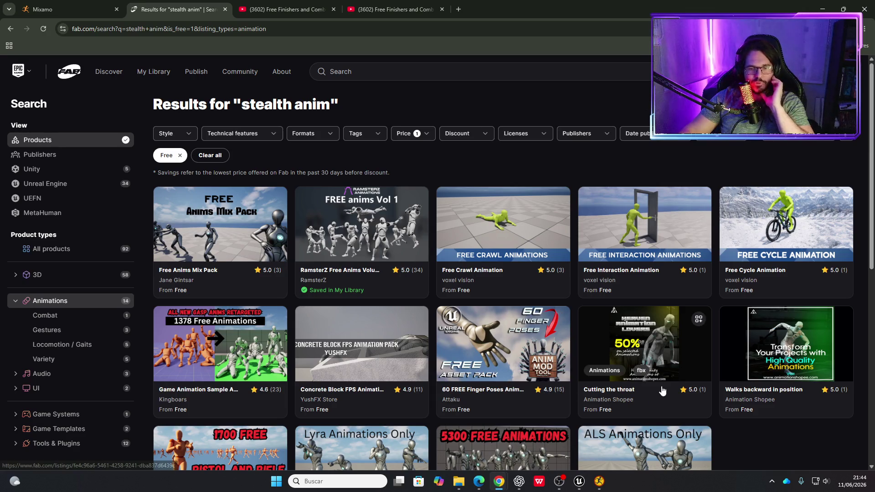
scroll(659, 388, "down", 3)
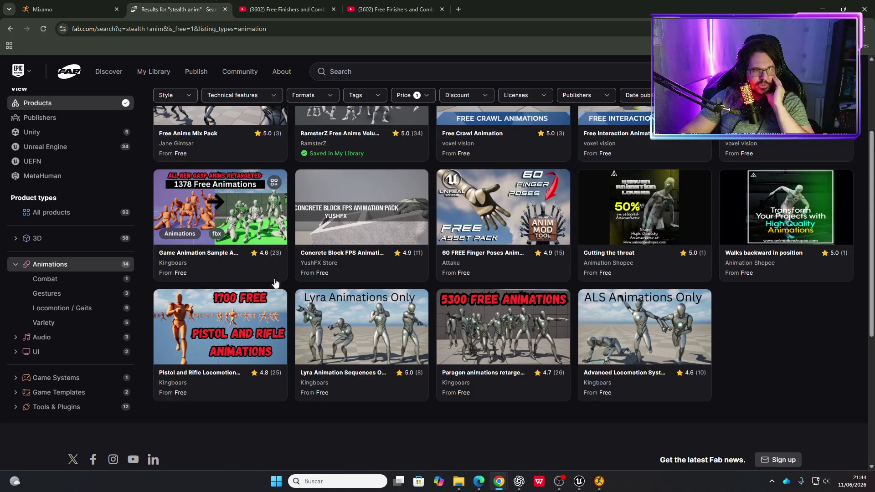
scroll(237, 316, "up", 2)
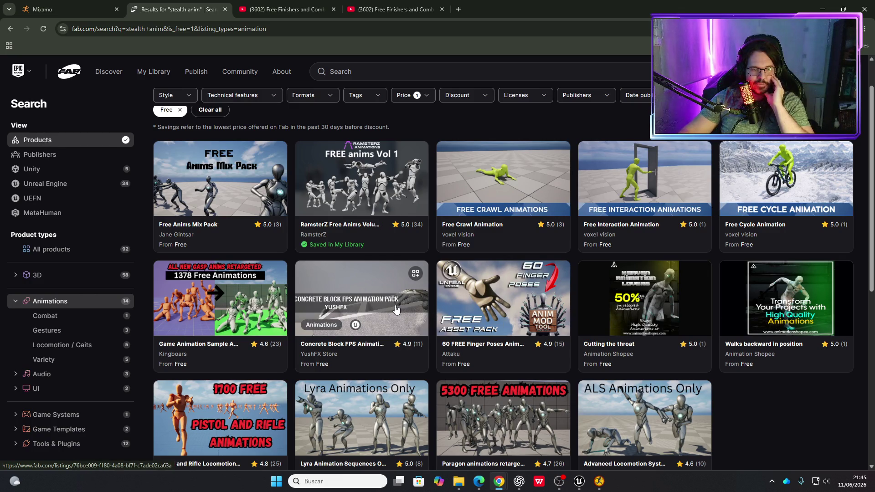
scroll(490, 272, "up", 1)
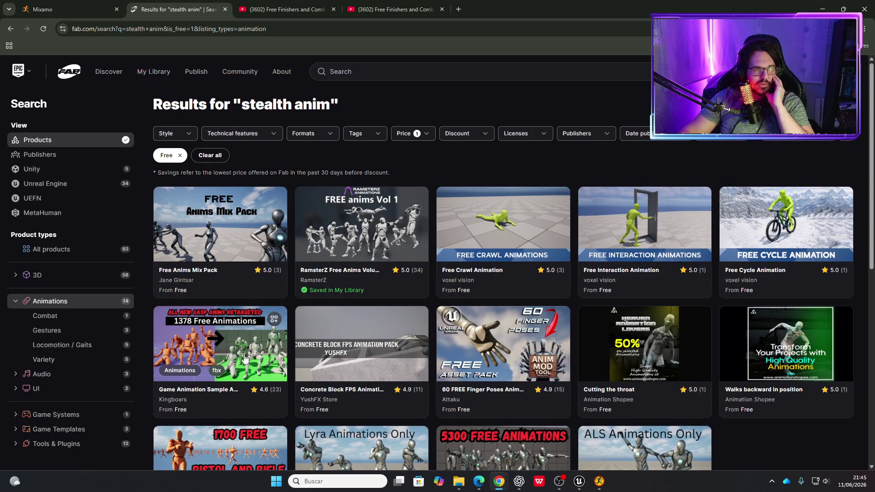
left_click(645, 232)
Preview the six gallery videos and expand the description's Door and Lever animation list.
scroll(319, 296, "down", 3)
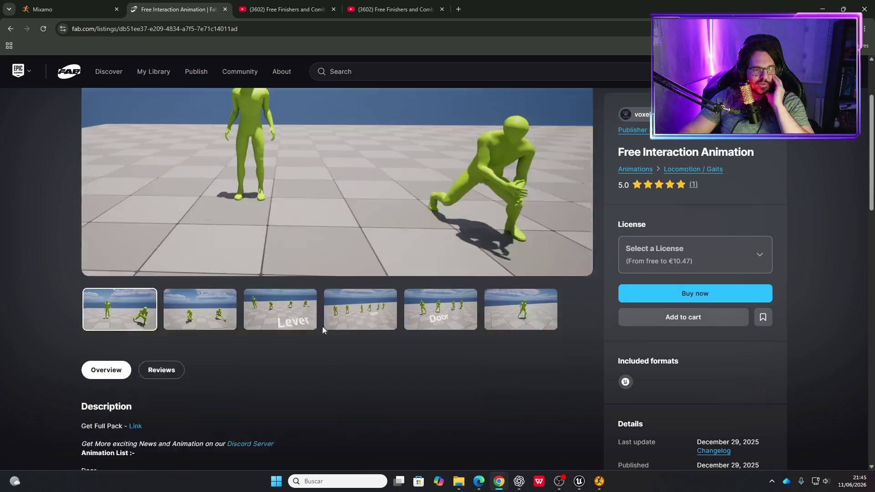
scroll(228, 344, "up", 2)
left_click(219, 364)
left_click(258, 366)
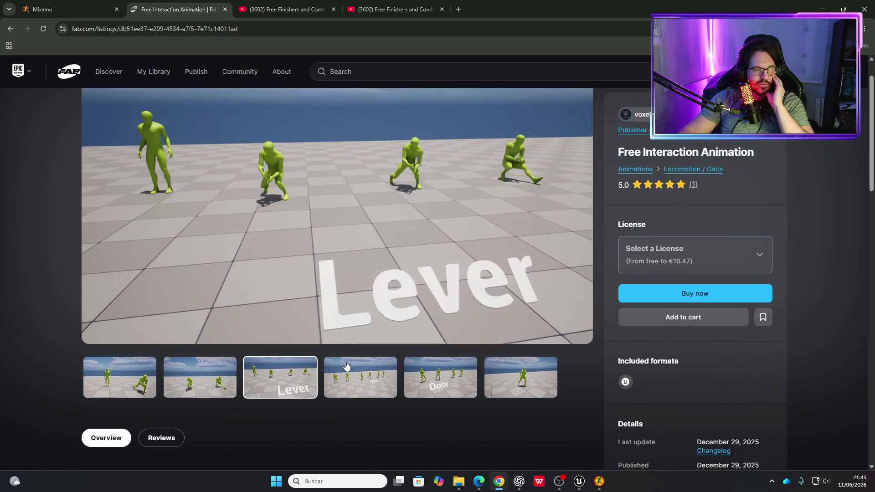
left_click(348, 368)
left_click(416, 367)
left_click(519, 370)
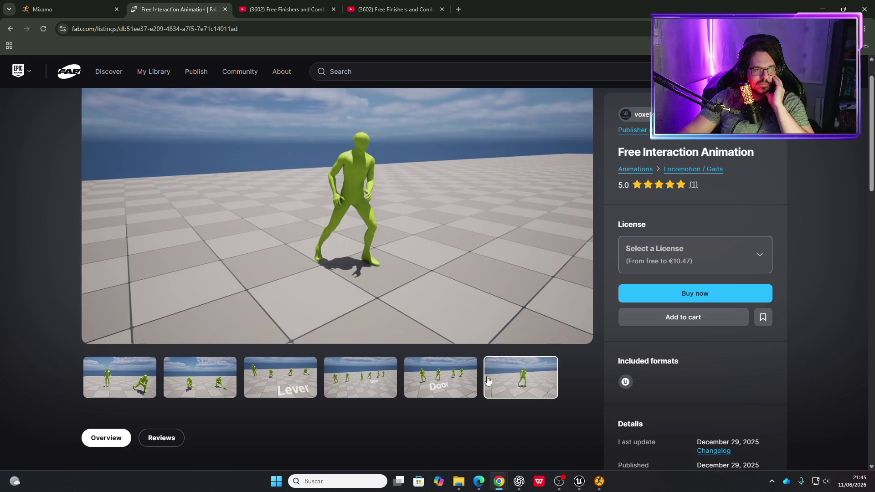
scroll(245, 403, "down", 3)
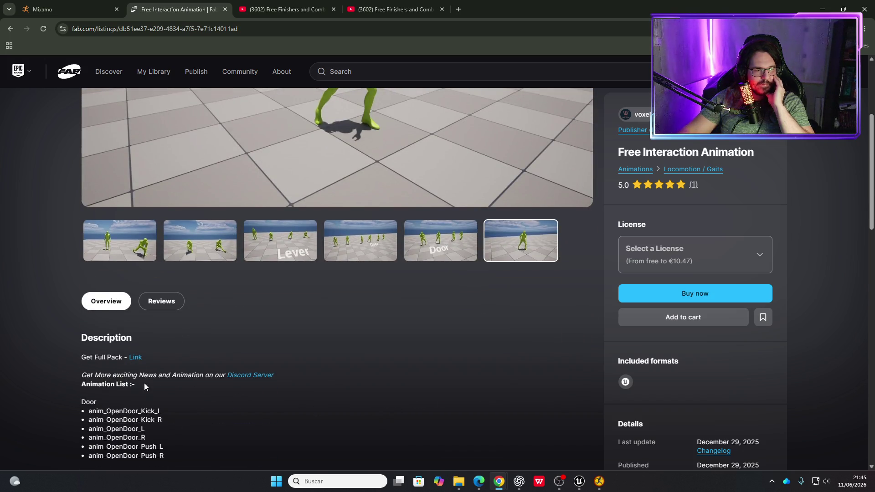
scroll(127, 385, "down", 2)
left_click(112, 384)
scroll(170, 367, "down", 2)
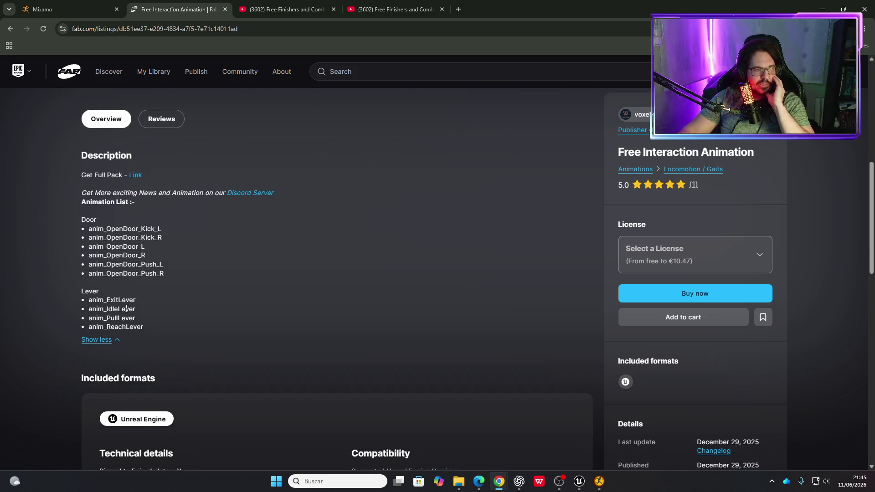
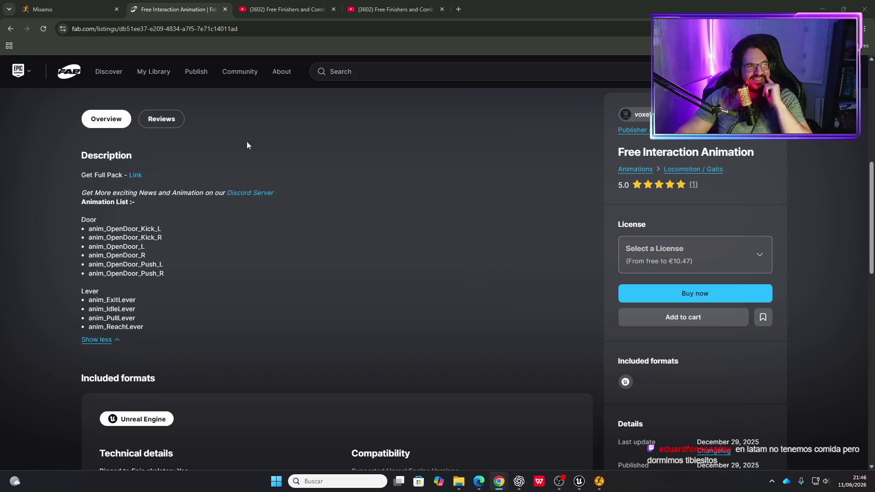
From the stealth anim results, open the 1378 Free Animations listing and its youtu.be showcase link.
left_click(9, 29)
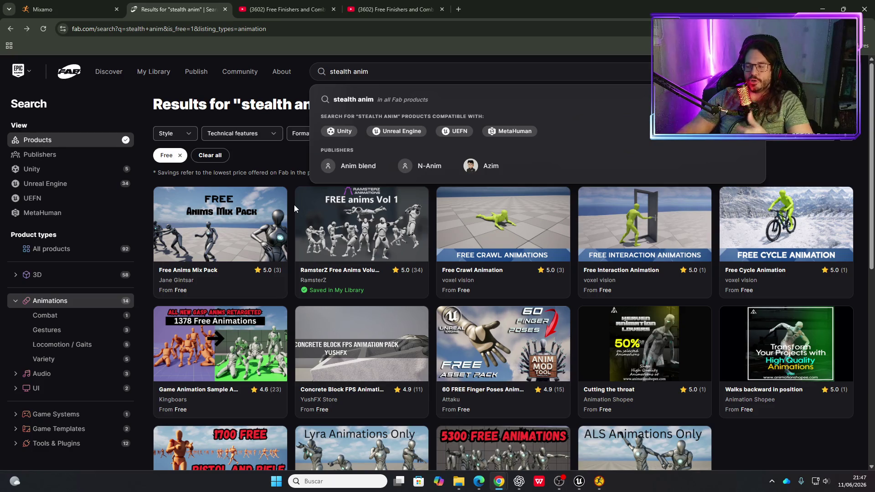
double_click(474, 13)
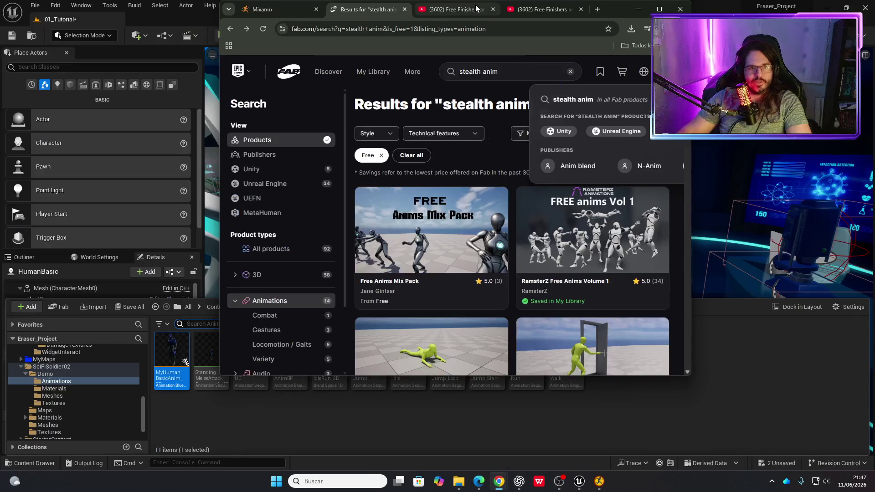
left_click(660, 9)
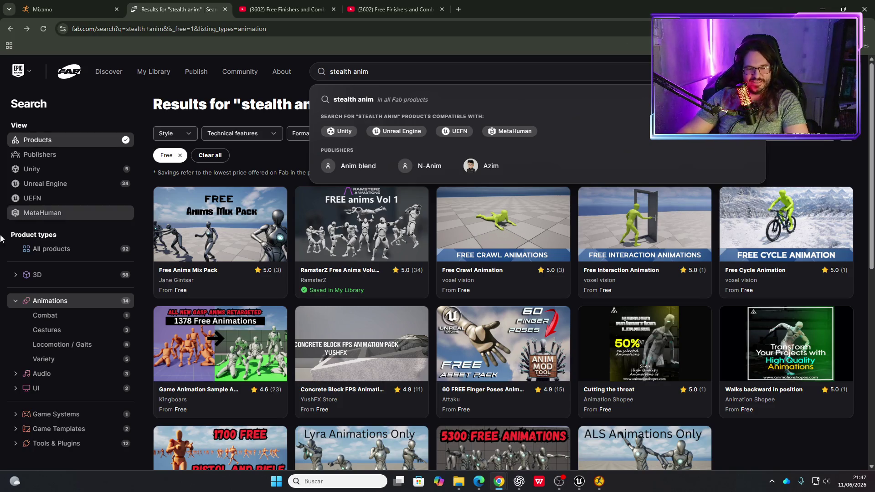
scroll(284, 283, "down", 1)
scroll(284, 282, "down", 1)
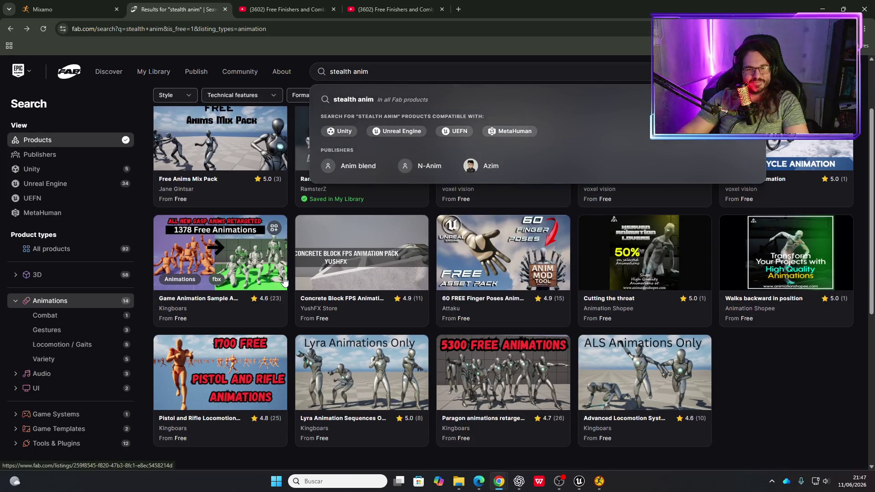
left_click(209, 248)
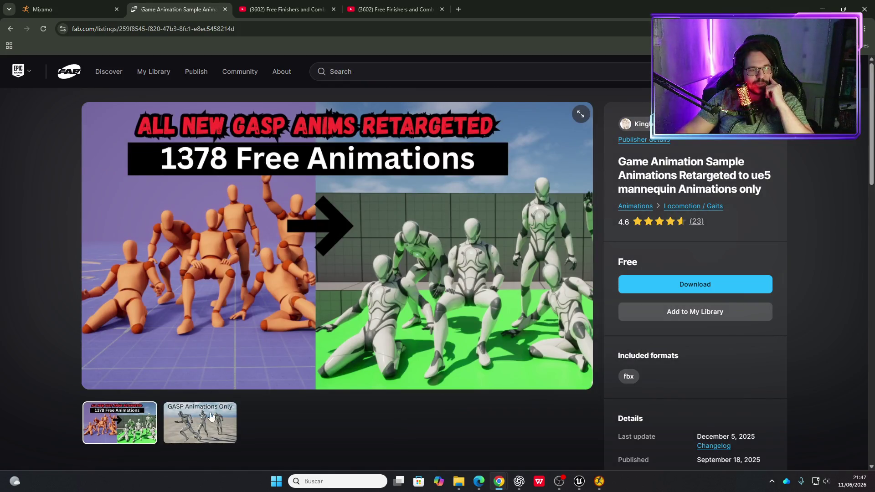
scroll(356, 408, "down", 5)
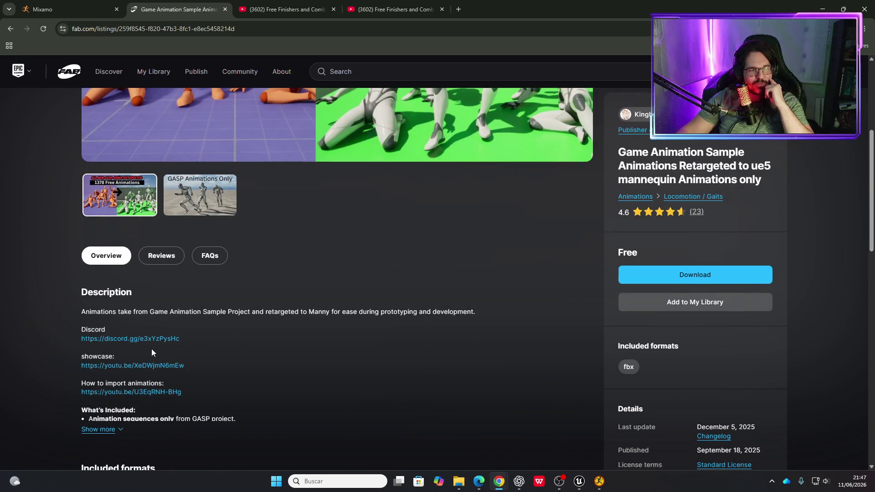
left_click(133, 368)
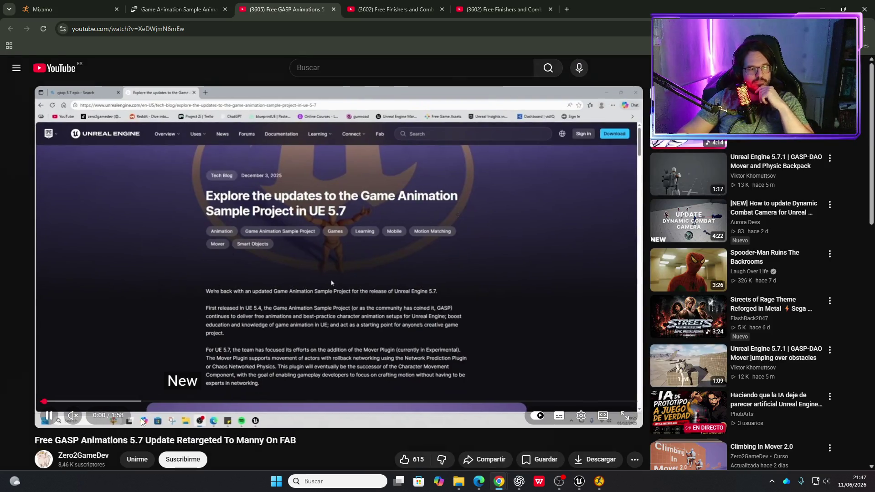
Skim the showcase video to about 1:23, close its tab and return to the Unreal level editor.
left_click_drag(110, 403, 290, 404)
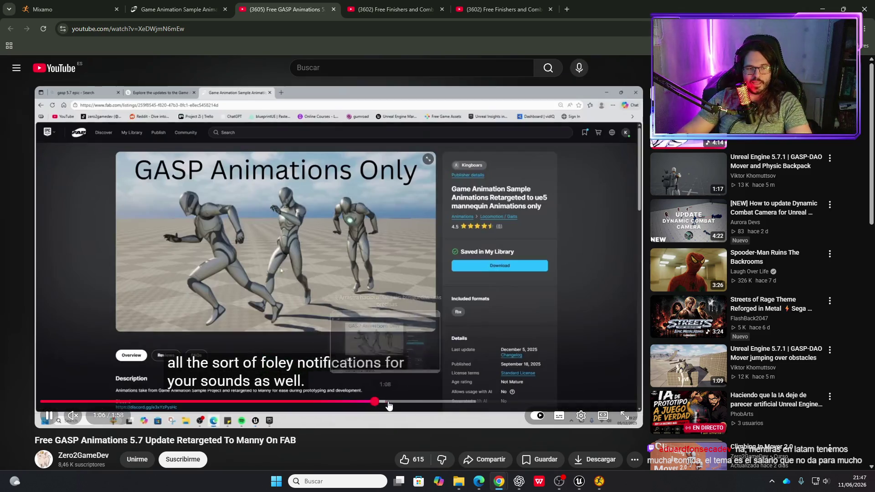
left_click_drag(389, 405, 563, 404)
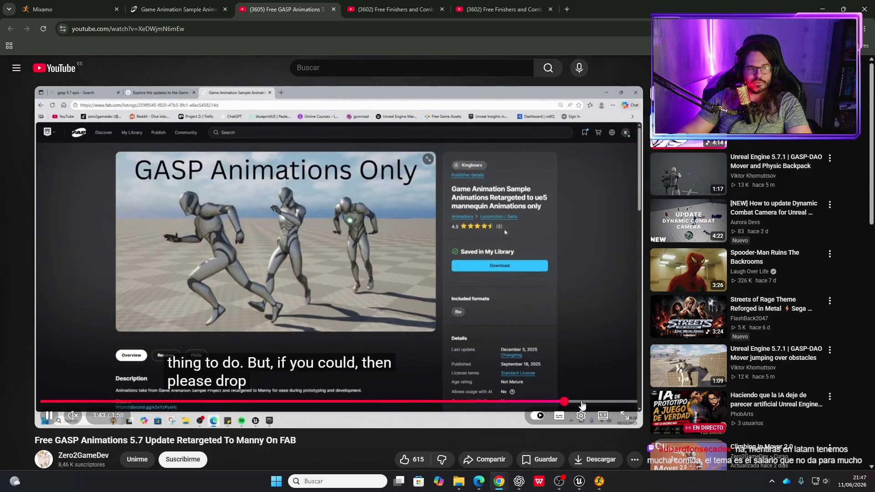
left_click(333, 10)
scroll(317, 289, "up", 1)
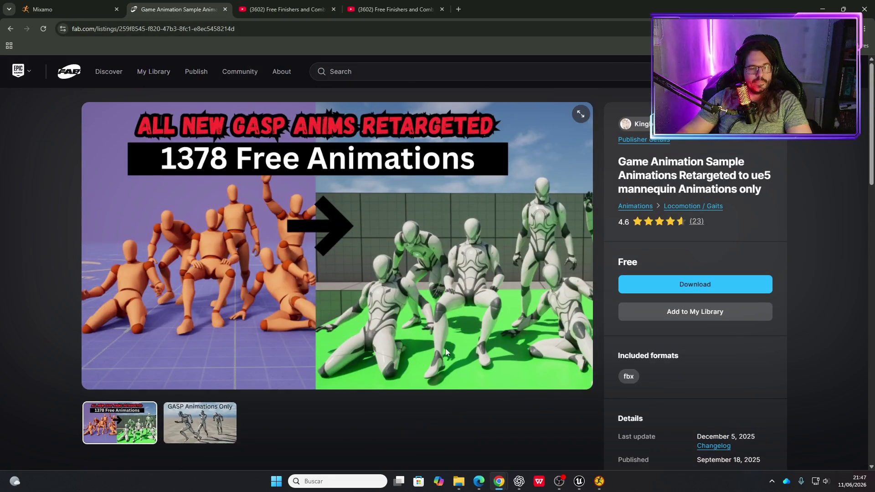
mouse_move(579, 482)
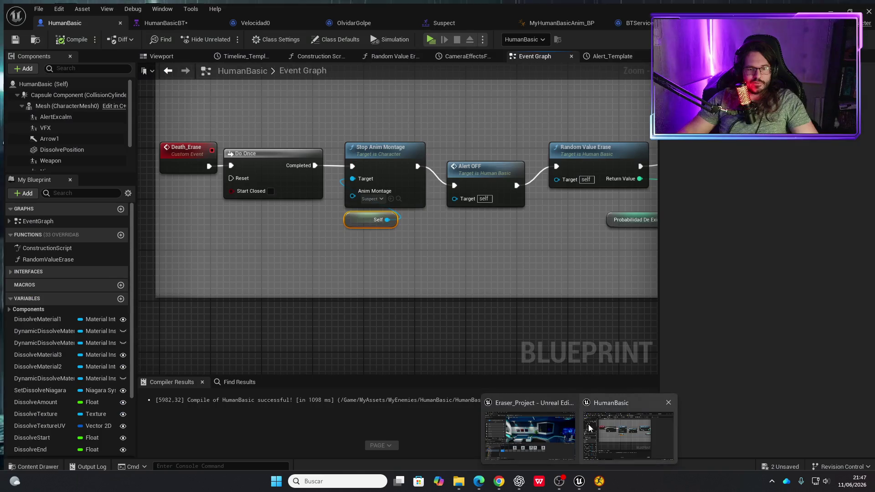
left_click(538, 423)
Frame the HumanBasic character and look around the lit lounge.
key("ctrl+space")
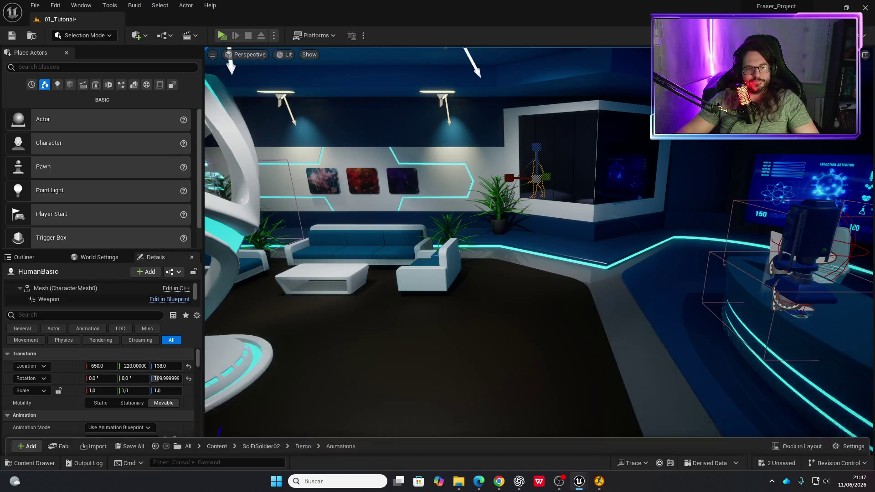
key("f")
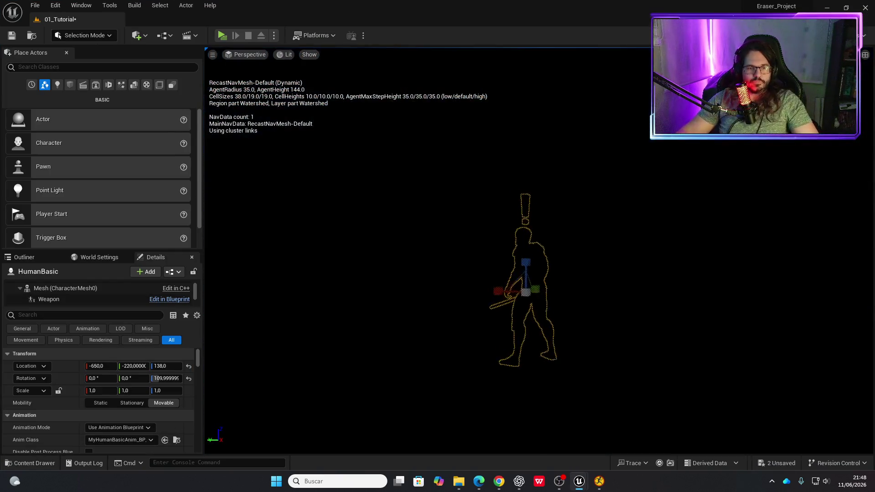
left_click_drag(537, 250, 319, 255)
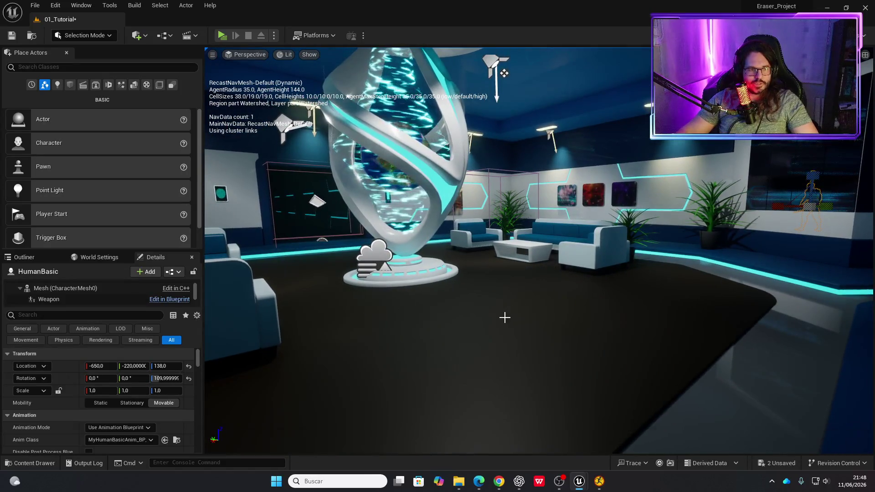
Browse the Content Drawer to the Content/MetaHumans/Aoi folder.
key("ctrl+space")
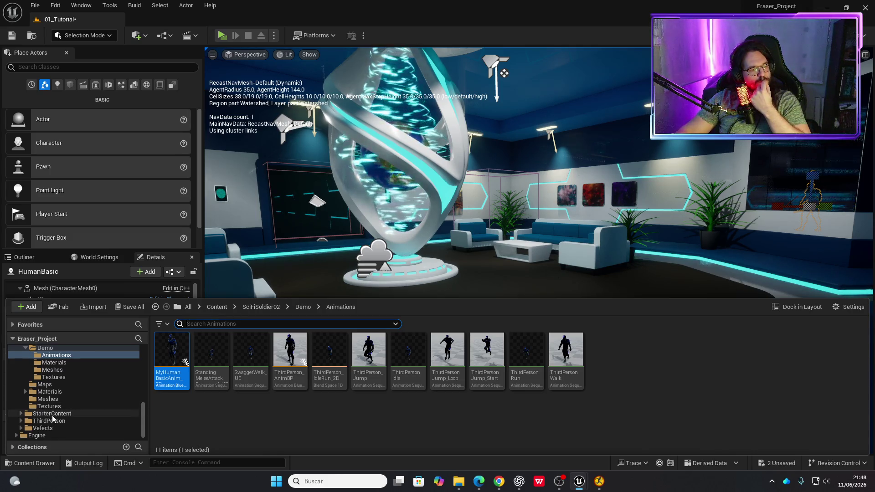
scroll(57, 406, "up", 3)
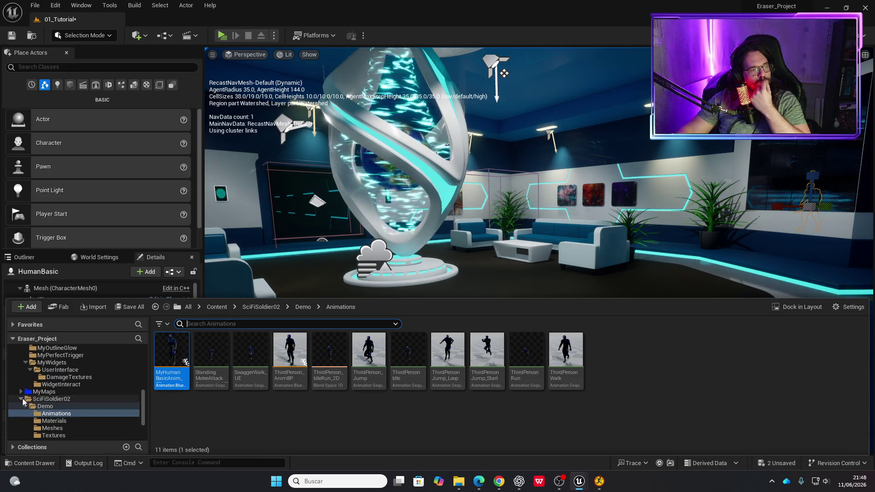
left_click(20, 399)
left_click(21, 399)
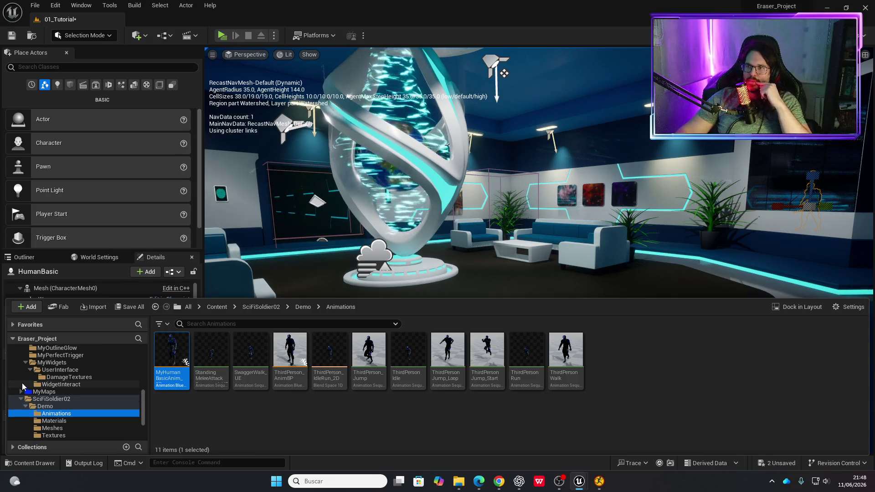
scroll(61, 388, "up", 5)
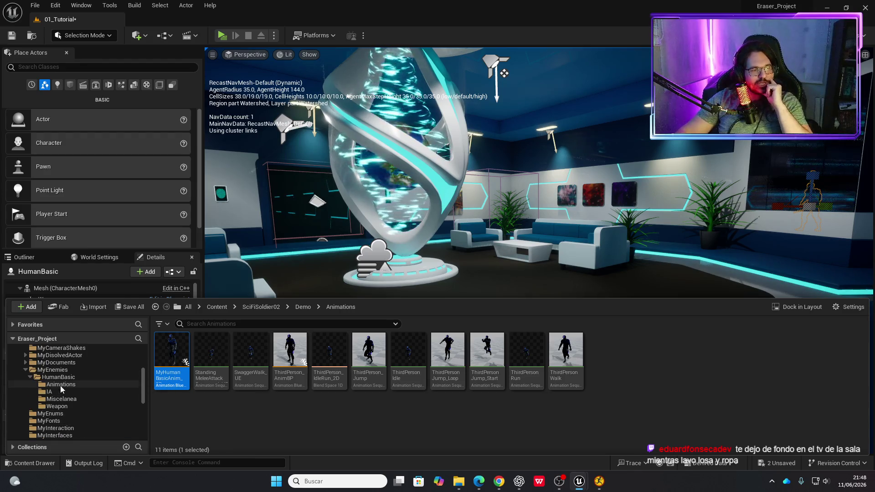
scroll(62, 401, "up", 3)
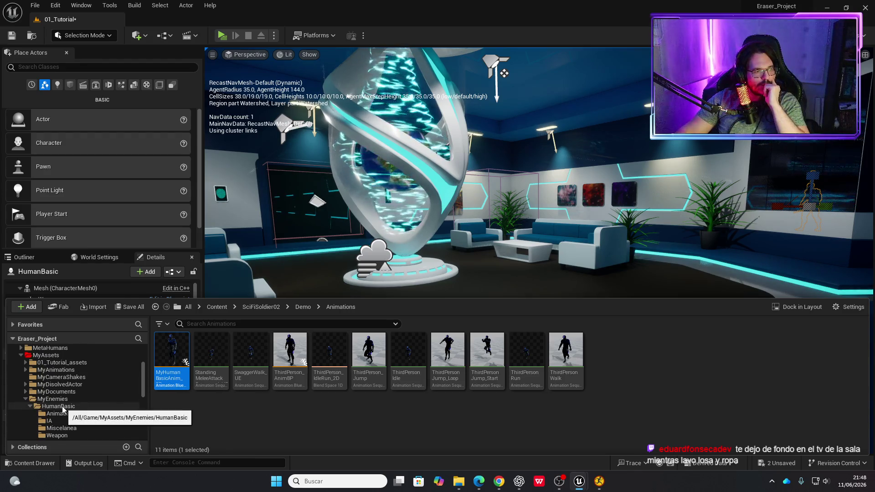
scroll(62, 409, "up", 3)
left_click(28, 377)
left_click(21, 377)
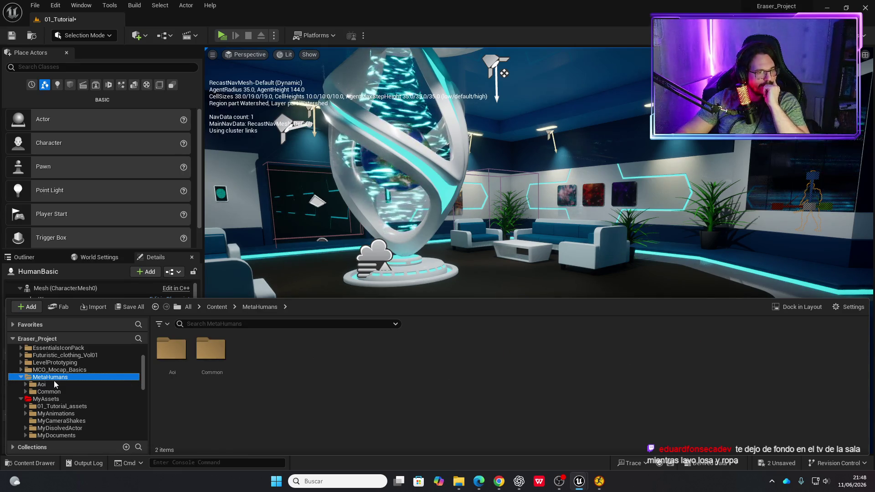
double_click(45, 384)
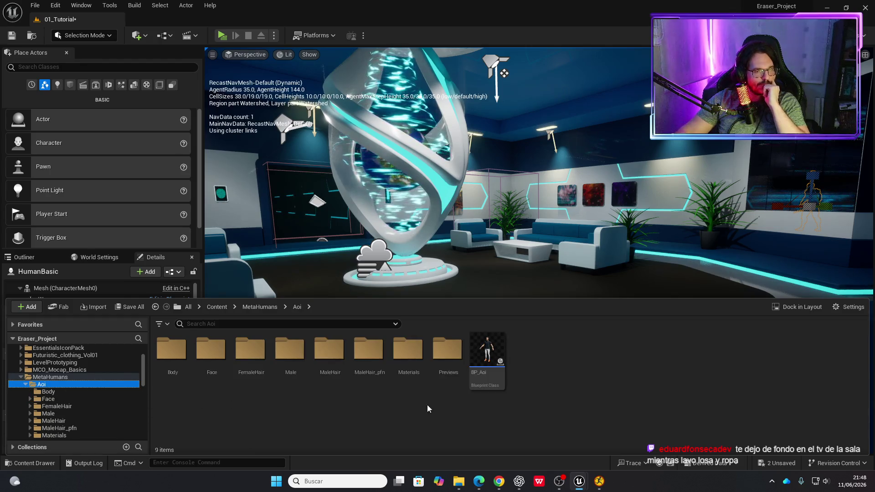
Drag BP_Aoi onto the lounge floor and frame it with F.
mouse_move(479, 249)
left_mouse_down()
mouse_move(497, 228)
mouse_move(487, 256)
mouse_move(473, 260)
mouse_move(485, 278)
left_mouse_up()
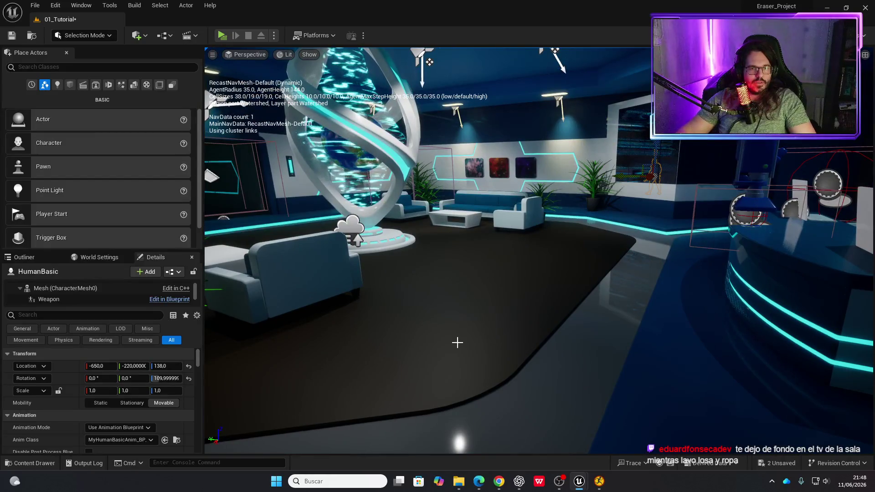
key("ctrl+space")
left_click(487, 351)
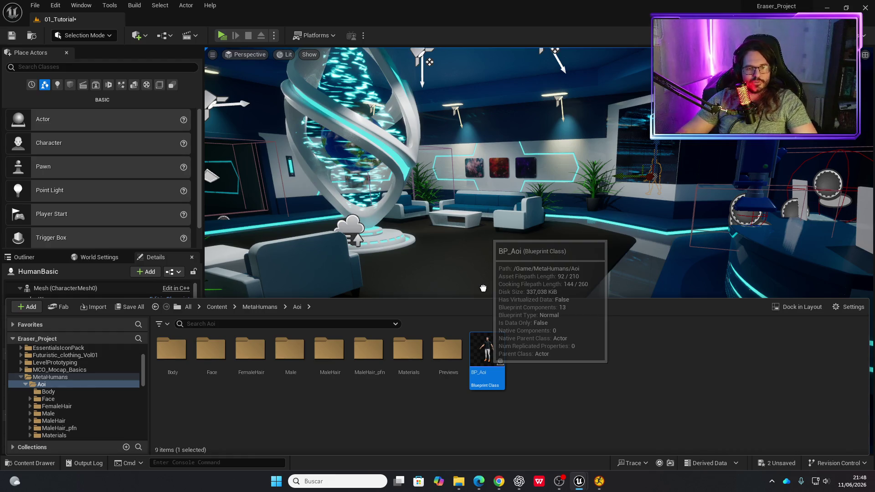
left_click_drag(482, 287, 479, 285)
key("f")
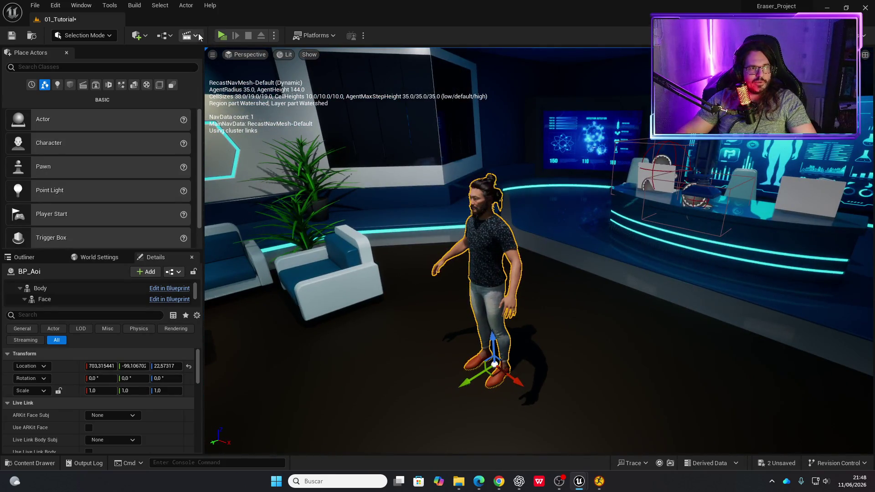
Create a new level sequence and make a Mysequence folder inside MyAssets as its destination.
left_click(192, 36)
left_click(233, 62)
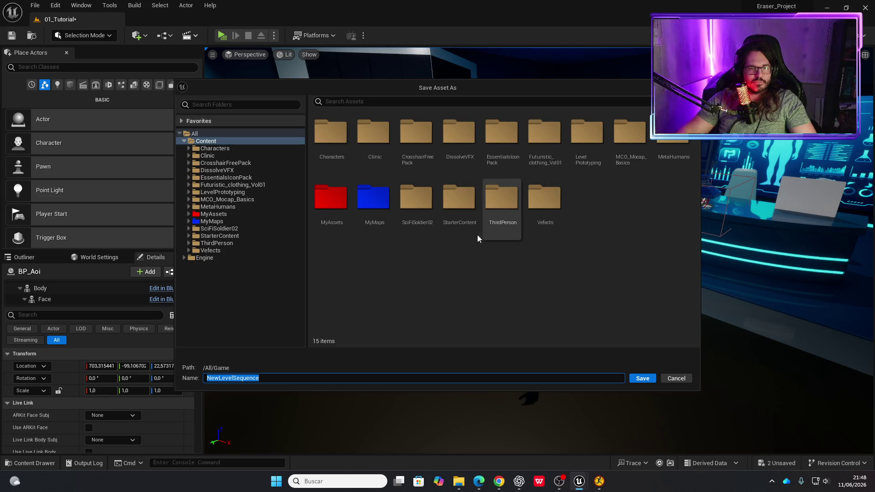
left_click(369, 198)
double_click(337, 198)
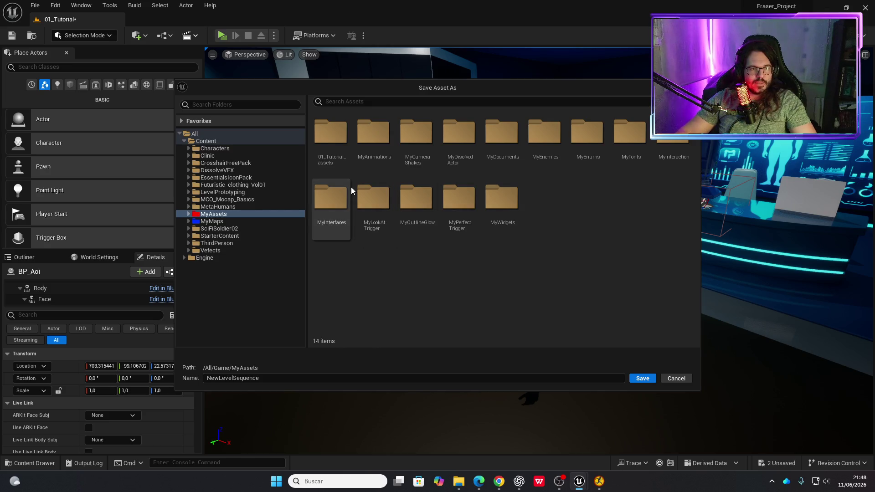
right_click(575, 204)
left_click(611, 219)
type("Mysequence")
key("Return")
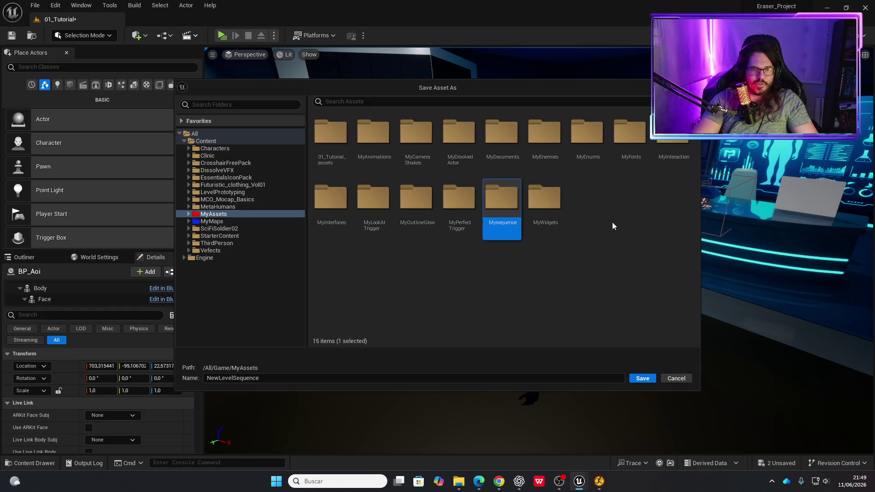
double_click(496, 221)
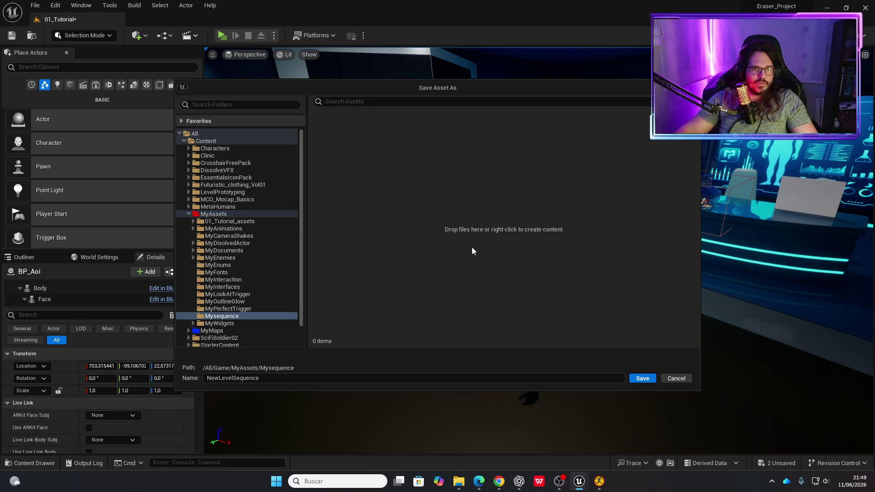
Name the sequence StealthAnim and save it.
double_click(283, 378)
type("Stel")
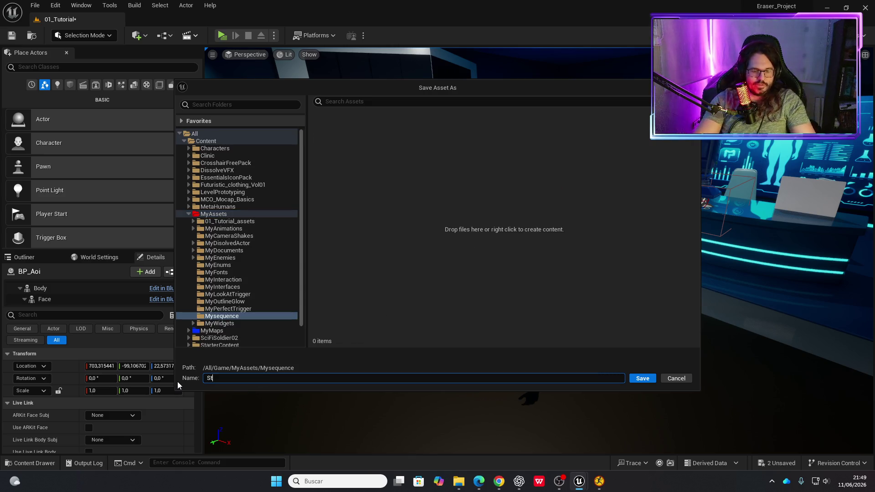
key("BackSpace")
type("a")
type("lth")
type("Anmi")
key("BackSpace")
key("BackSpace")
type("im")
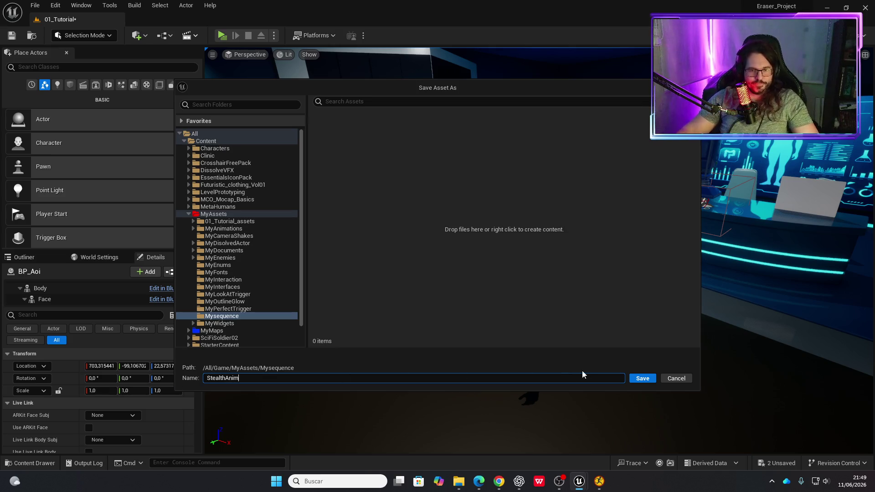
left_click(637, 380)
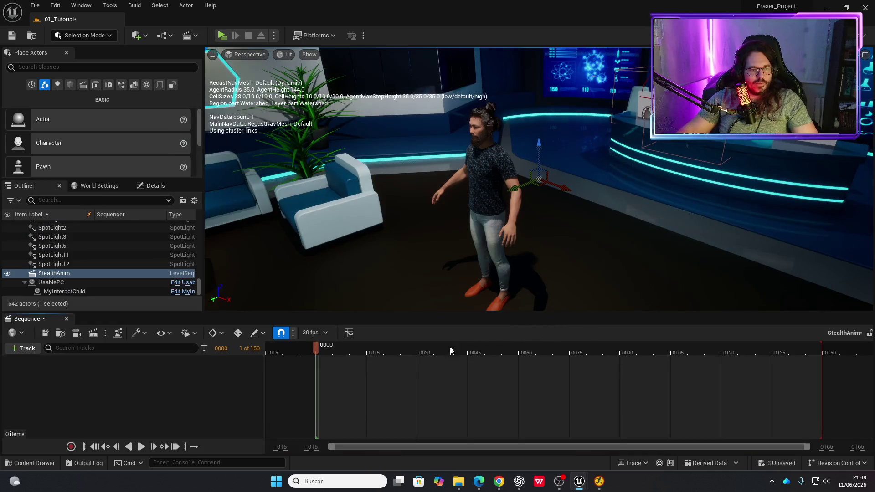
Select BP_Aoi and add it to StealthAnim through + Track > Actor To Sequencer.
left_click(489, 168)
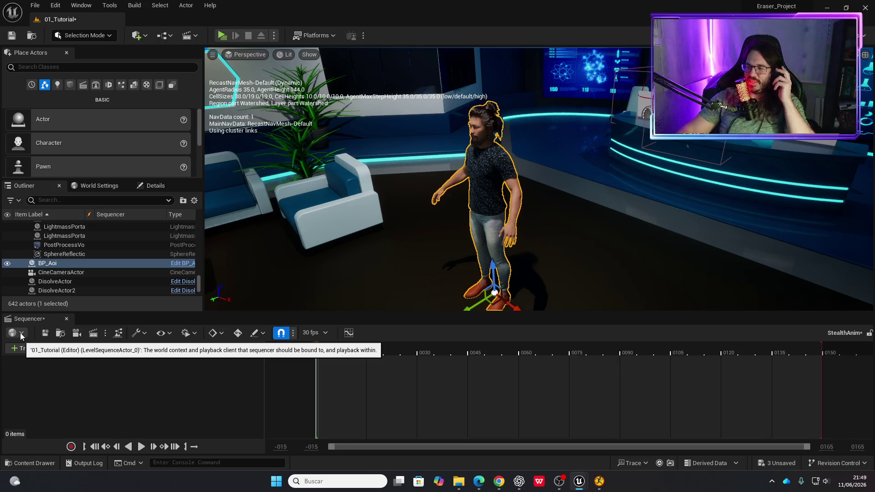
left_click(21, 335)
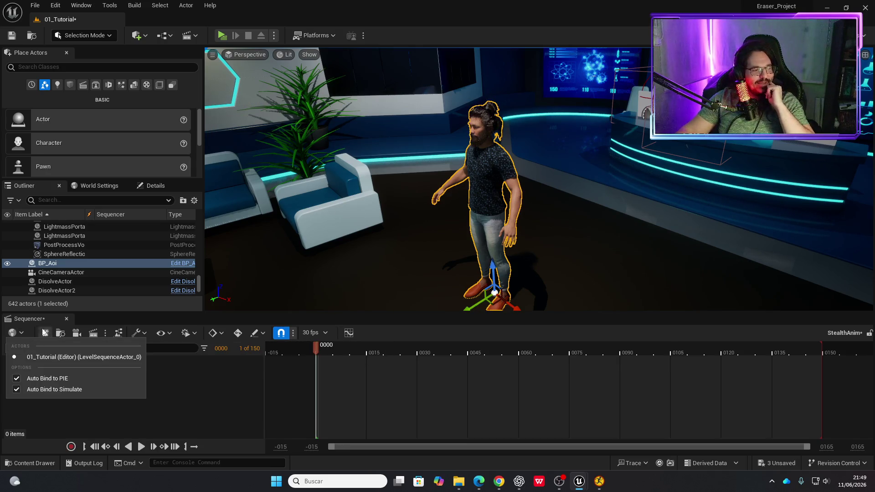
left_click(177, 429)
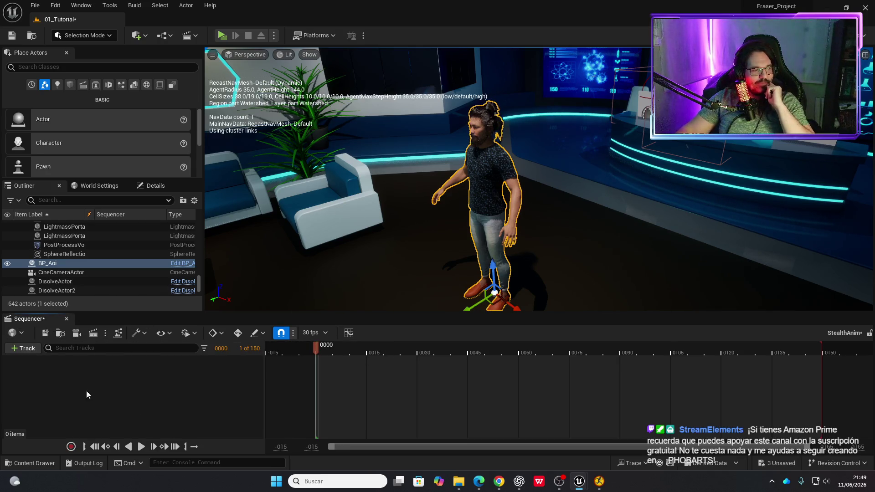
left_click(31, 349)
mouse_move(113, 188)
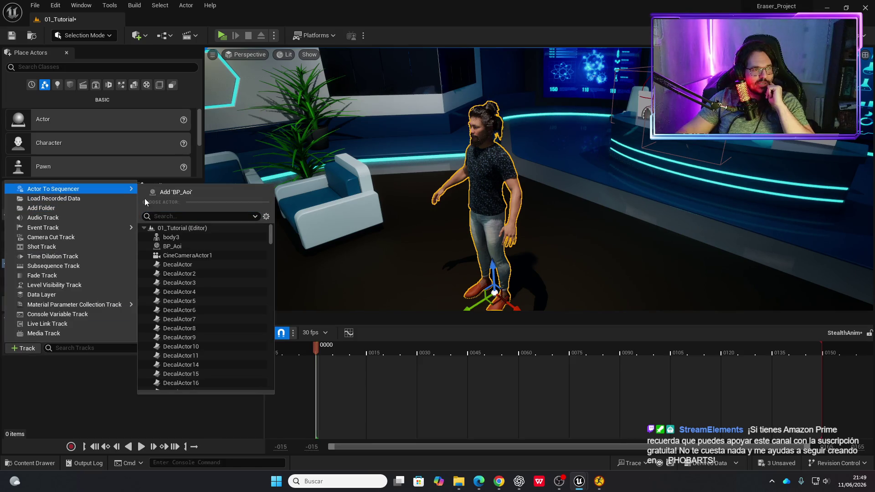
left_click(180, 192)
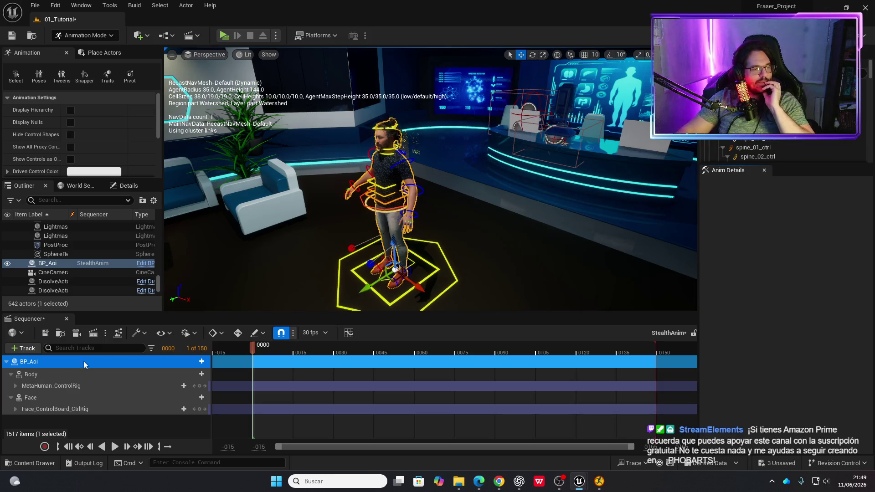
Check the Face track's options, then expand MetaHuman_ControlRig to list its controls.
left_click(10, 398)
right_click(36, 399)
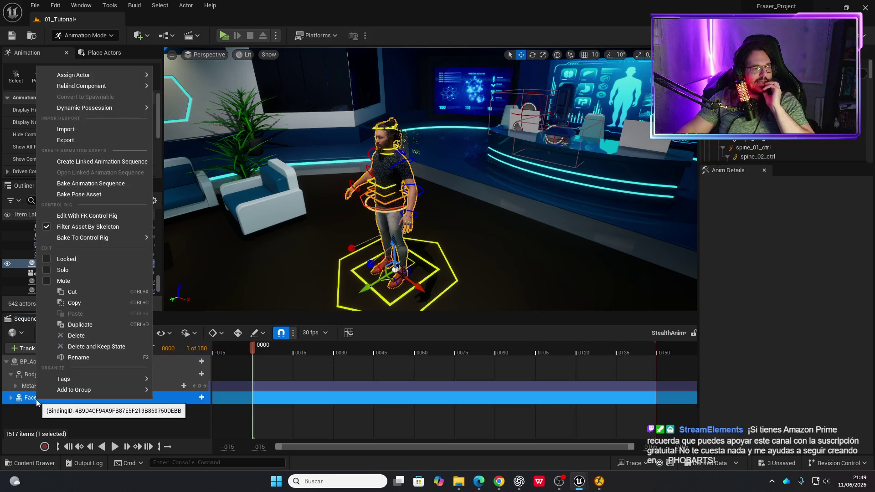
mouse_move(46, 392)
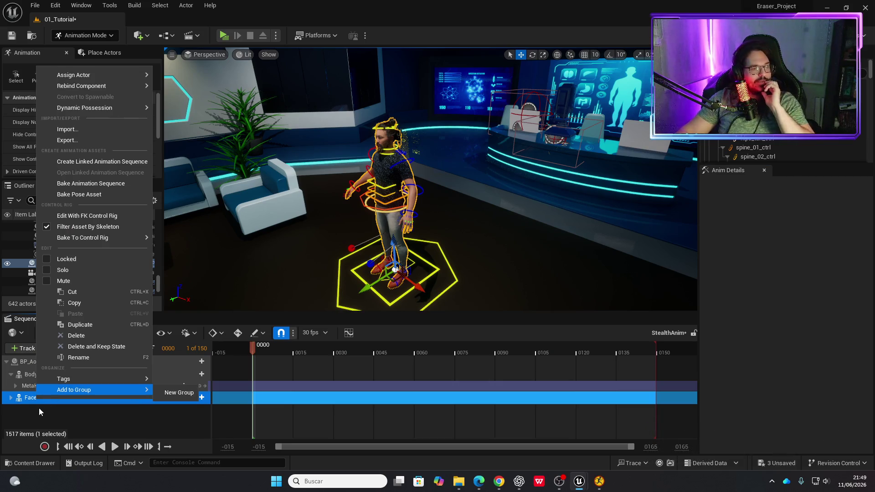
left_click(39, 408)
left_click(24, 387)
left_click(16, 386)
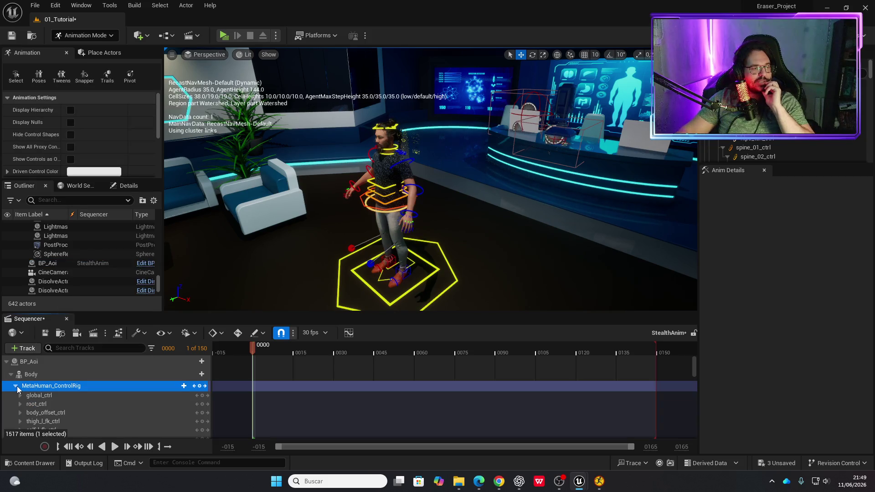
Rotate the lowerarm_r_fk_ctrl with the E gizmo, then reselect the whole BP_Aoi actor.
mouse_move(328, 238)
left_mouse_down()
mouse_move(334, 260)
mouse_move(347, 262)
left_mouse_up()
left_click_drag(358, 293, 358, 292)
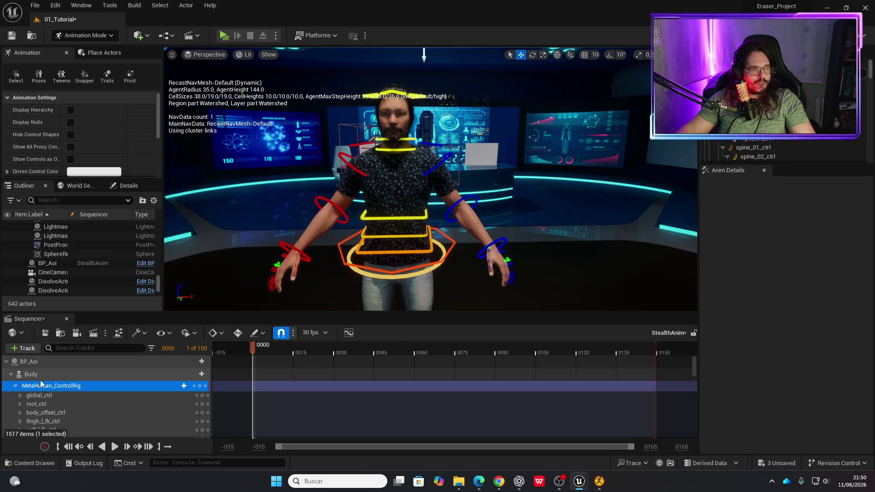
scroll(46, 393, "down", 10)
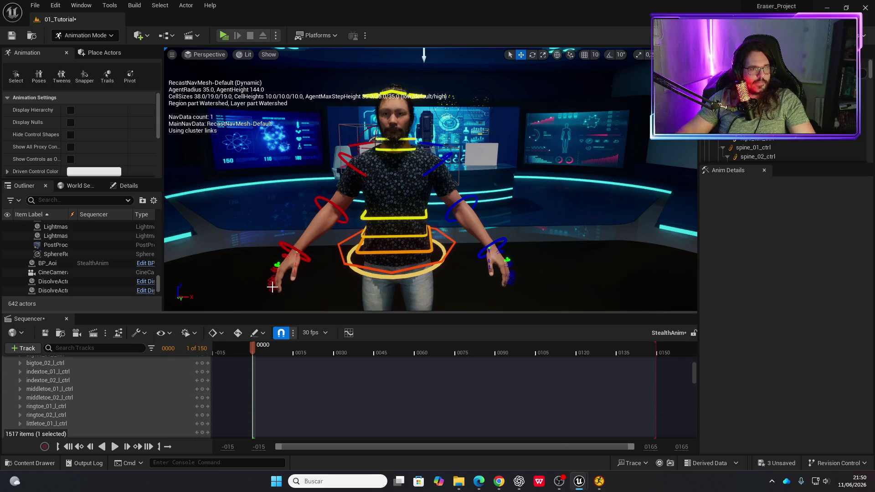
left_click(343, 212)
key("e")
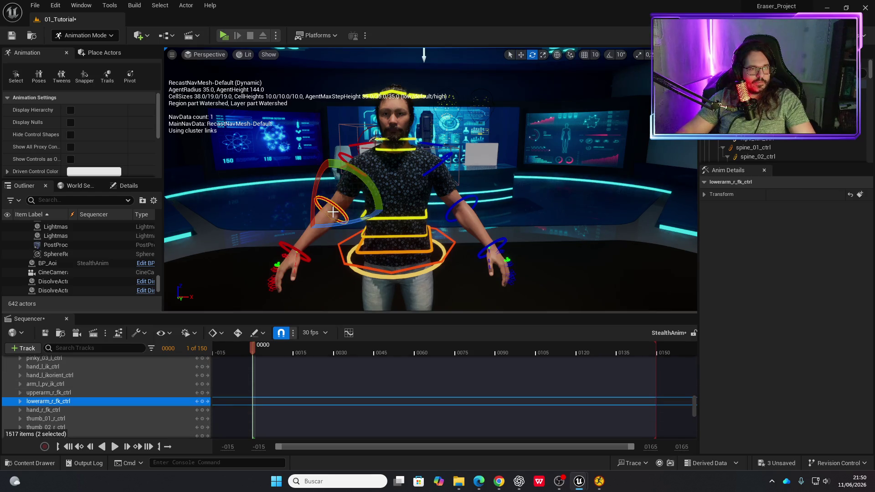
left_click_drag(327, 161, 321, 210)
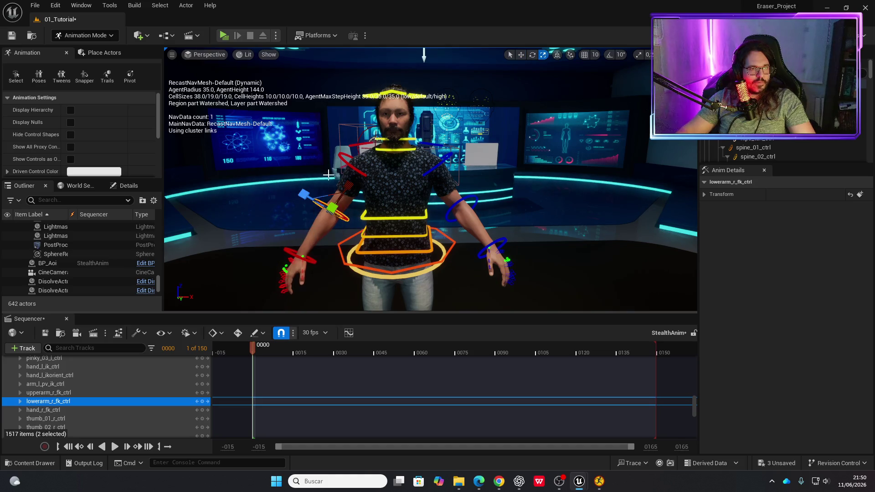
mouse_move(361, 186)
left_mouse_down()
mouse_move(385, 206)
mouse_move(388, 197)
left_mouse_up()
left_click_drag(358, 163, 357, 159)
left_click(356, 159)
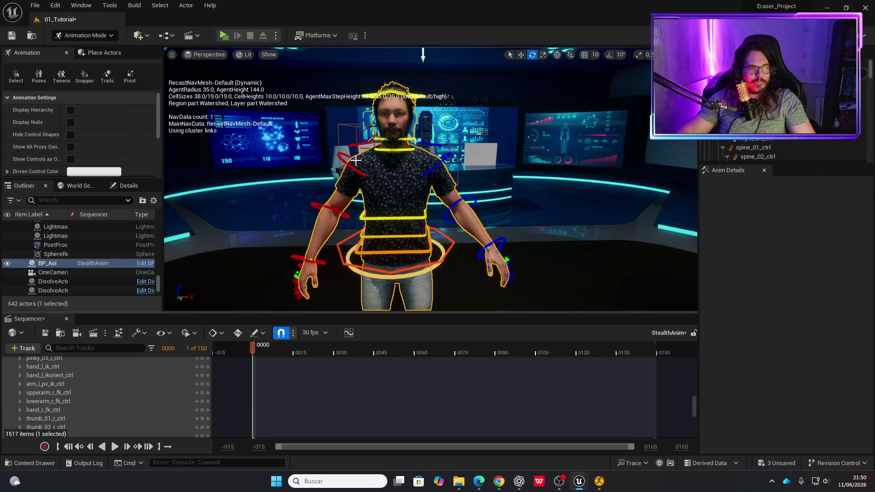
left_click_drag(359, 178, 310, 180)
left_click(374, 283)
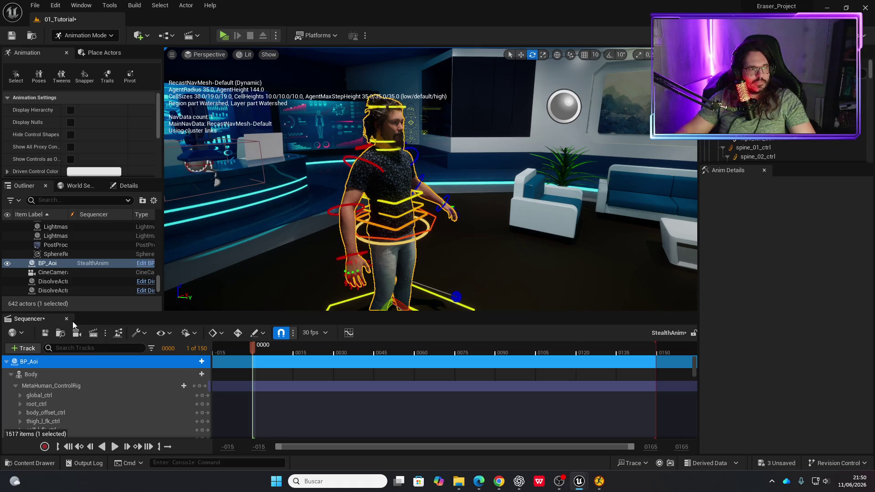
Float the Sequencer, search BP_Aoi's Details for 'pose', then dock the Sequencer back at the bottom.
left_click_drag(55, 319, 410, 183)
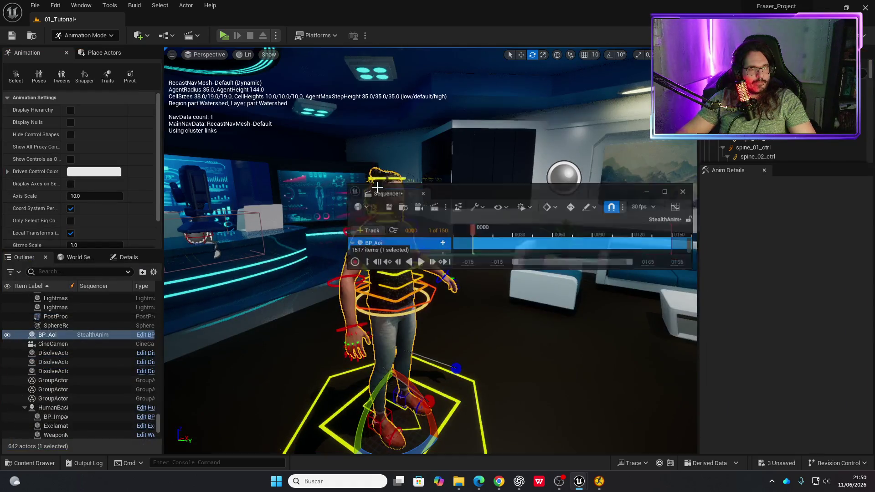
left_click(125, 257)
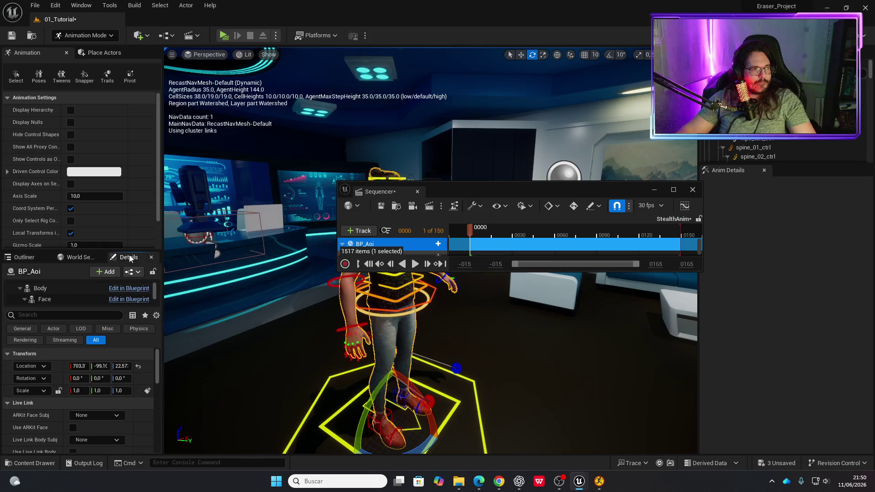
scroll(44, 421, "down", 8)
scroll(46, 418, "down", 10)
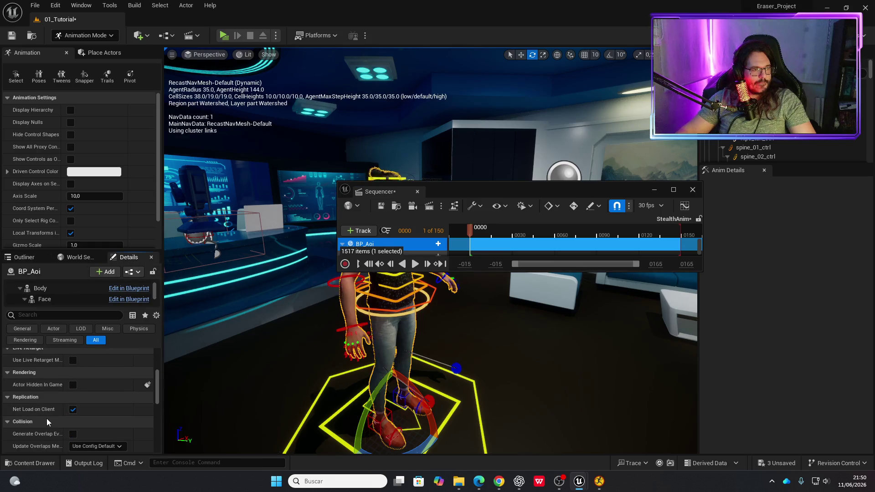
scroll(70, 423, "down", 2)
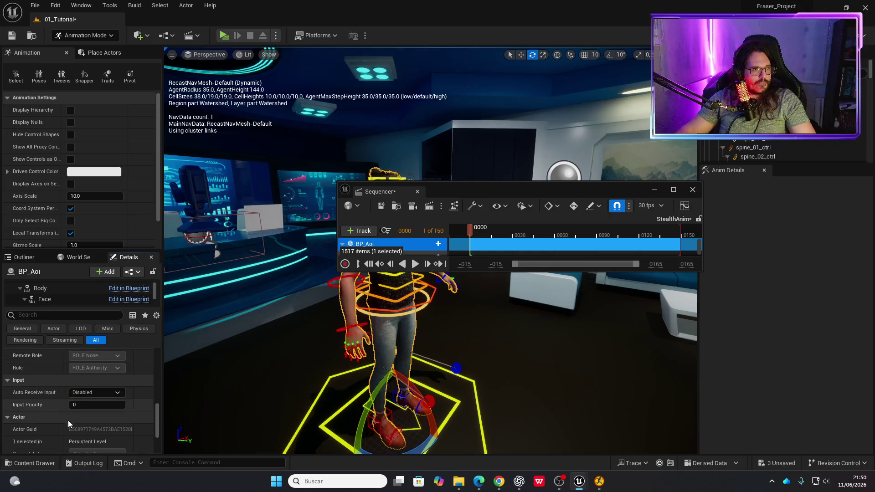
type("pose")
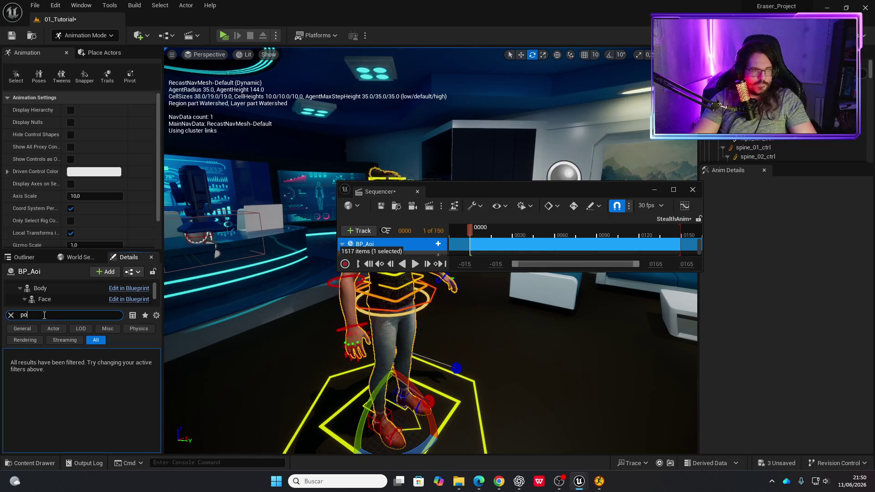
key("BackSpace")
key("BackSpace")
key("BackSpace")
type("m")
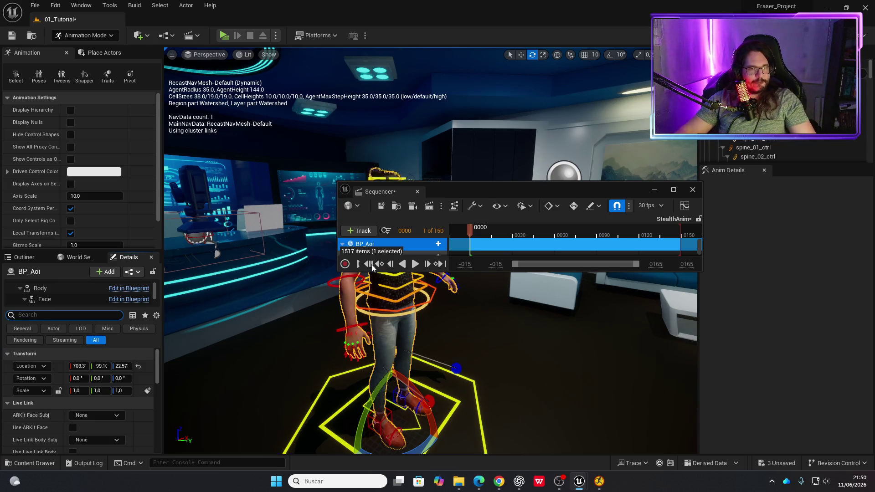
left_click_drag(398, 193, 165, 454)
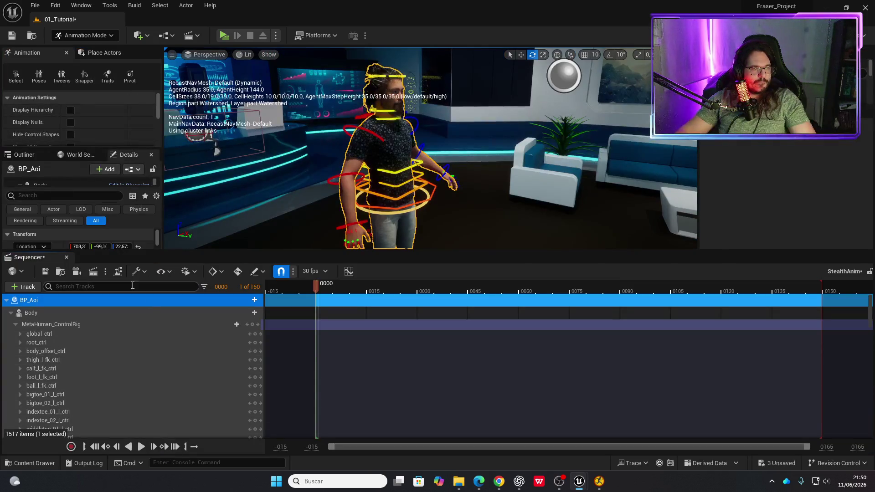
Close the Sequencer and reopen StealthAnim from MyAssets > Mysequence in the Content Drawer.
mouse_move(256, 251)
left_mouse_down()
mouse_move(264, 286)
mouse_move(266, 277)
left_mouse_up()
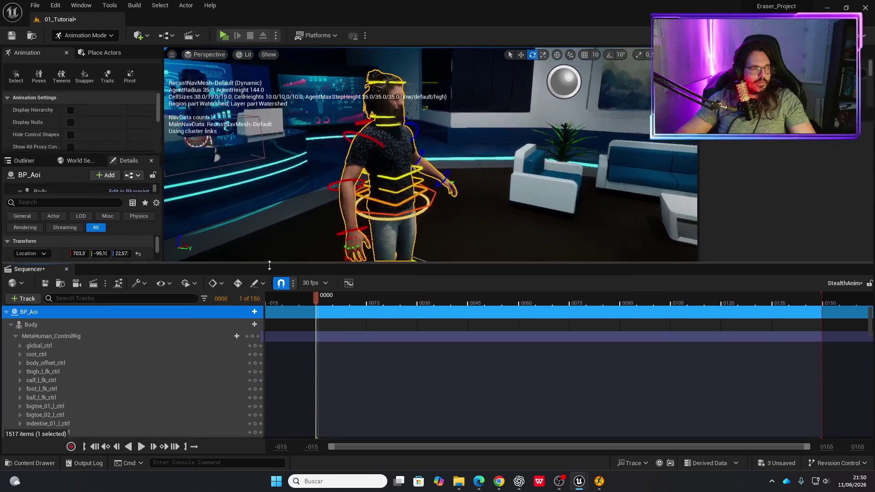
left_click(66, 293)
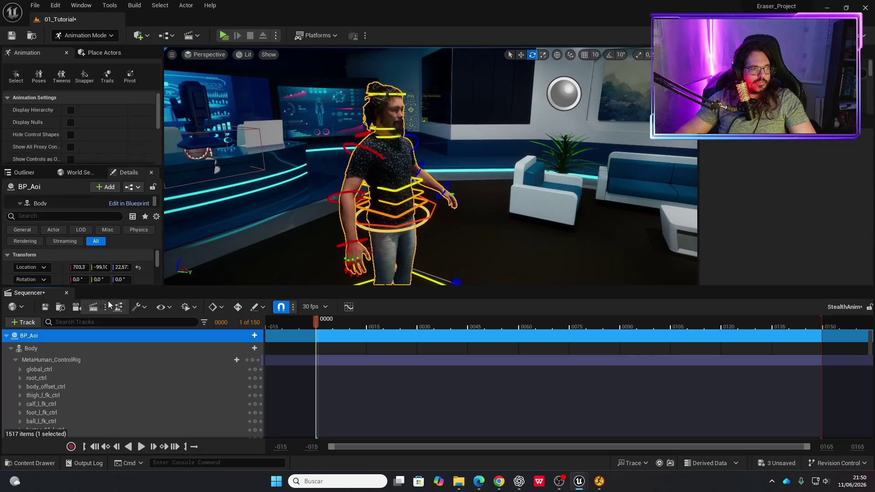
key("ctrl+space")
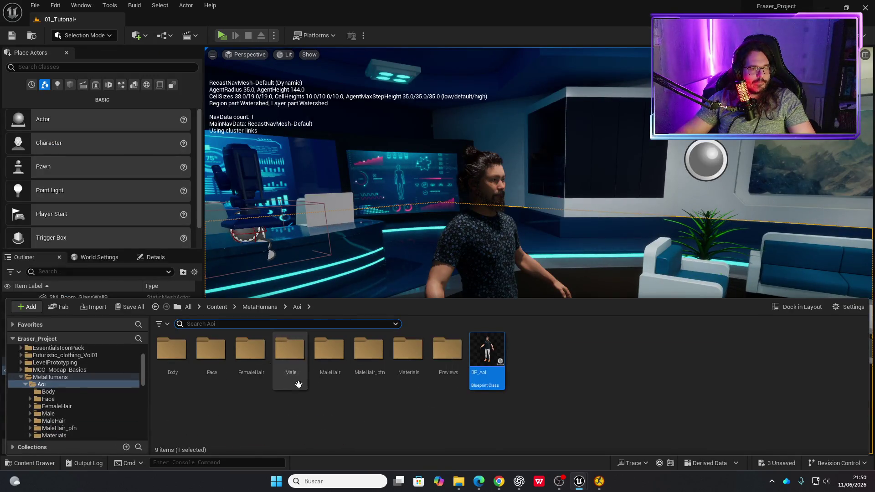
scroll(66, 401, "down", 4)
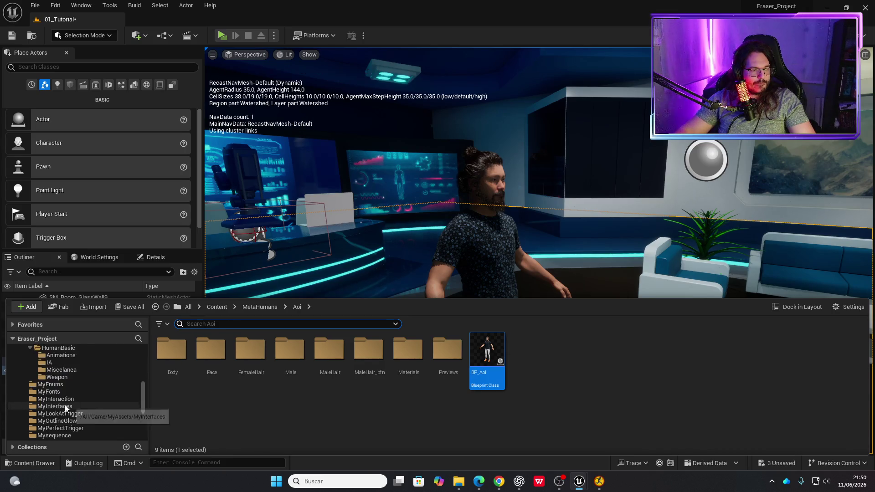
left_click(54, 369)
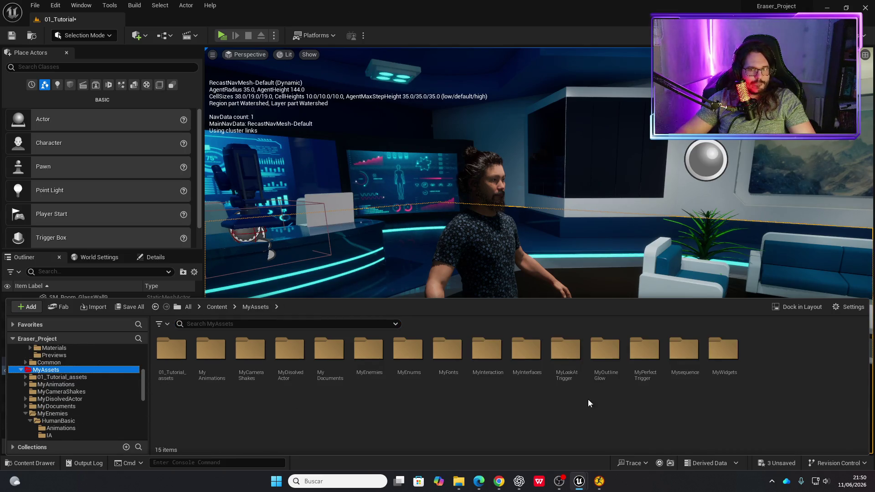
double_click(684, 350)
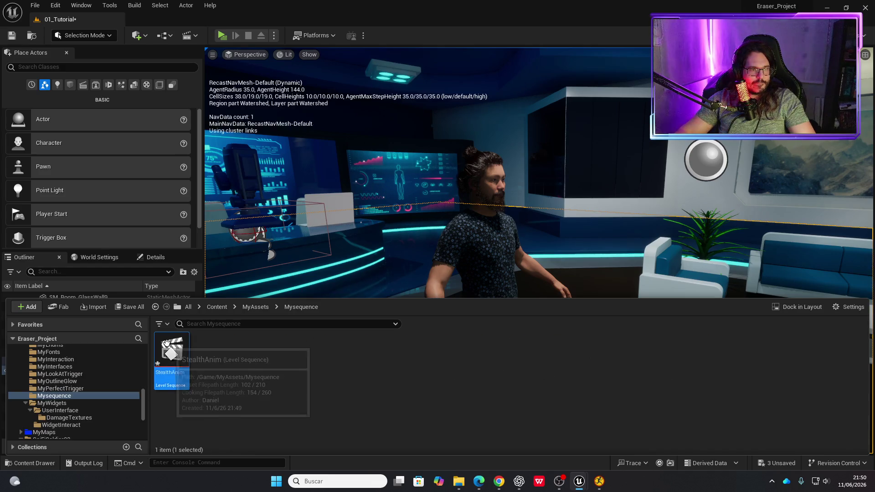
double_click(174, 353)
Turn the view toward the character and select the MetaHuman_ControlRig track to enter Animation Mode.
scroll(87, 392, "down", 15)
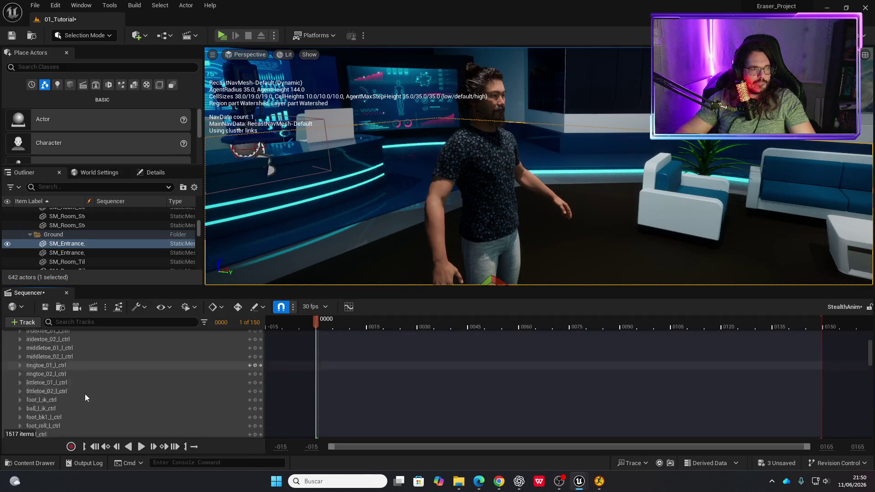
scroll(78, 384, "up", 15)
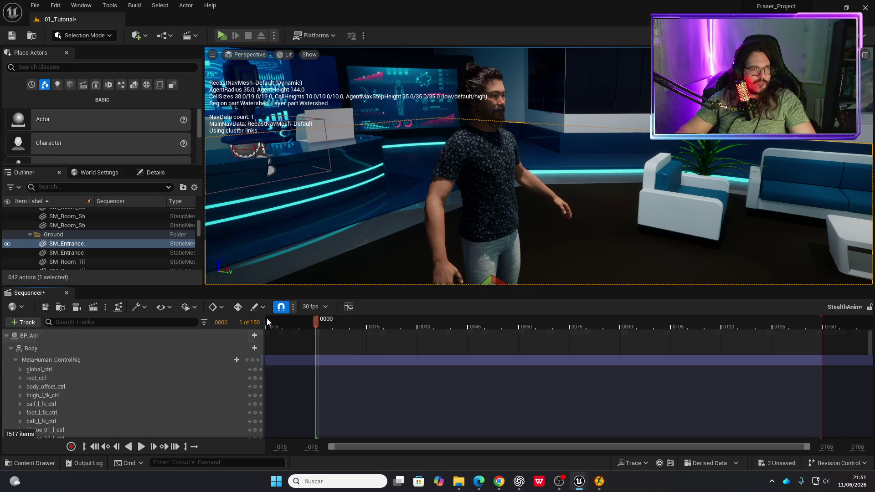
mouse_move(417, 274)
left_mouse_down()
mouse_move(469, 260)
mouse_move(447, 248)
left_mouse_up()
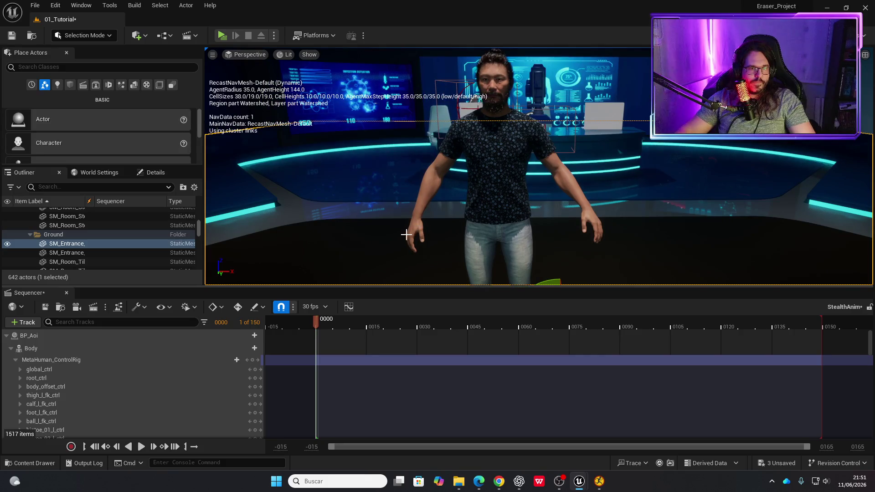
left_click(61, 360)
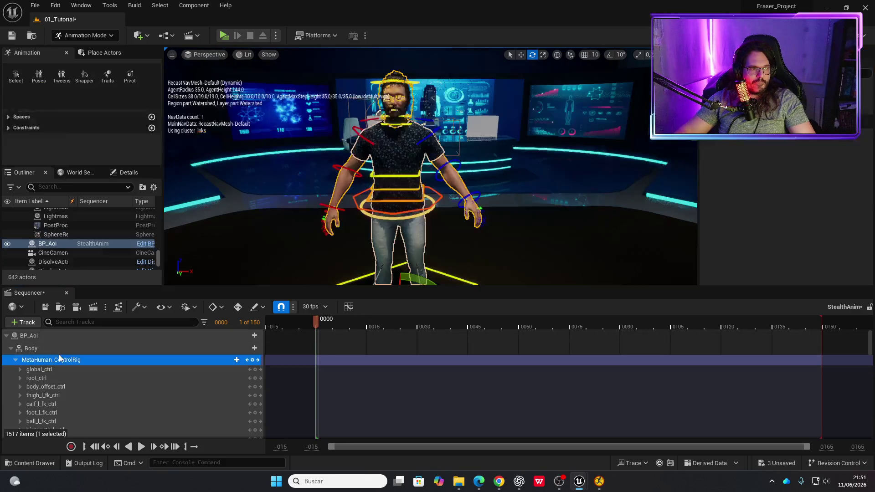
Key every Body control at frame 0 with S, then move the playhead to frame 15.
left_click(58, 348)
key("s")
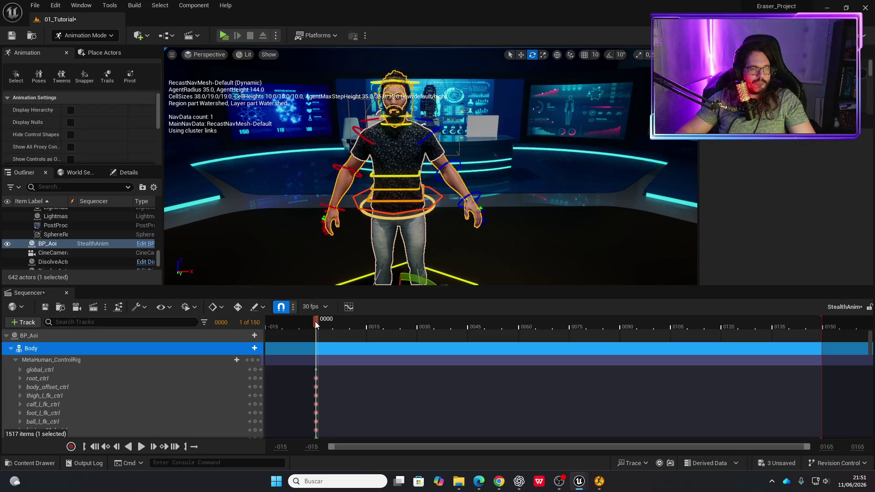
left_click_drag(316, 321, 368, 322)
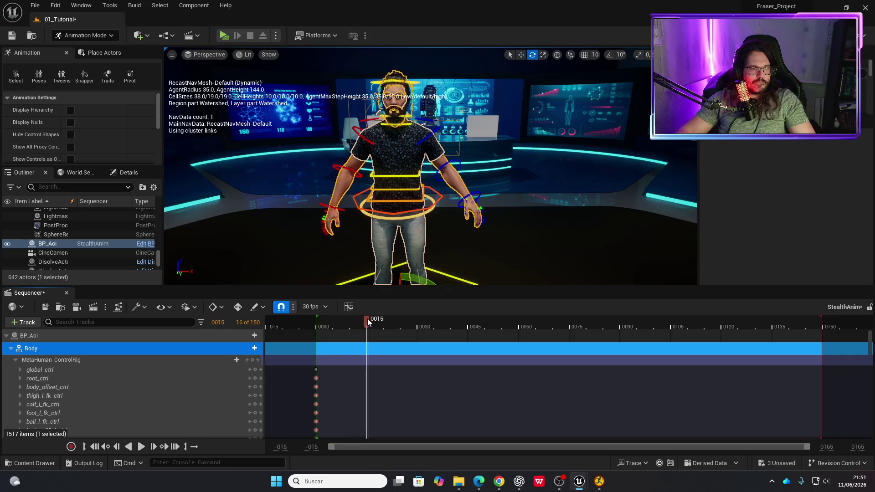
At frame 15, rotate hand_r_fk_ctrl and bend lowerarm_r_fk_ctrl downward.
left_click(341, 187)
left_click(332, 209)
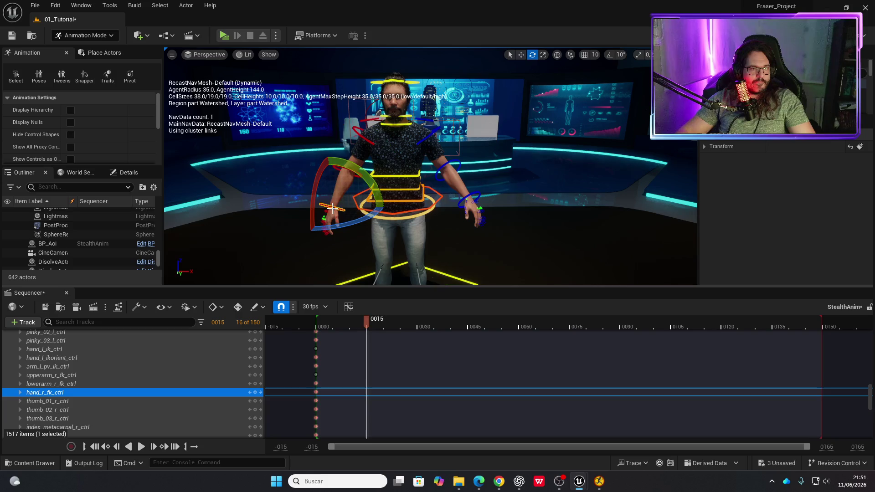
mouse_move(353, 175)
left_mouse_down()
mouse_move(378, 204)
mouse_move(377, 187)
left_mouse_up()
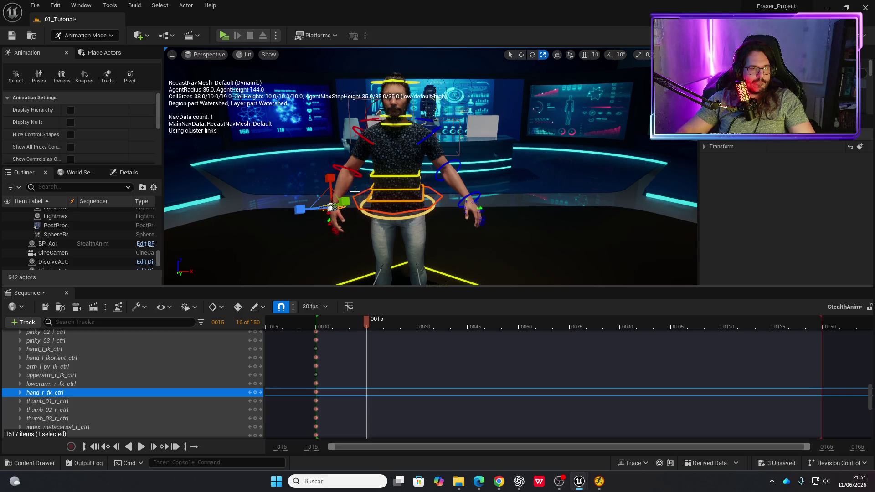
mouse_move(363, 220)
left_mouse_down()
mouse_move(395, 213)
mouse_move(376, 223)
left_mouse_up()
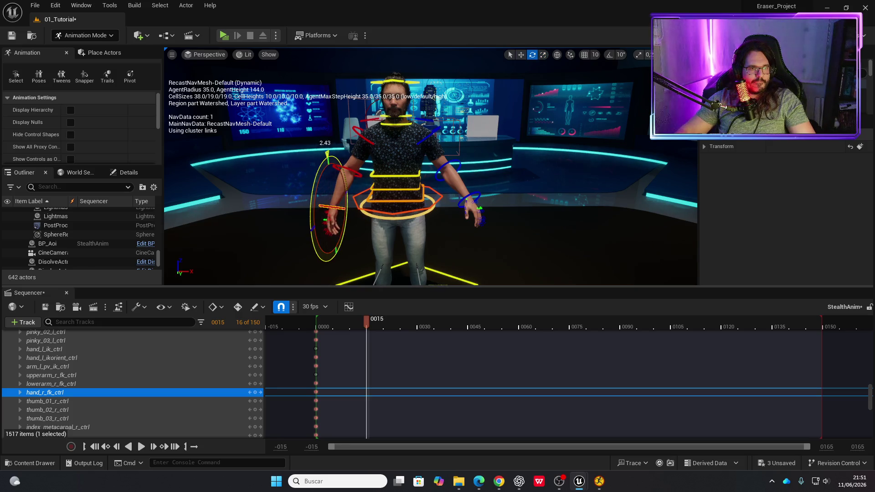
left_click_drag(347, 182, 347, 179)
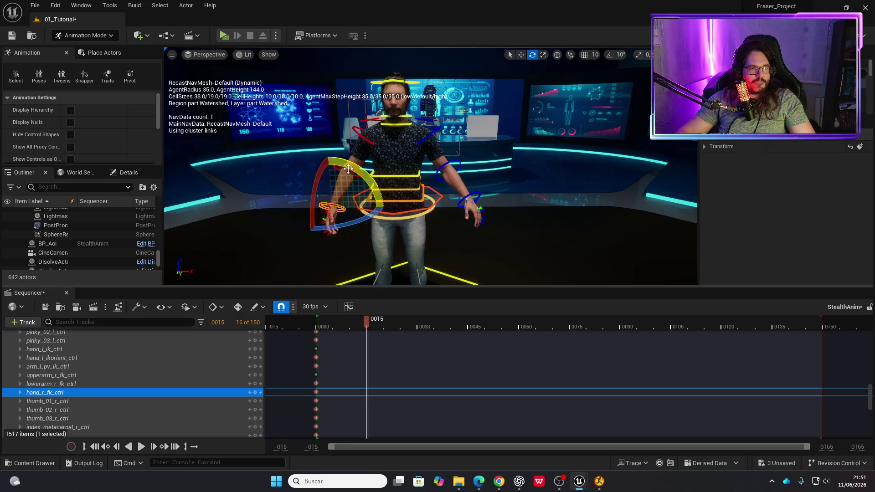
left_click(343, 169)
left_click(350, 174)
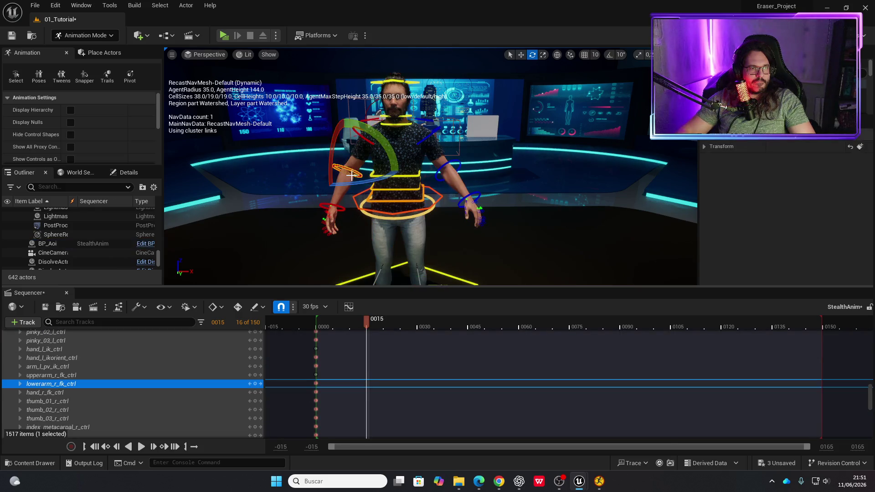
left_click_drag(373, 145, 355, 201)
left_click_drag(410, 205, 451, 173)
key("f")
mouse_move(385, 185)
left_mouse_down()
mouse_move(395, 197)
mouse_move(384, 203)
mouse_move(455, 189)
mouse_move(458, 180)
mouse_move(553, 185)
left_mouse_up()
left_click(537, 141)
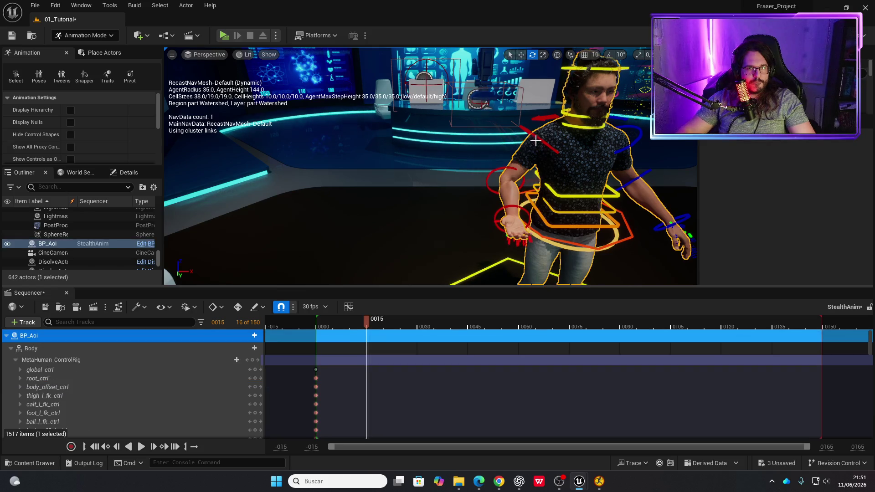
Rotate upperarm_r_fk_ctrl, lowerarm_r_fk_ctrl and hand_r_fk_ctrl so the right arm hangs at the side.
left_click(536, 135)
mouse_move(588, 139)
left_mouse_down()
mouse_move(596, 135)
mouse_move(546, 174)
mouse_move(465, 165)
mouse_move(524, 186)
left_mouse_up()
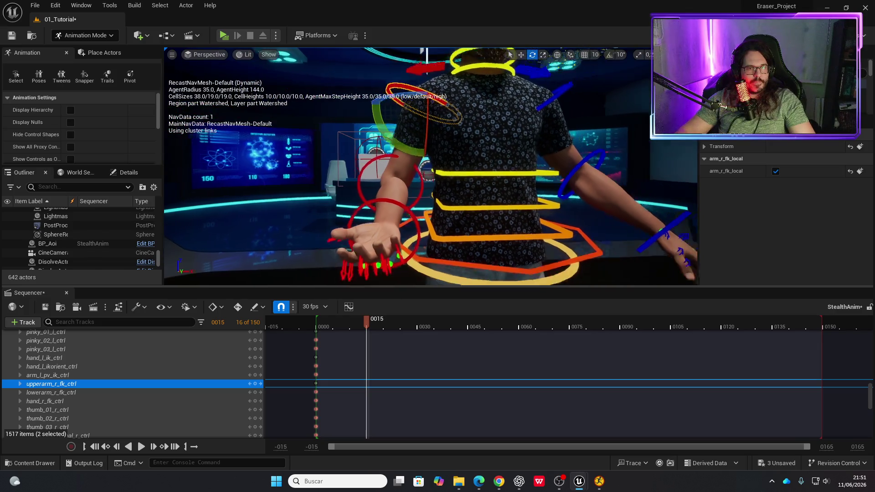
left_click(431, 170)
mouse_move(430, 170)
left_mouse_down()
mouse_move(433, 235)
mouse_move(424, 235)
left_mouse_up()
left_click(393, 181)
left_click_drag(392, 181, 406, 176)
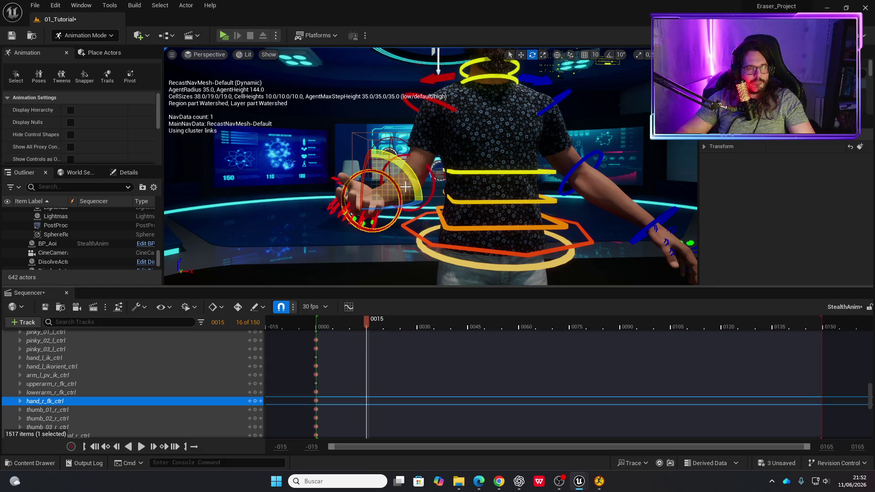
Swing the forearm toward the body, key it at frame 15, then undo that key.
left_click(414, 181)
left_click(426, 166)
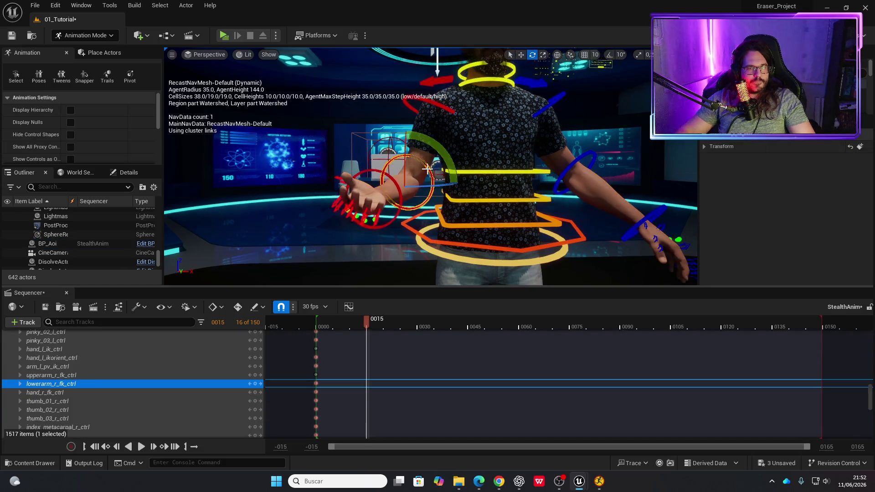
left_click_drag(421, 187, 407, 185)
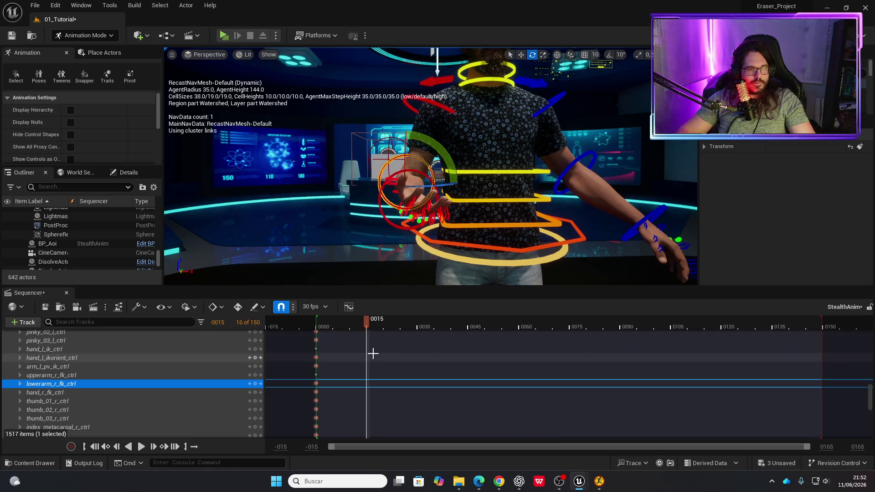
key("s")
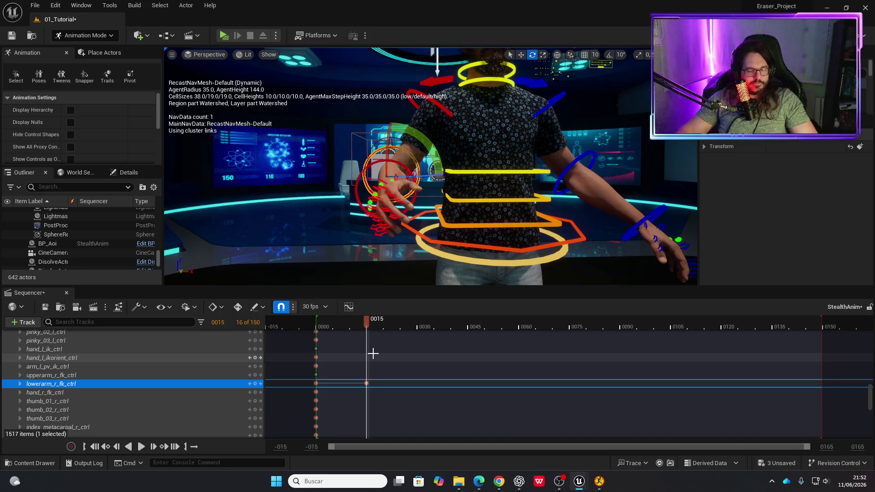
key("ctrl+z")
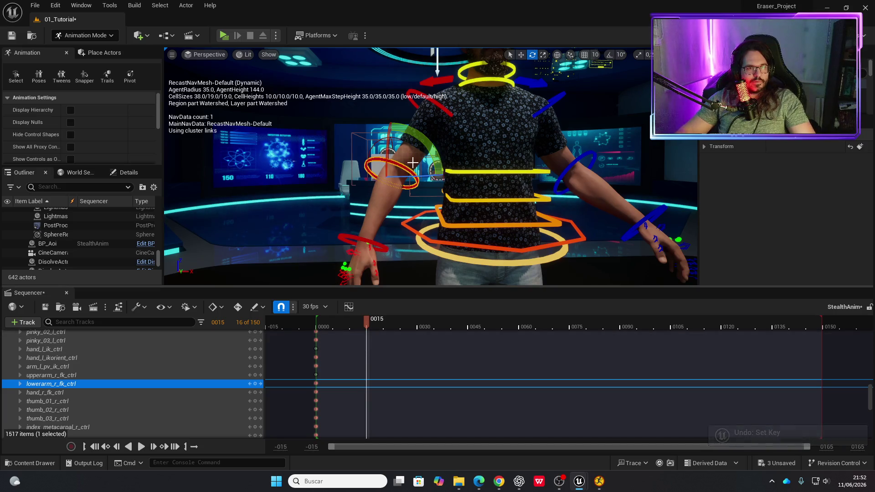
left_click(369, 242)
scroll(95, 381, "down", 10)
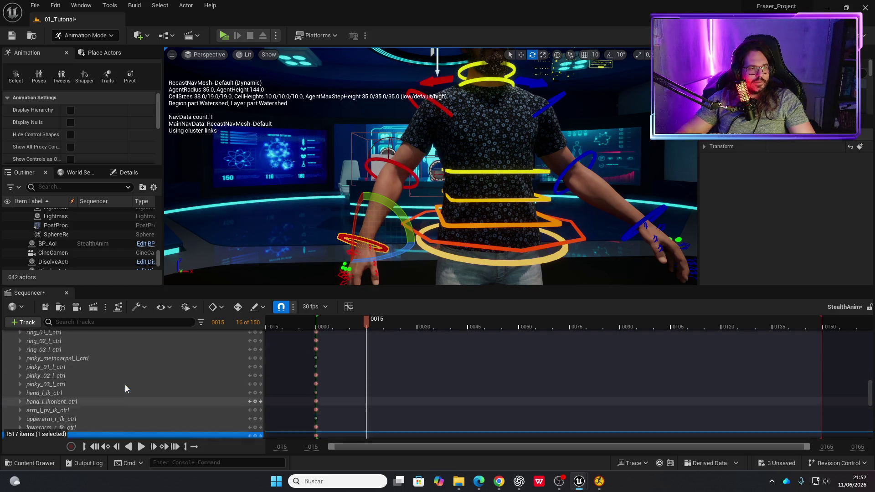
scroll(100, 376, "up", 15)
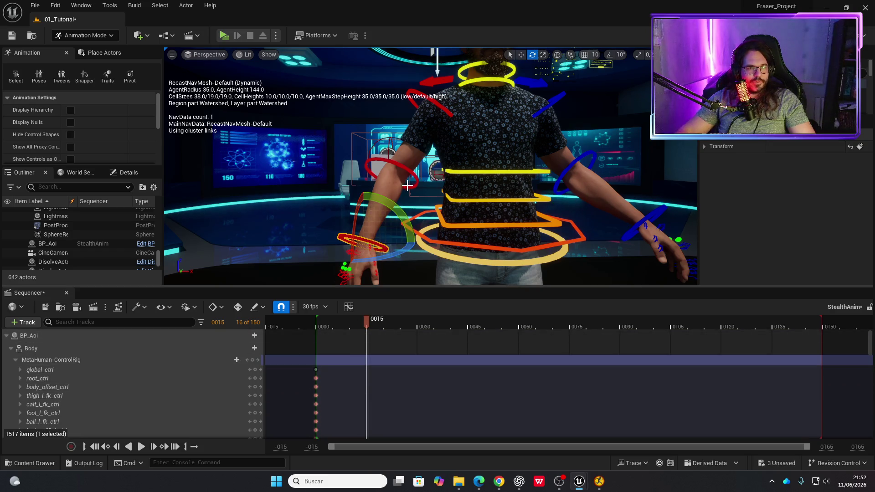
From the character's front, rotate the right wrist and right forearm FK controls at frame 15.
left_click_drag(411, 174, 273, 180)
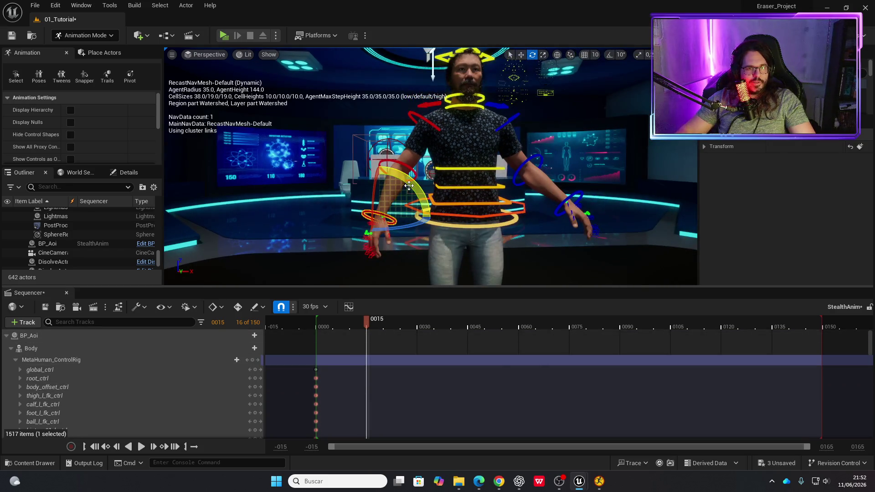
left_click(379, 217)
mouse_move(430, 214)
left_mouse_down()
mouse_move(405, 220)
mouse_move(401, 188)
left_mouse_up()
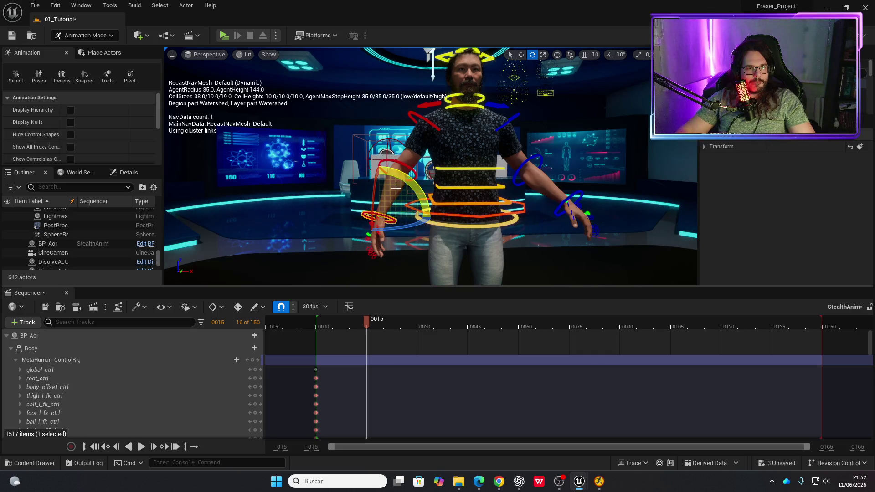
left_click(408, 167)
left_click_drag(415, 157, 430, 140)
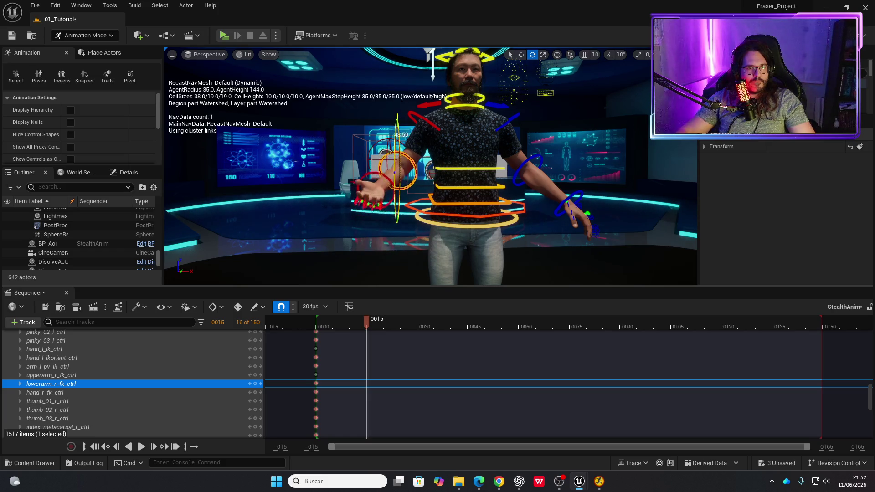
scroll(401, 138, "up", 5)
scroll(410, 173, "down", 3)
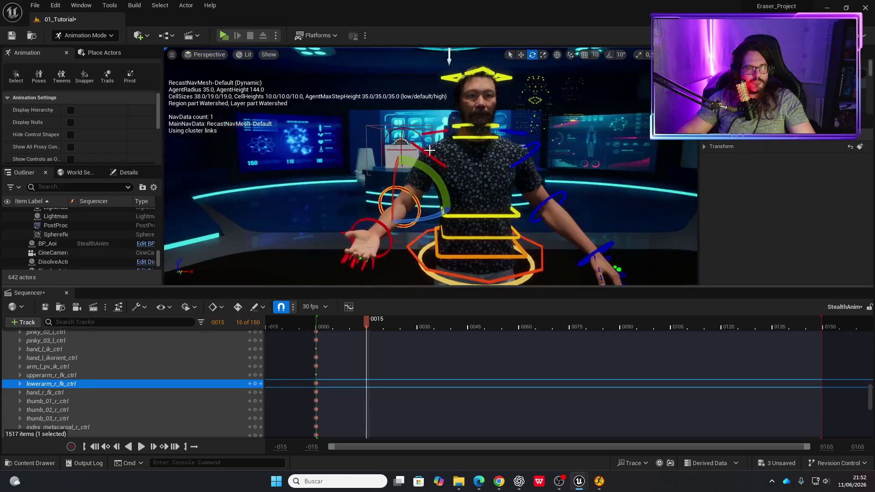
Rotate upperarm_r_fk_ctrl so the right forearm bends forward at the elbow, then reselect the forearm control.
left_click(435, 160)
left_click_drag(502, 163, 495, 145)
scroll(453, 237, "up", 3)
mouse_move(438, 219)
left_mouse_down()
mouse_move(453, 237)
mouse_move(441, 230)
mouse_move(461, 190)
left_mouse_up()
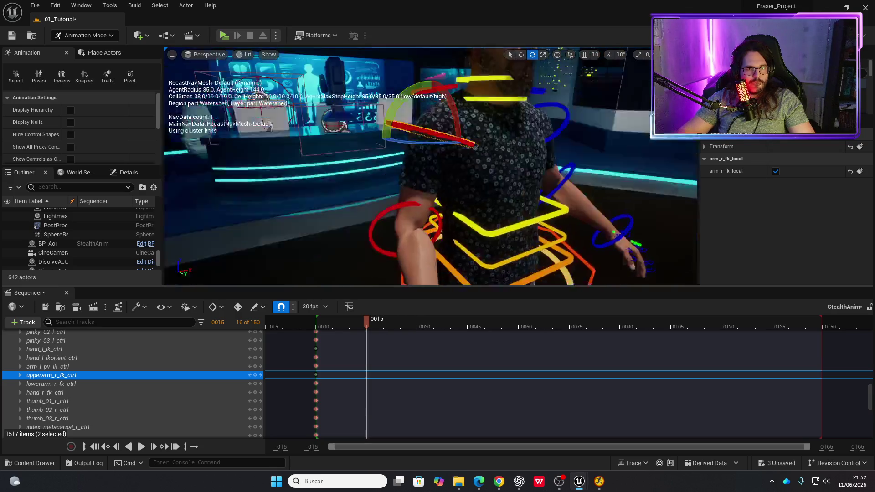
left_click(458, 194)
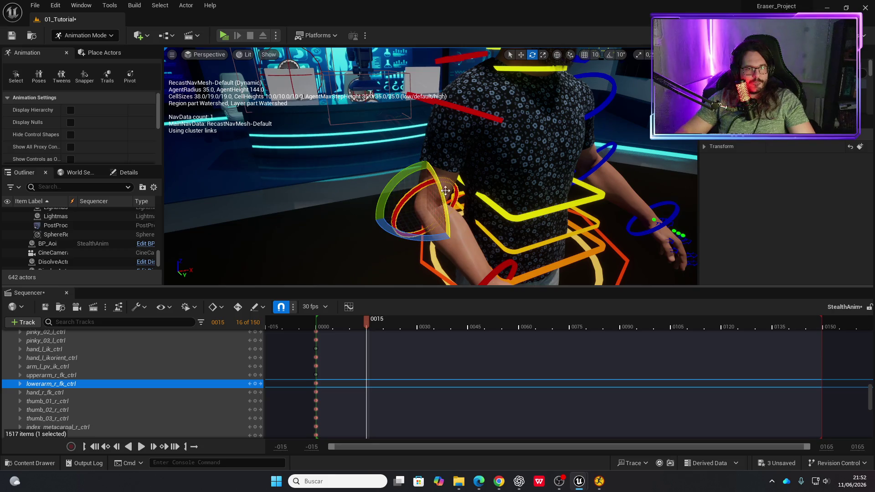
left_click(406, 180)
left_click(419, 191)
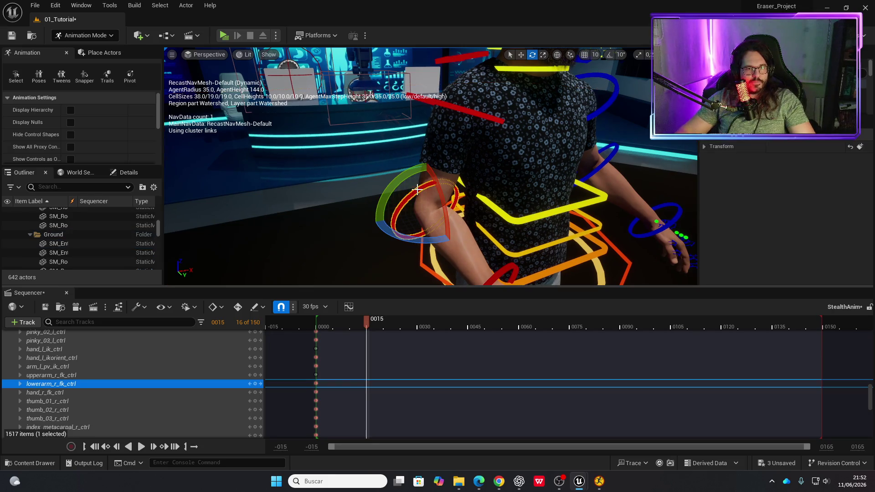